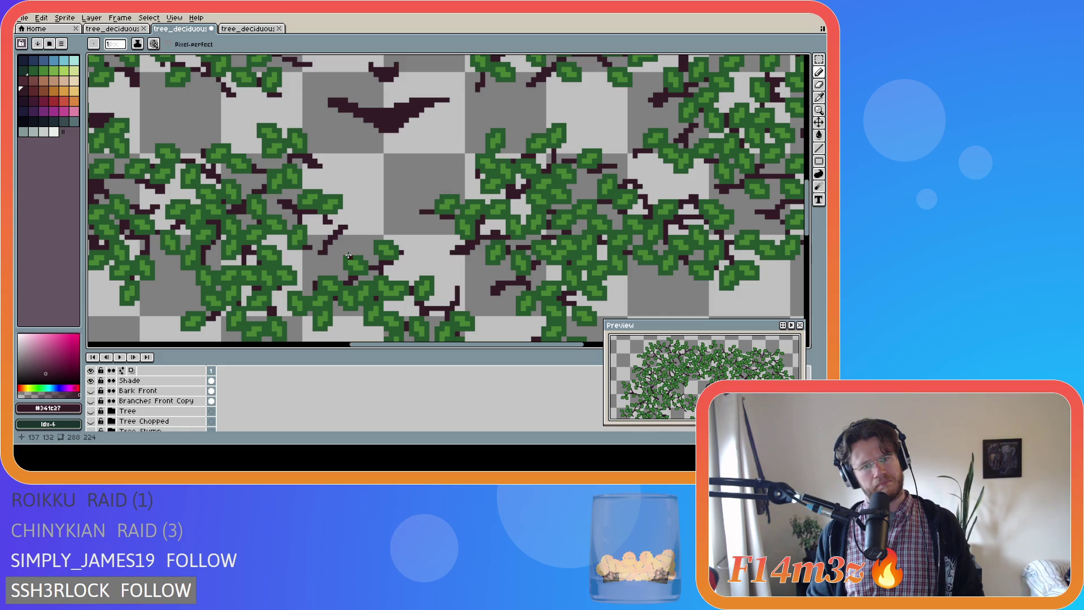
Add dark branch pixels and a straight branch line linking the central leaf clusters
click(341, 235)
shift+click(321, 251)
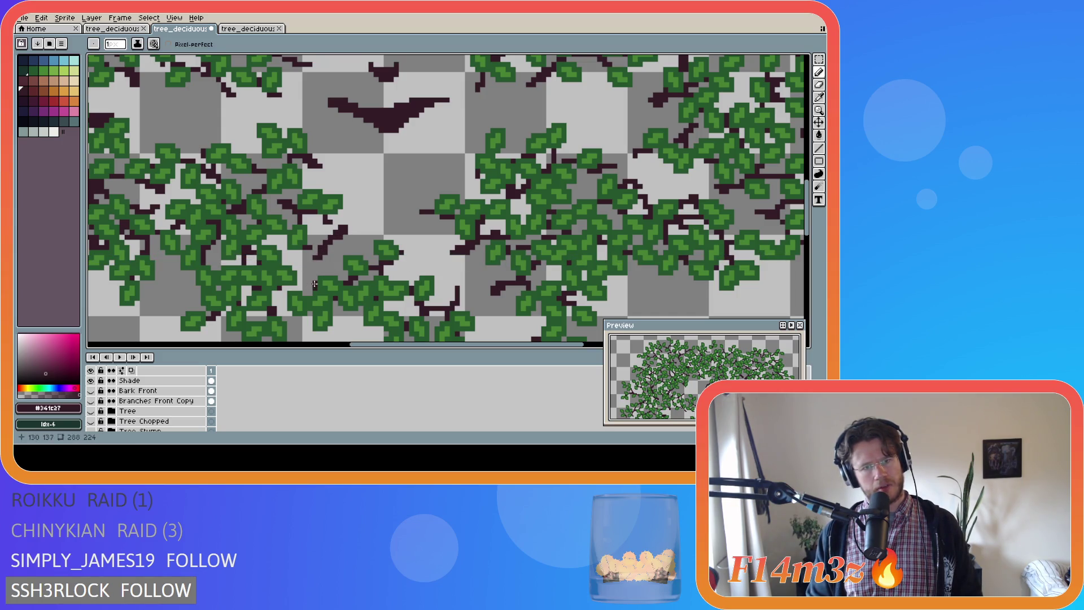
key(ctrl)
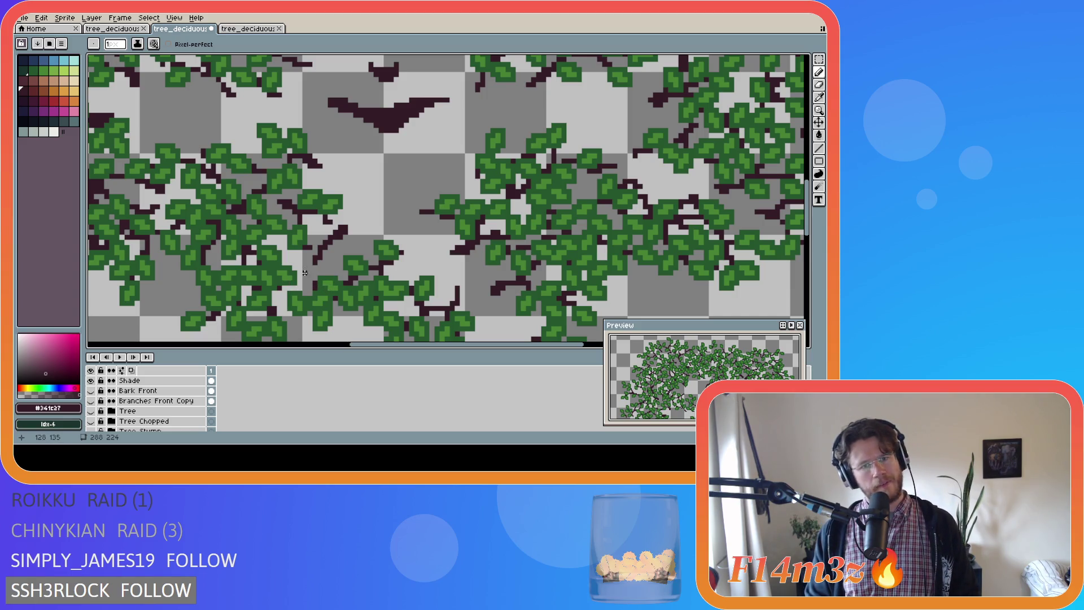
scroll(244, 303, down, 2)
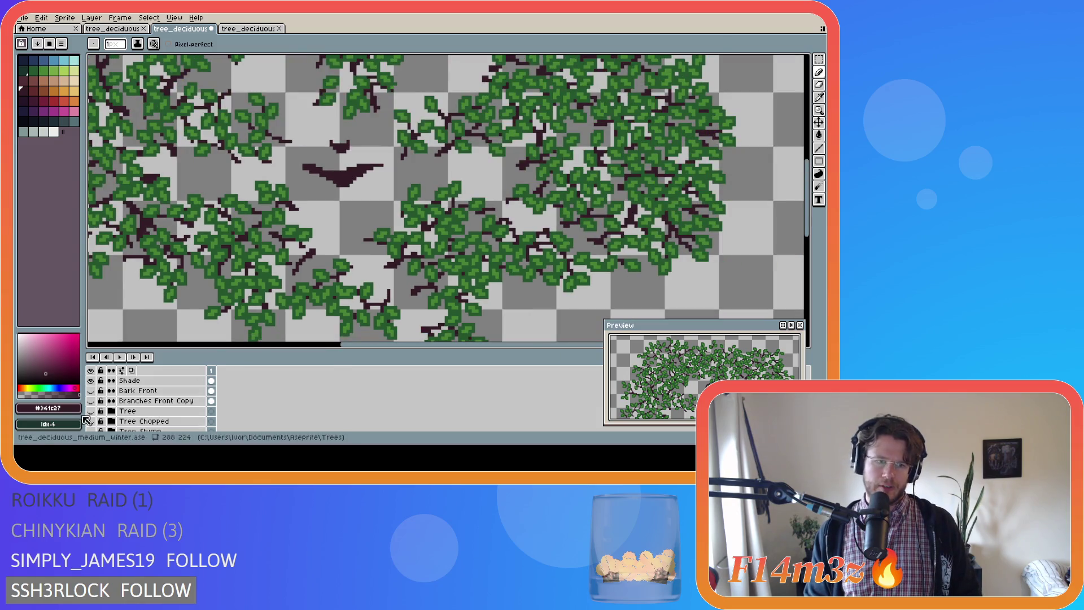
Show the Tree, Branches Front Copy and Bark Front layers again and save the sprite
drag(91, 411, 96, 392)
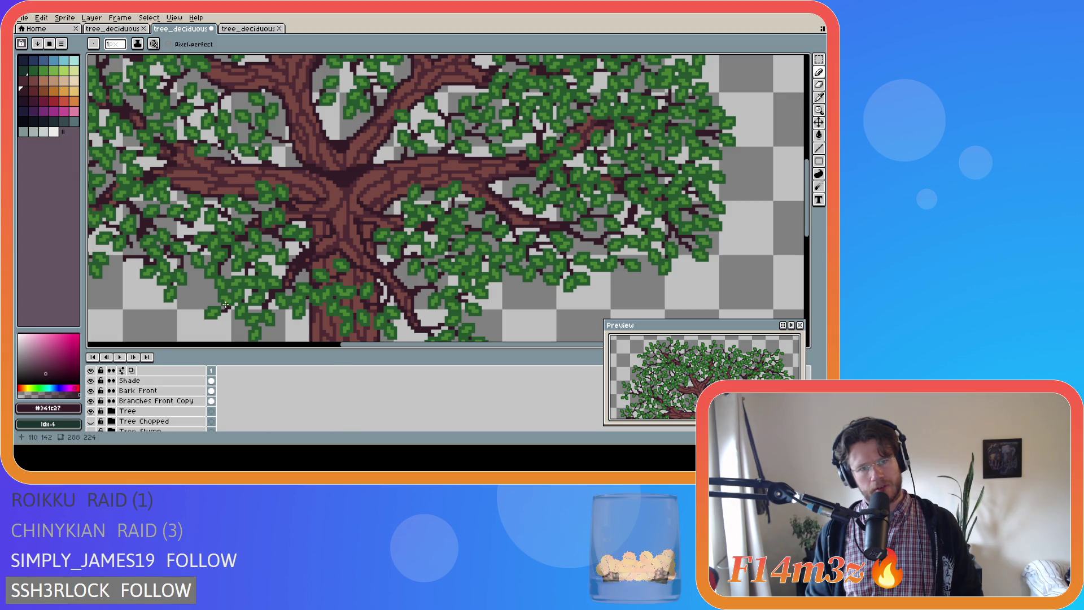
key(ctrl)
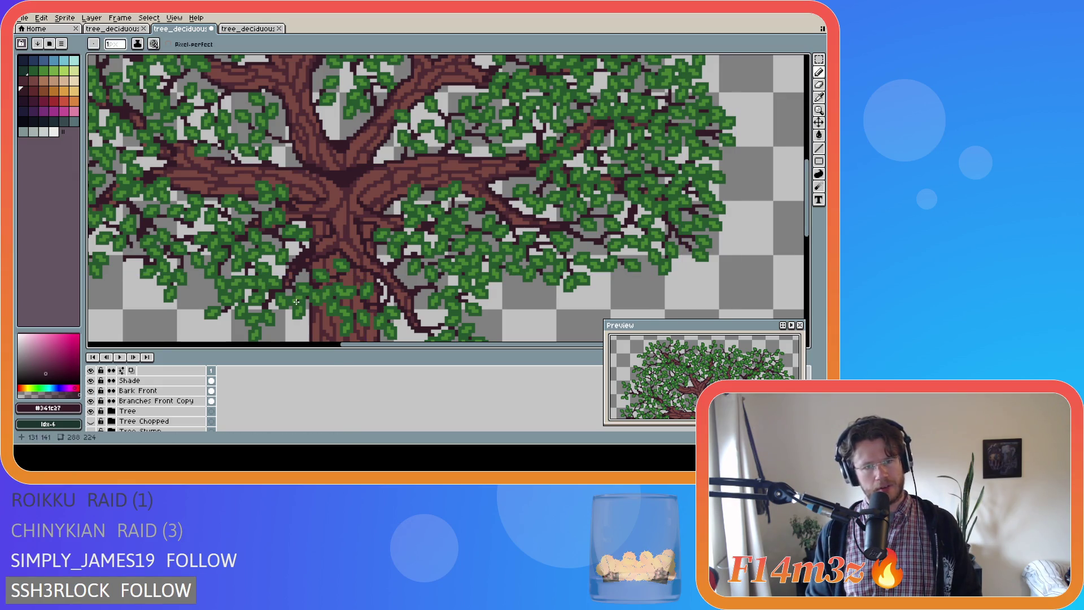
key(ctrl+s)
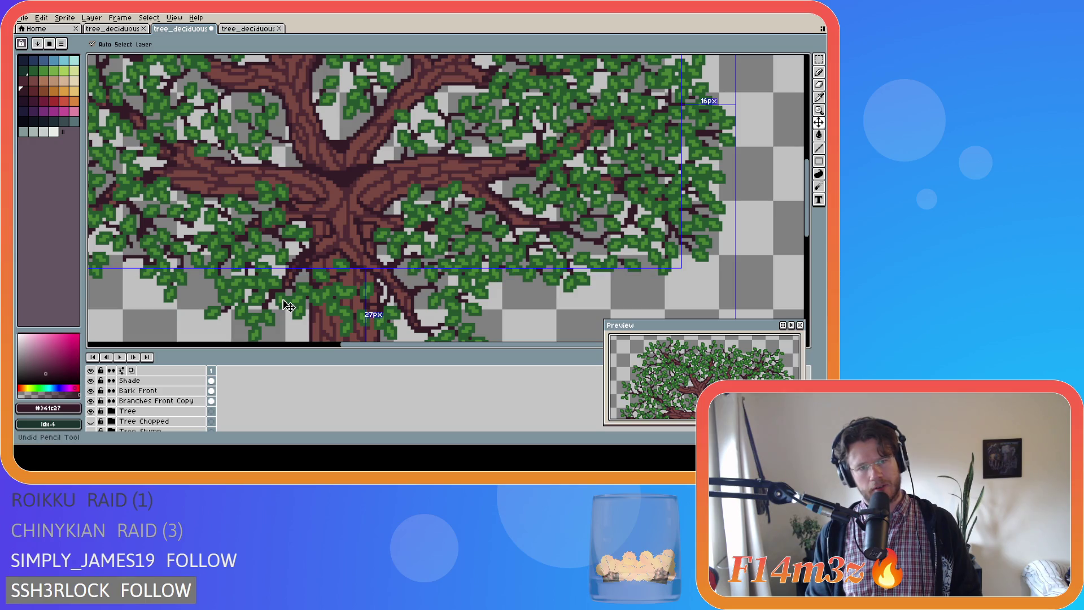
scroll(283, 299, down, 1)
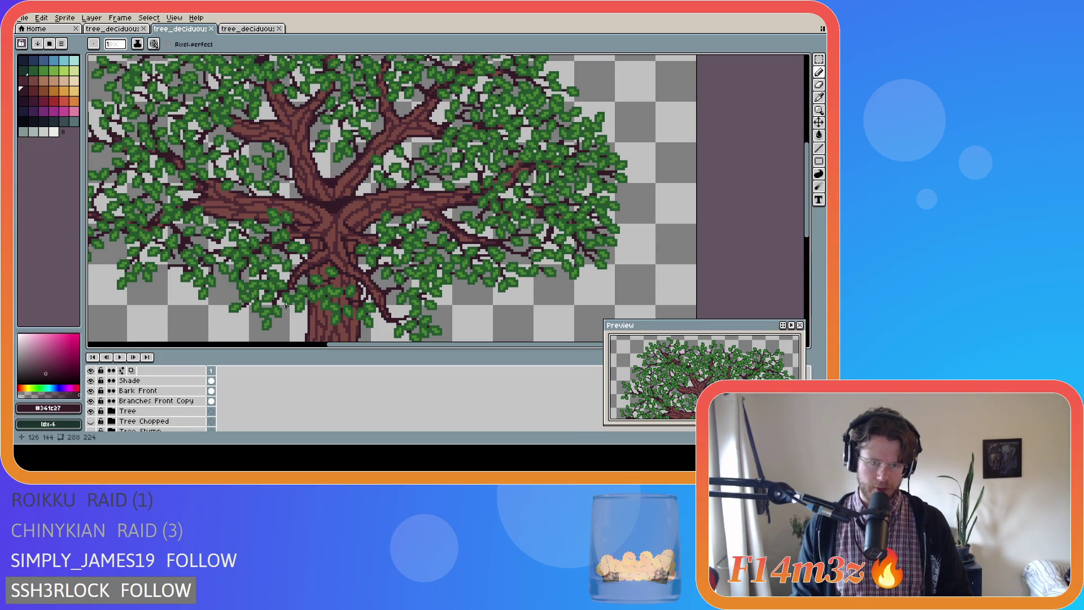
scroll(277, 300, up, 1)
scroll(277, 300, up, 1)
scroll(278, 300, down, 1)
scroll(281, 299, up, 1)
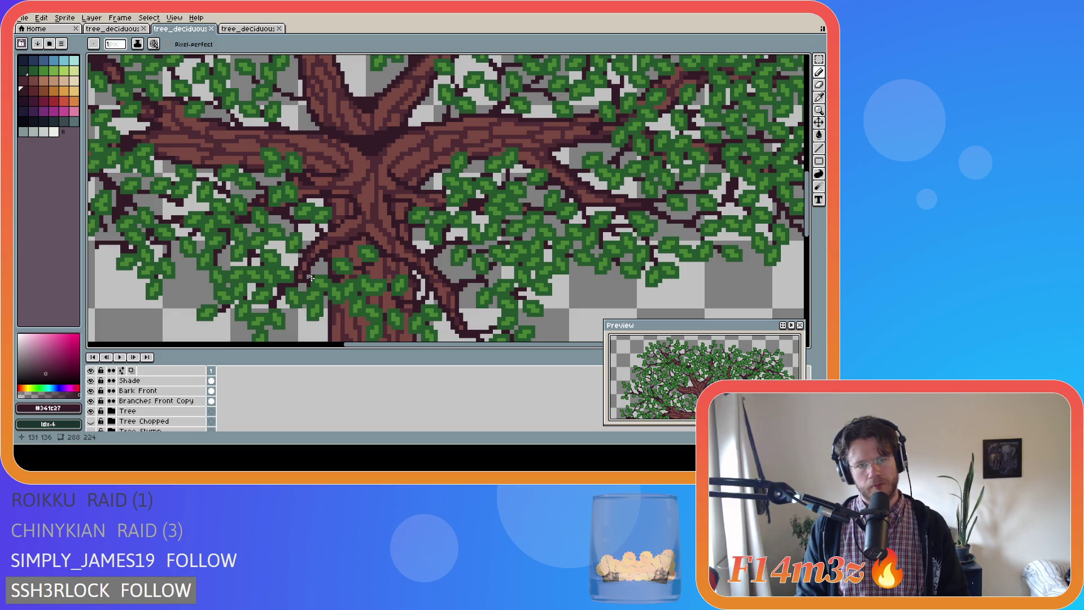
scroll(312, 277, down, 1)
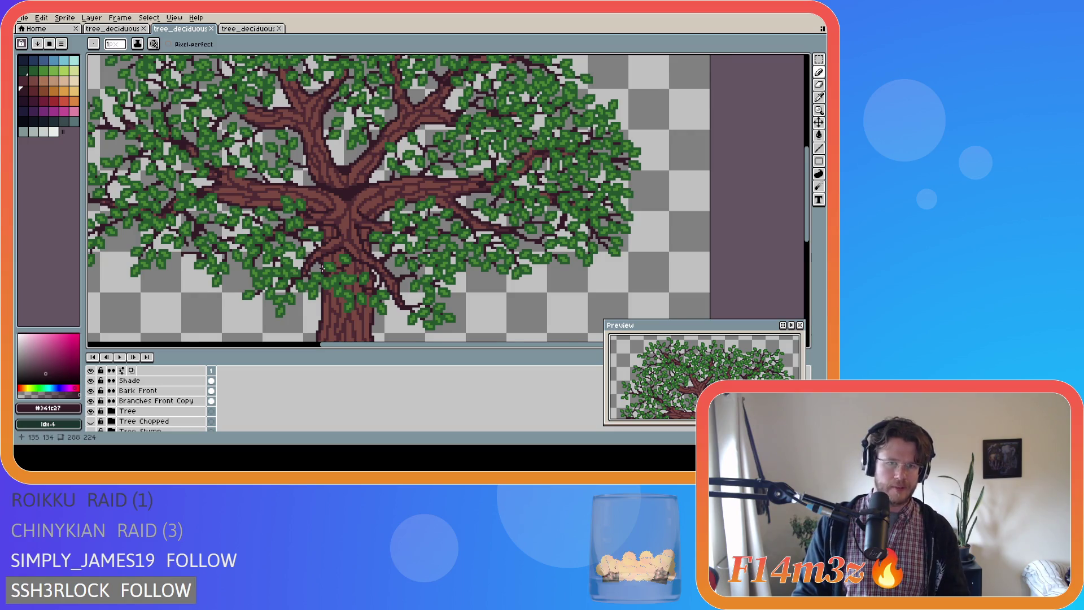
scroll(324, 269, up, 2)
key(i)
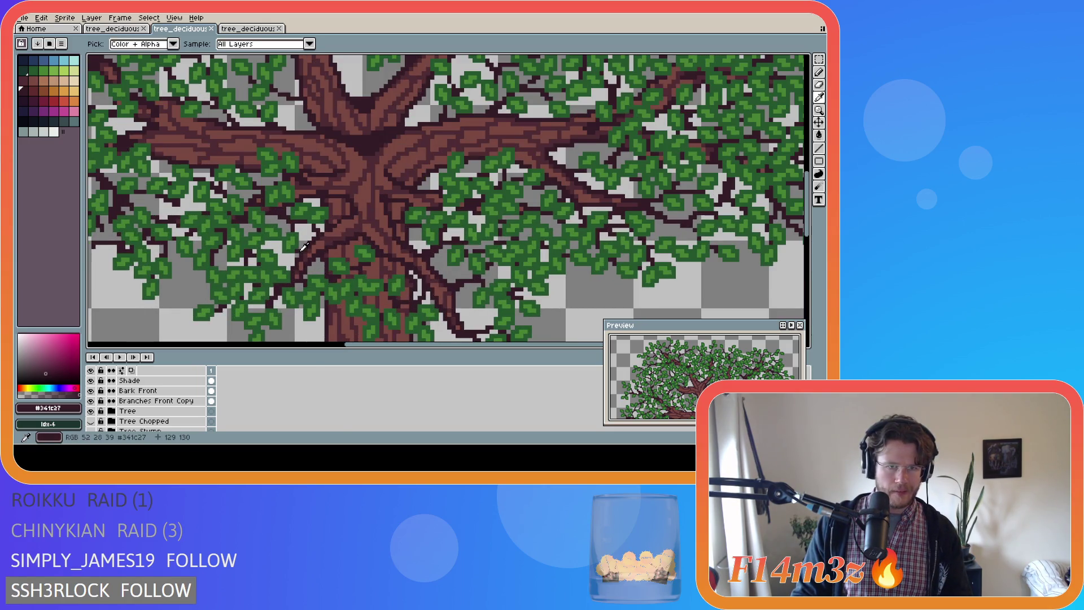
key(b)
scroll(162, 408, up, 5)
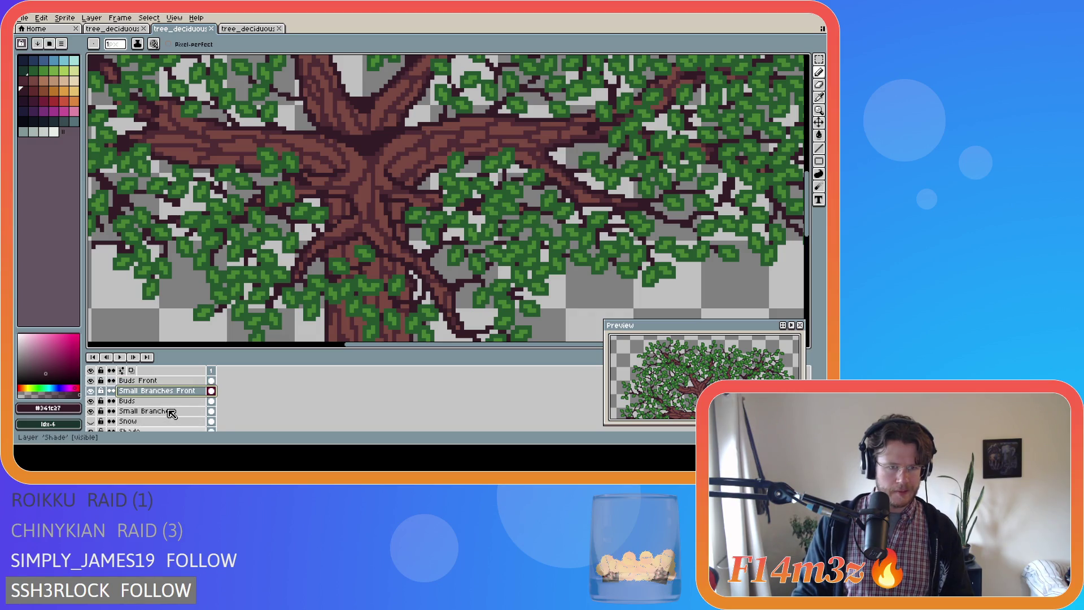
scroll(164, 411, up, 1)
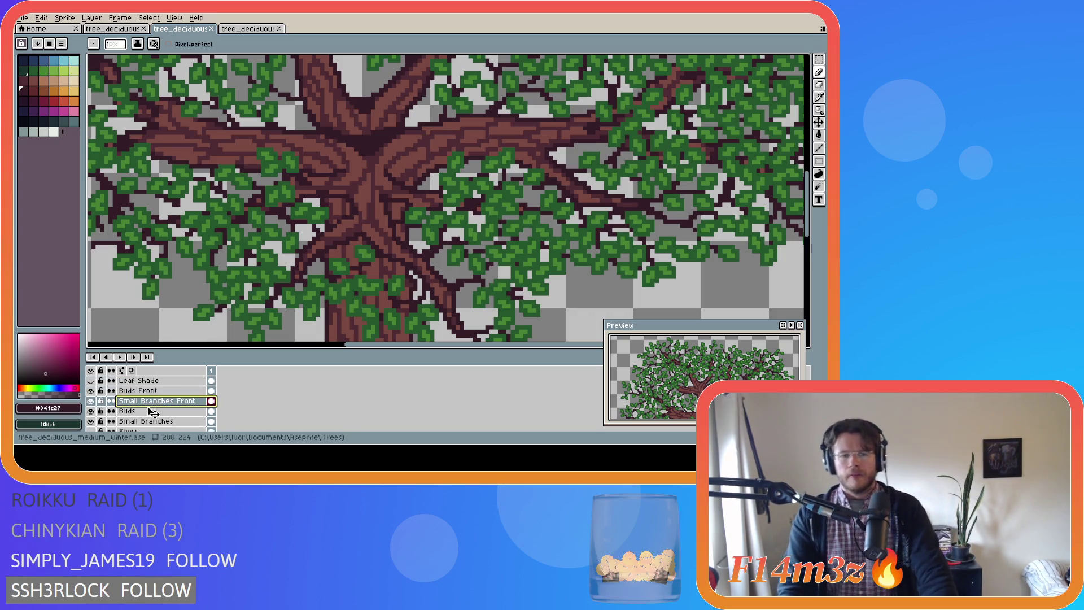
scroll(164, 411, down, 1)
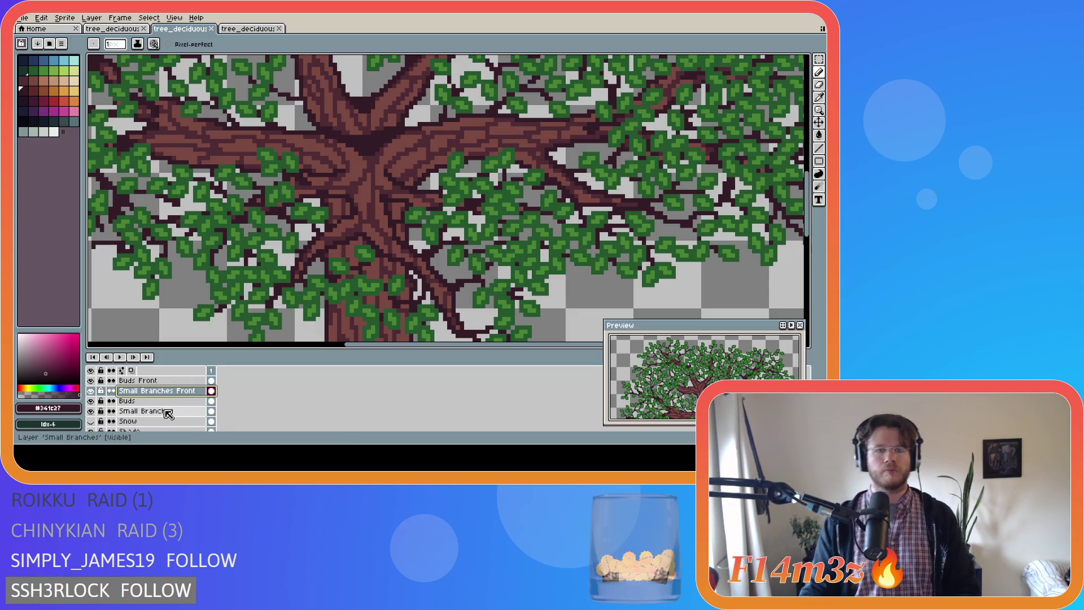
scroll(268, 303, down, 2)
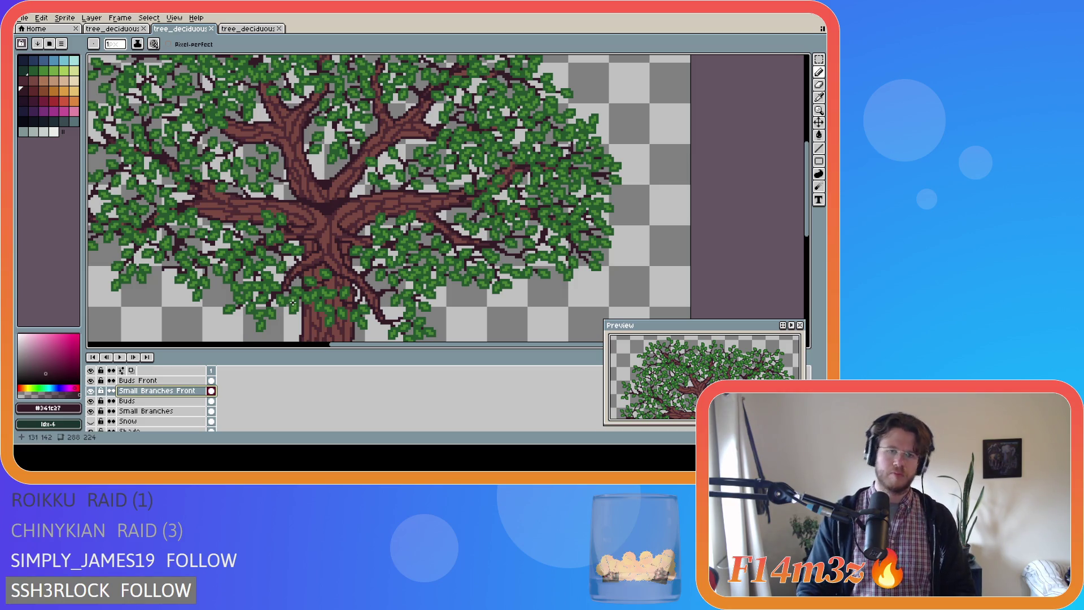
scroll(293, 304, down, 1)
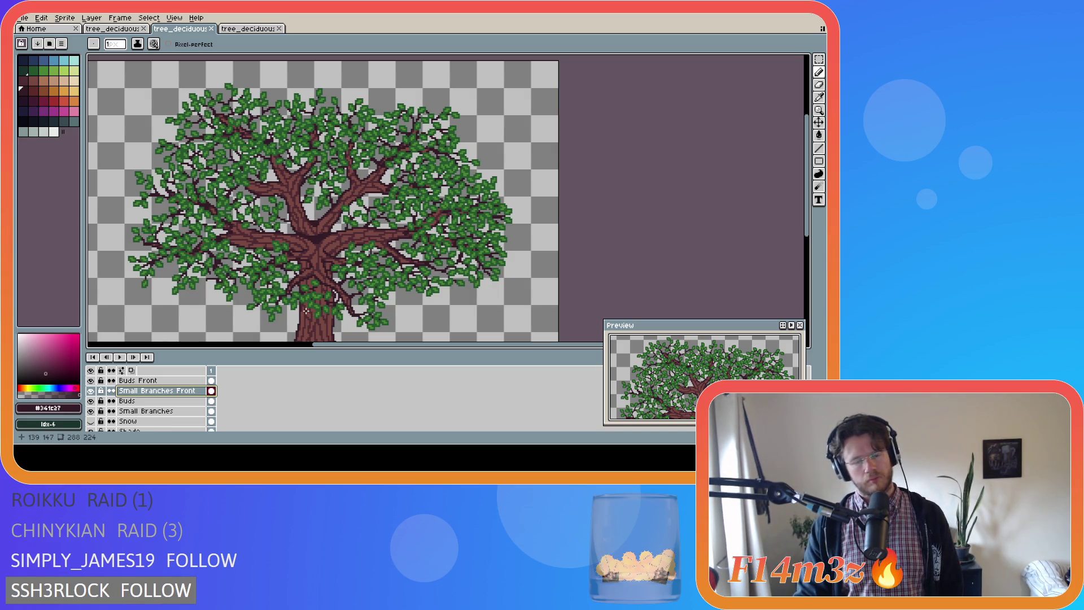
Draw a small dark branch near the trunk and save the sprite
scroll(305, 310, up, 2)
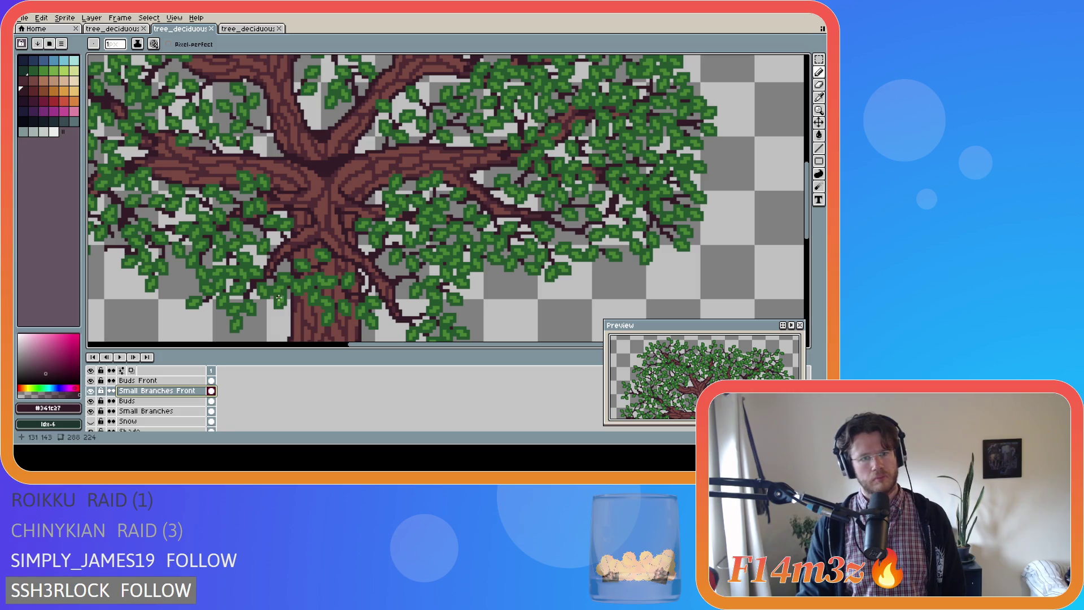
drag(280, 255, 278, 265)
key(ctrl+s)
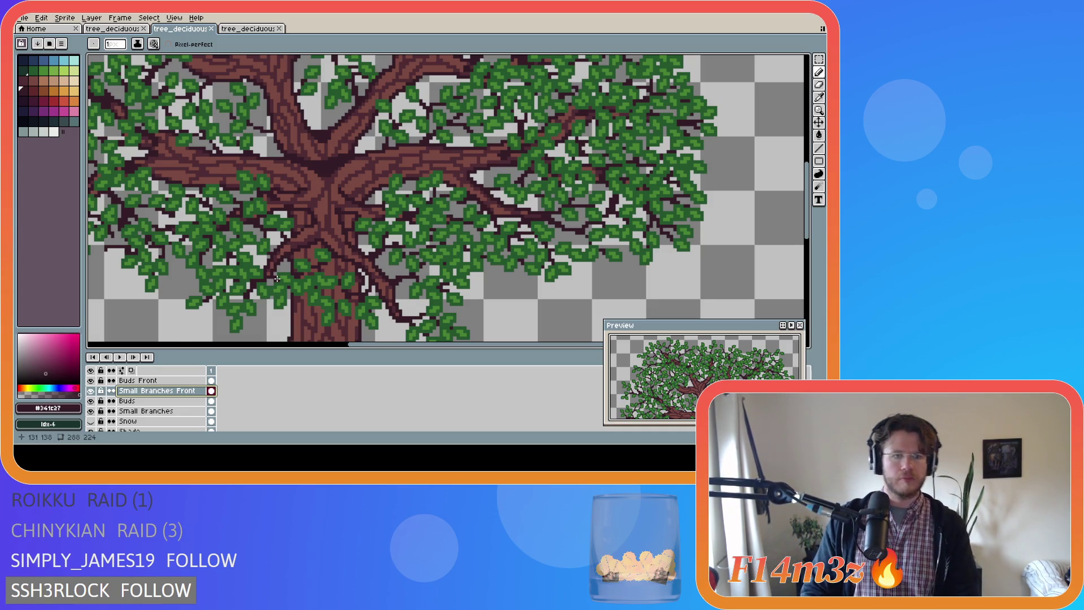
Add a short dark front branch line toward a branch end
scroll(273, 276, down, 1)
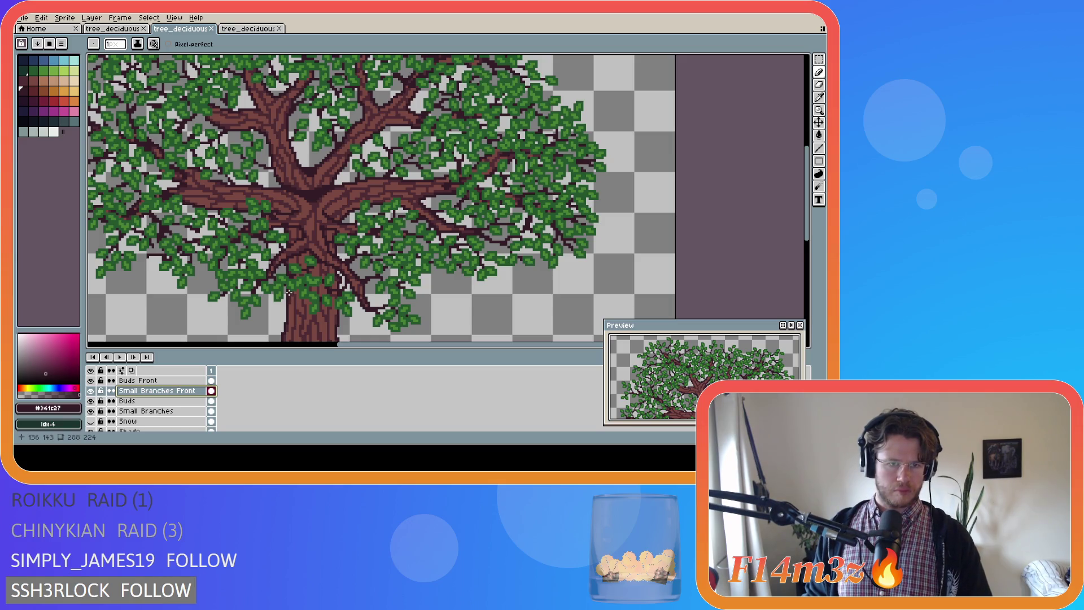
scroll(288, 293, down, 2)
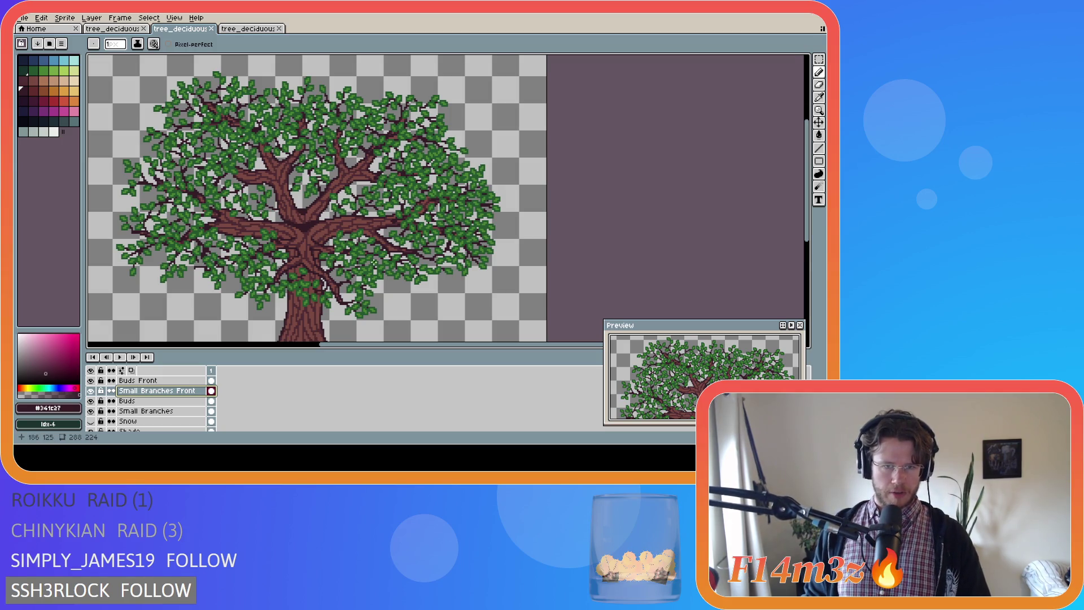
scroll(394, 255, up, 2)
scroll(362, 258, down, 1)
scroll(361, 258, up, 2)
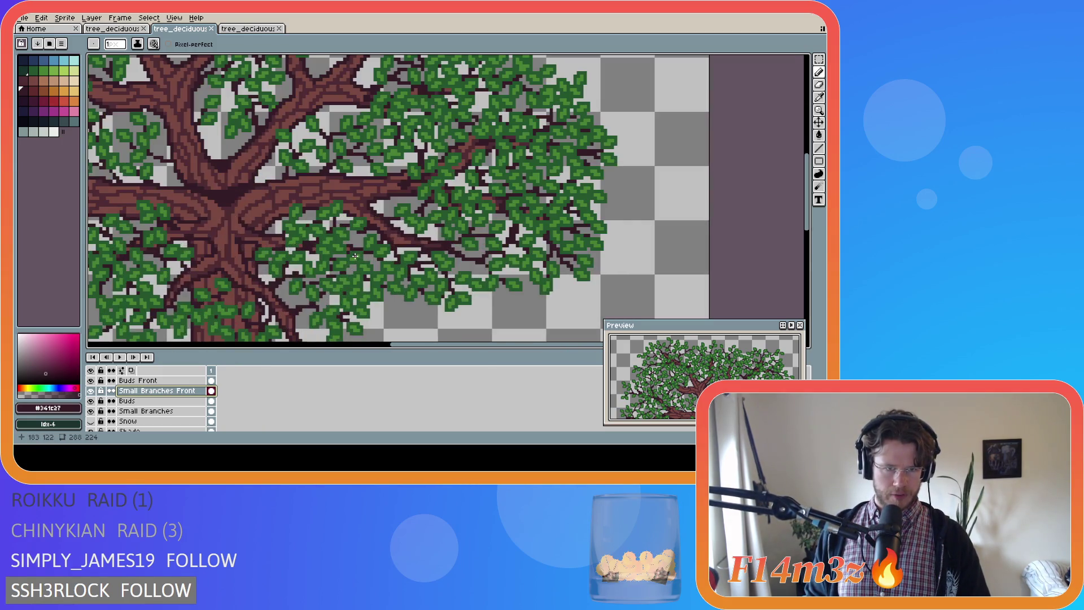
scroll(360, 258, down, 1)
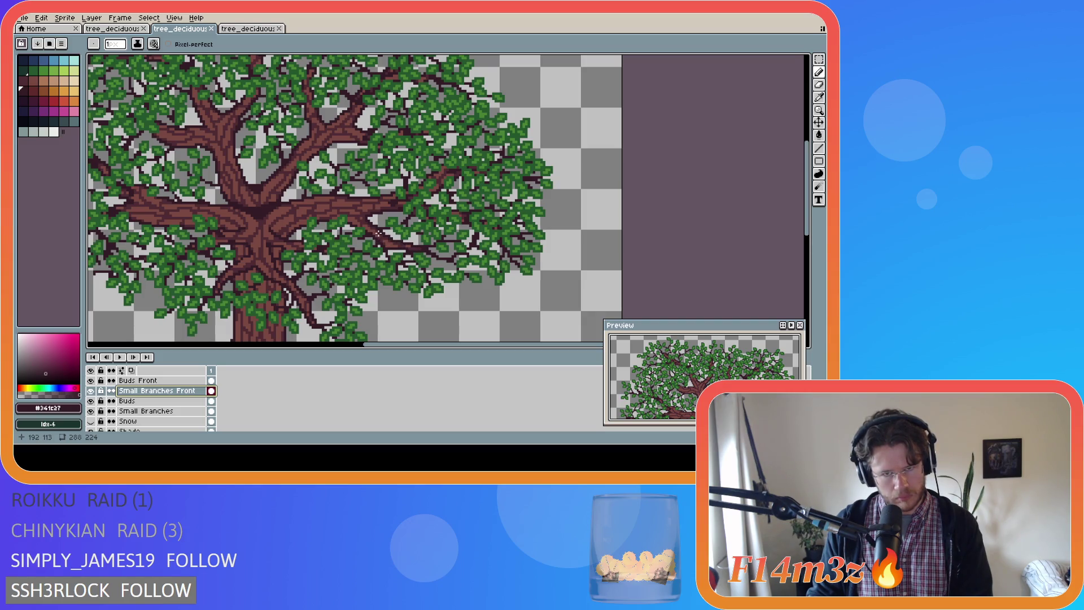
mouse_move(378, 234)
mouse_down()
mouse_move(409, 245)
mouse_move(399, 243)
mouse_up()
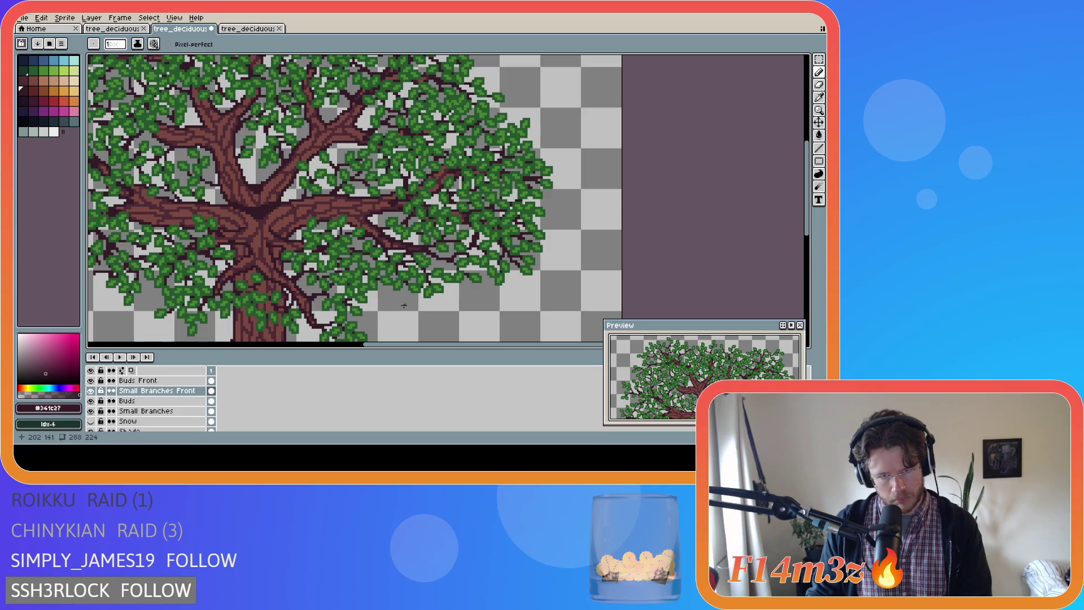
Hide the trunk and bark layers so only leaves and dark branches show
scroll(99, 402, down, 2)
scroll(90, 417, down, 2)
drag(90, 421, 90, 380)
scroll(336, 282, up, 2)
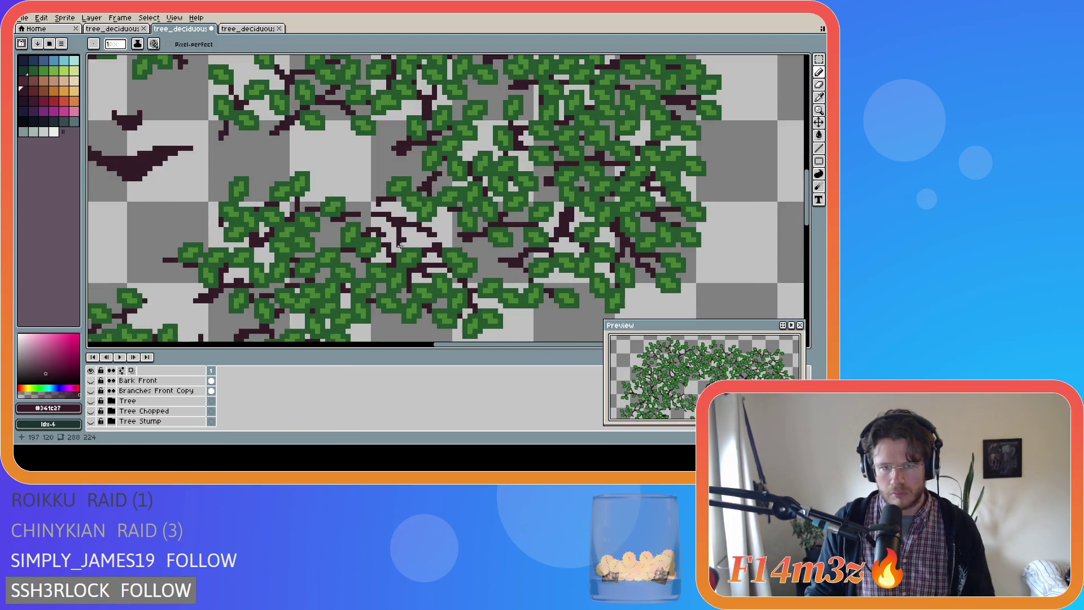
key(e)
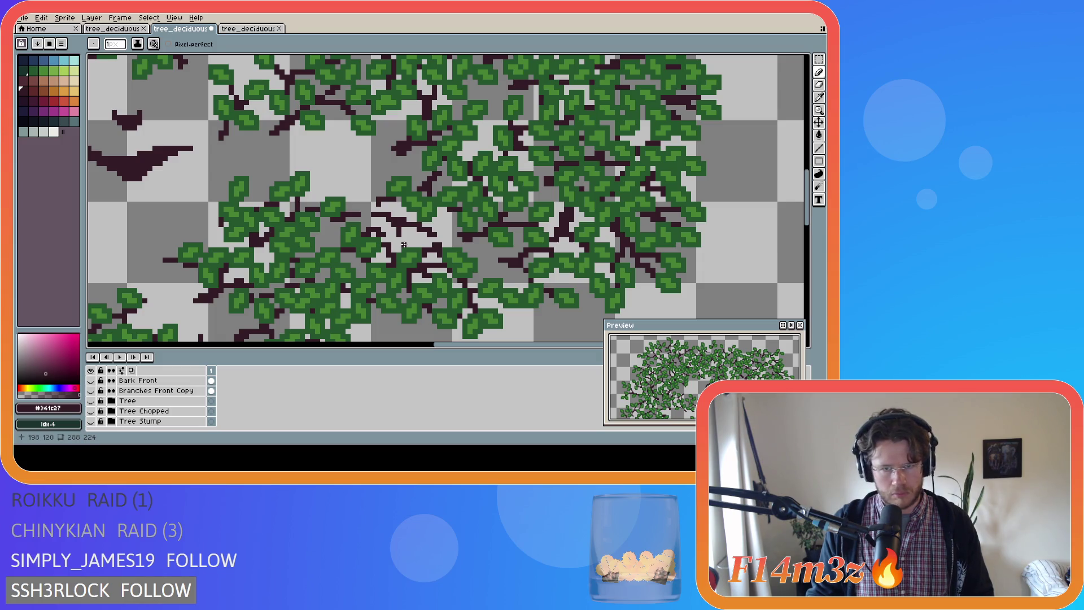
Toggle Tree, Branches Front and Bark Front visibility to compare, then undo the last pencil stroke
click(91, 401)
mouse_move(94, 397)
mouse_down()
mouse_move(94, 379)
mouse_move(95, 391)
mouse_up()
click(96, 391)
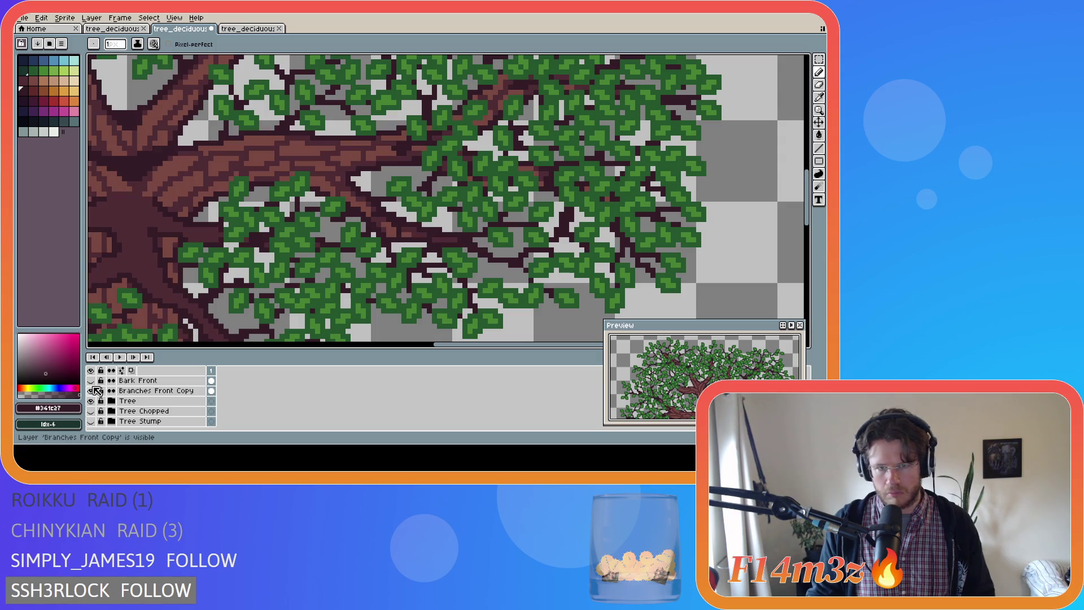
click(92, 400)
click(92, 399)
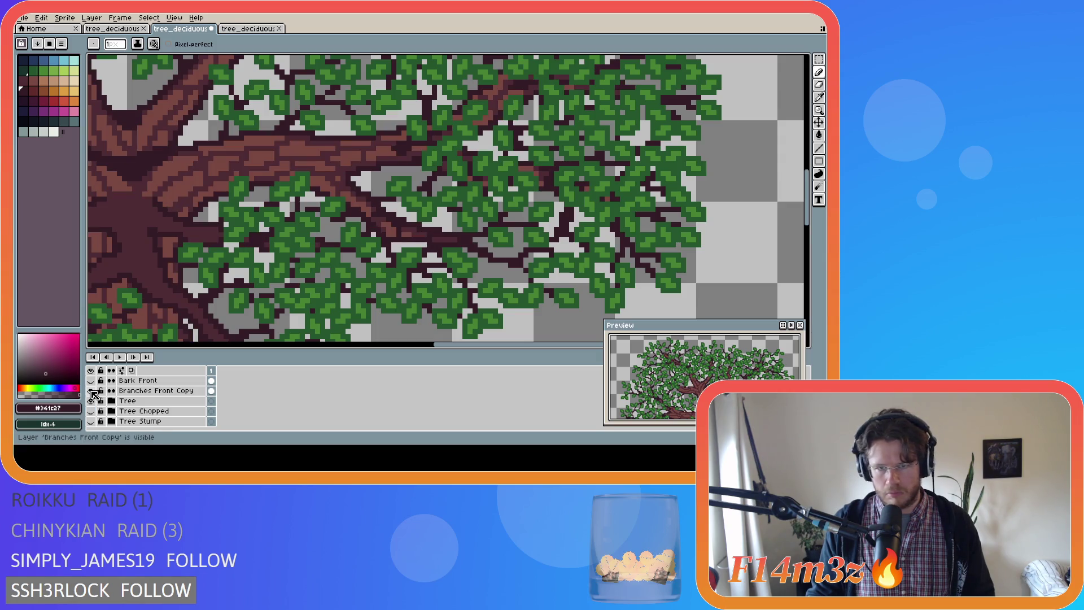
click(92, 400)
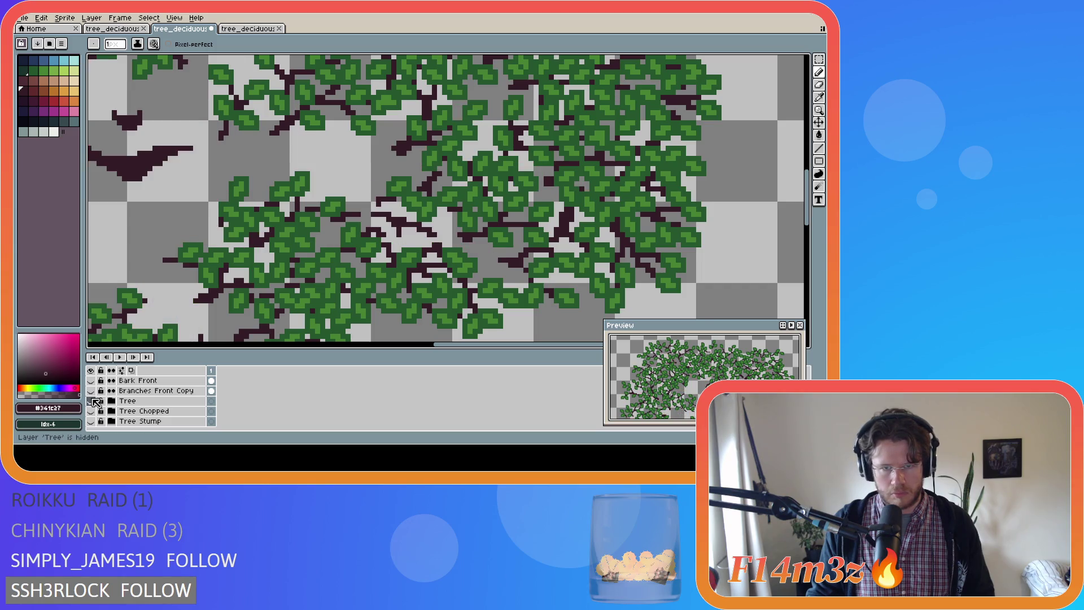
key(ctrl+z)
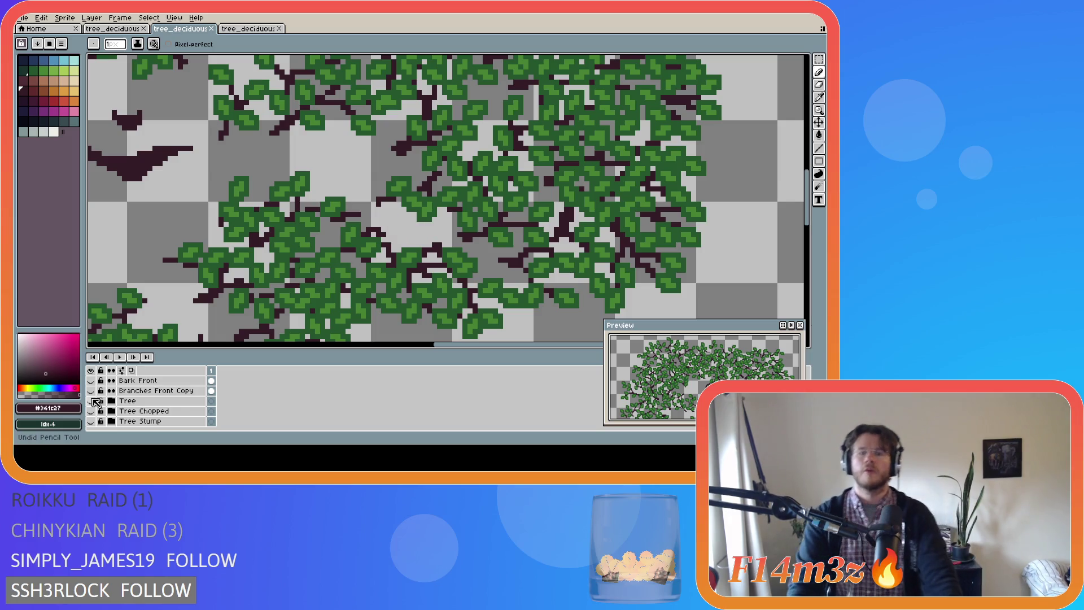
scroll(104, 407, up, 1)
Show the Tree layer again and zoom out to view the whole tree
scroll(107, 410, up, 1)
click(92, 415)
key(minus)
key(minus)
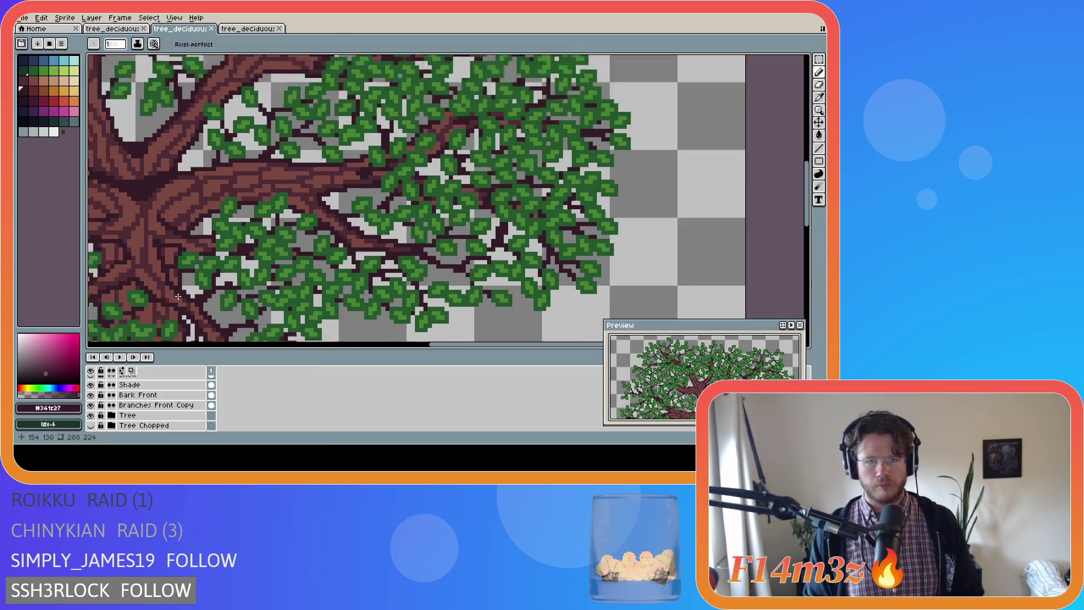
drag(434, 350, 416, 351)
key(minus)
key(minus)
scroll(455, 326, down, 2)
drag(350, 346, 392, 345)
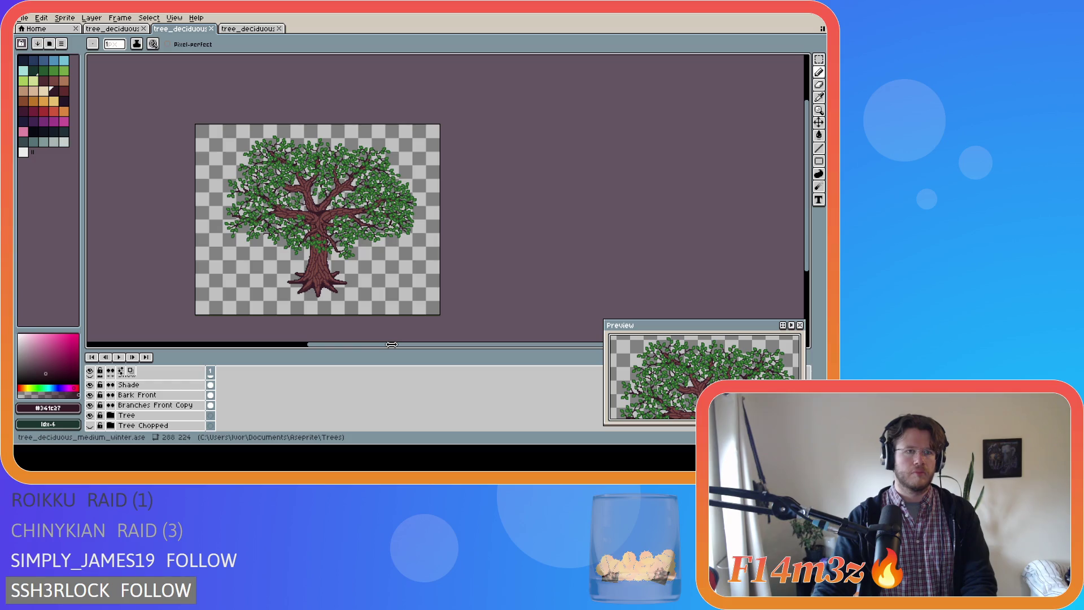
drag(395, 344, 345, 350)
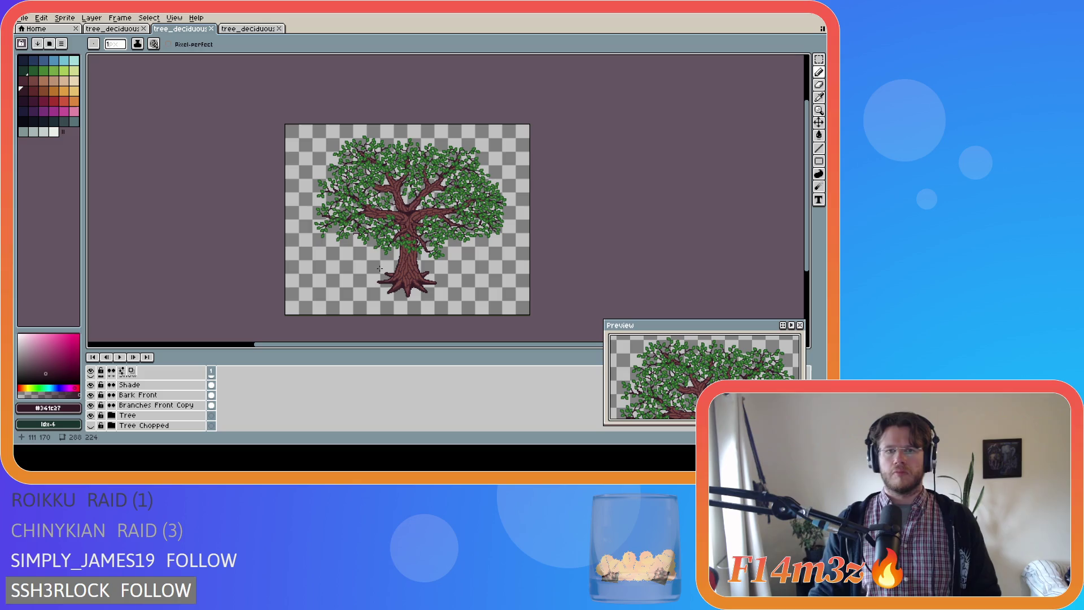
scroll(401, 233, up, 3)
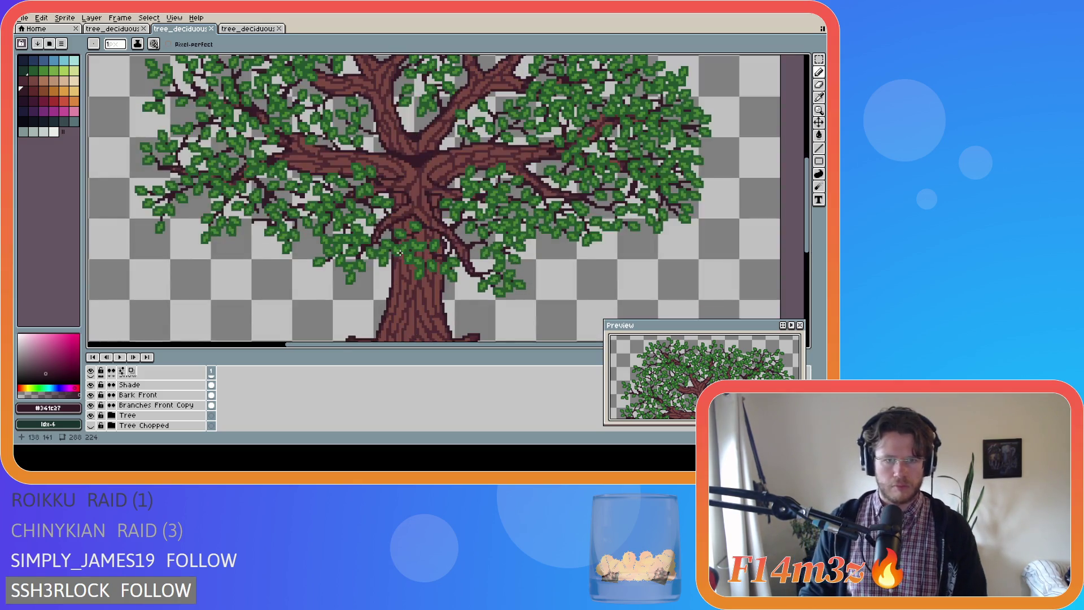
scroll(399, 218, up, 1)
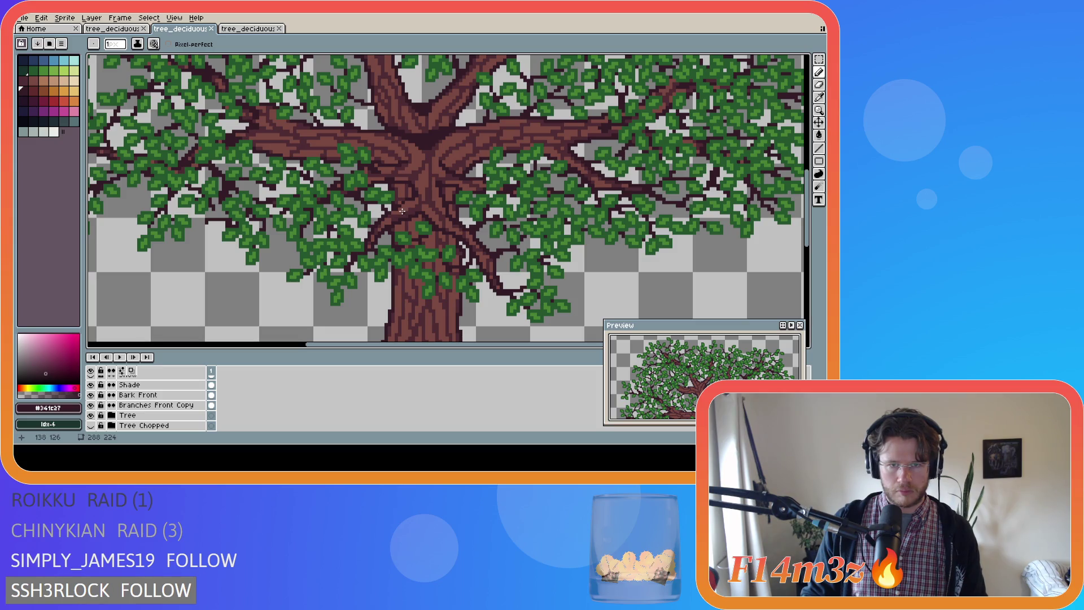
Draw a short dark stroke just left of where the branches fork from the trunk
click(377, 212)
key(ctrl+s)
key(ctrl+s)
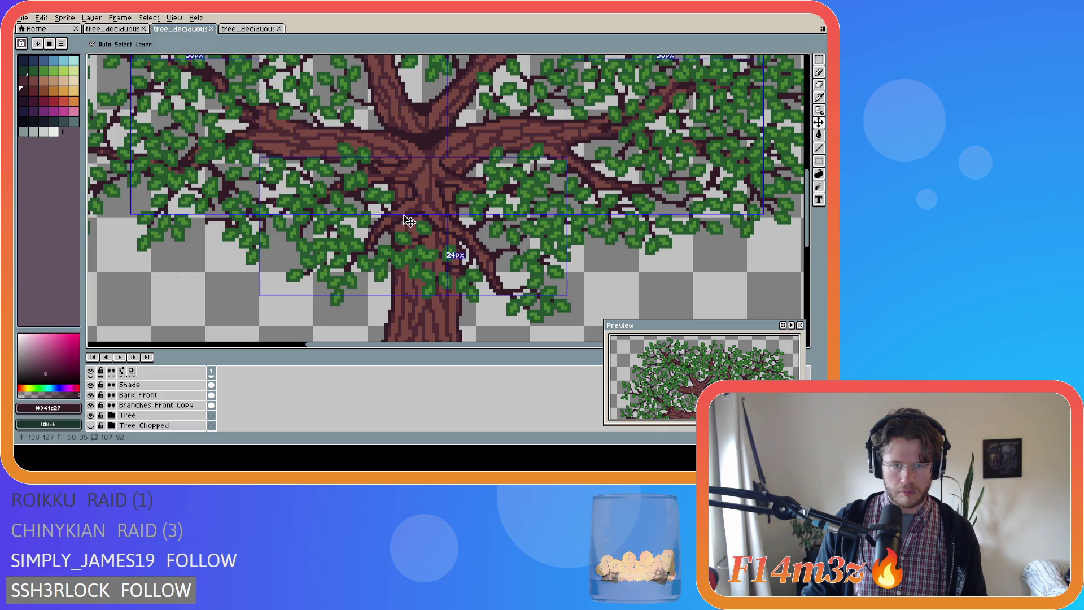
key(ctrl+s)
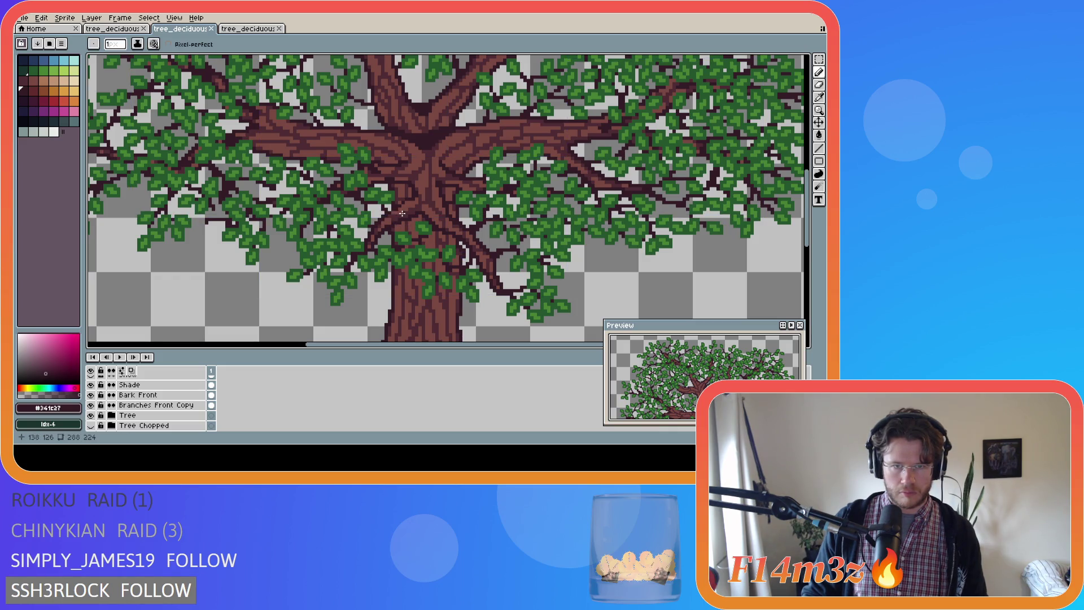
drag(381, 217, 398, 221)
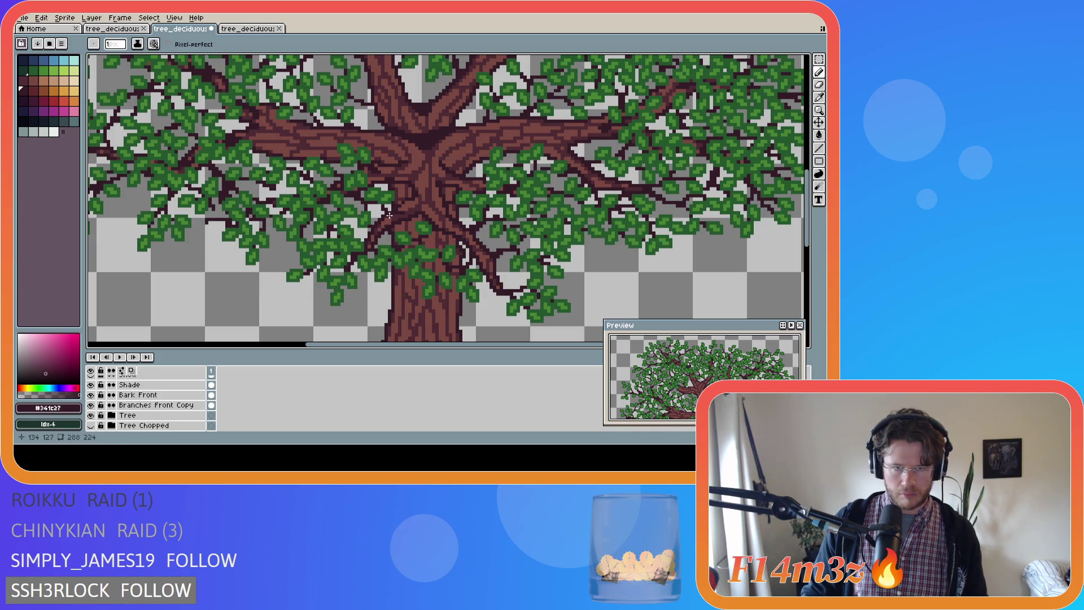
scroll(146, 418, down, 2)
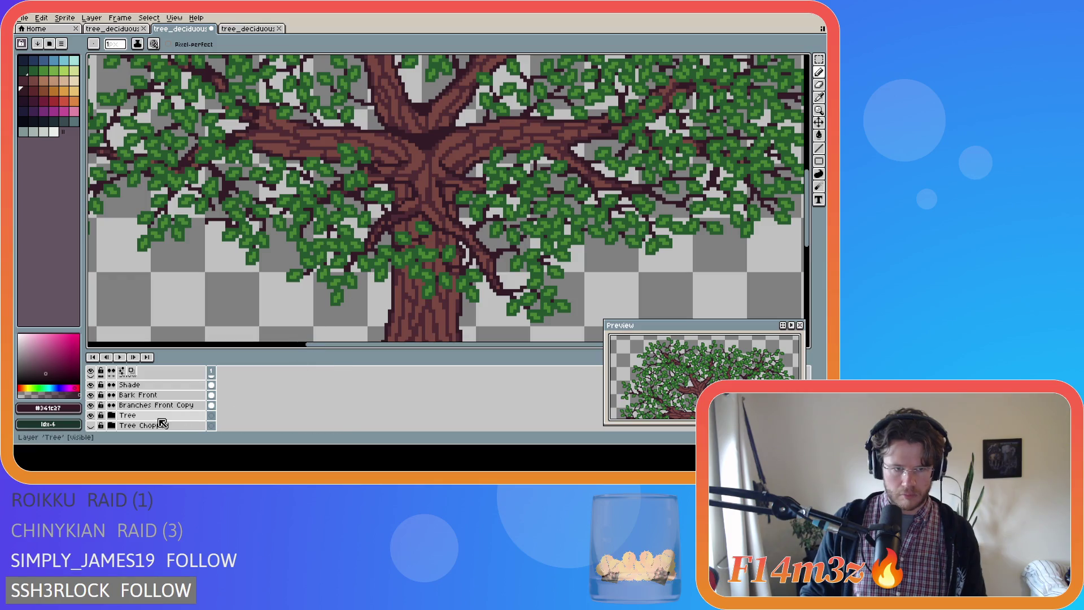
Hide the Tree, Bark Front and Branches Front Copy layers and return to the pencil
drag(91, 405, 90, 385)
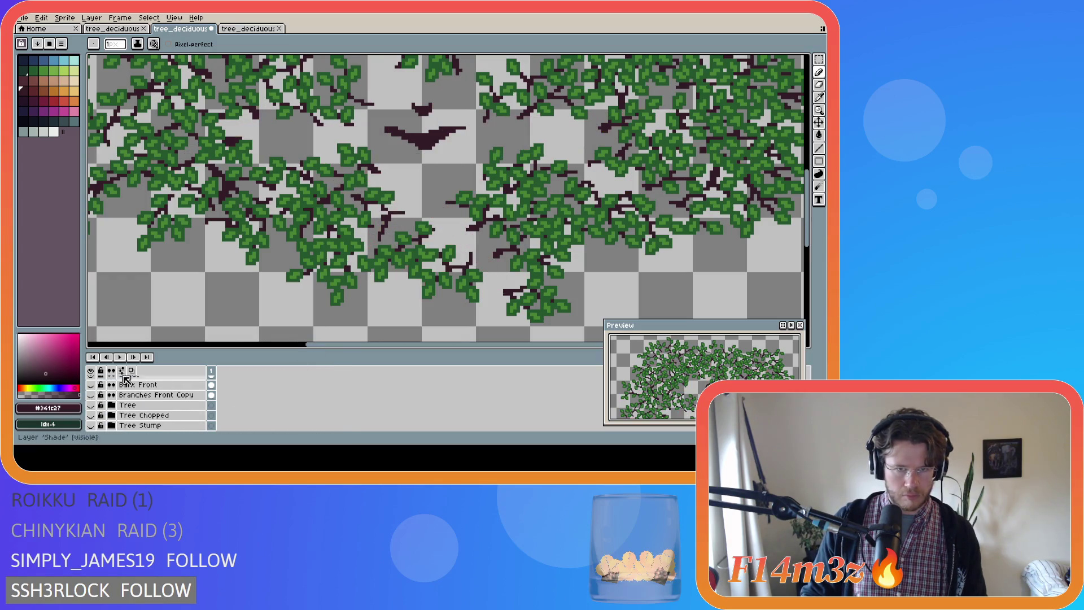
scroll(359, 255, up, 1)
key(v)
key(b)
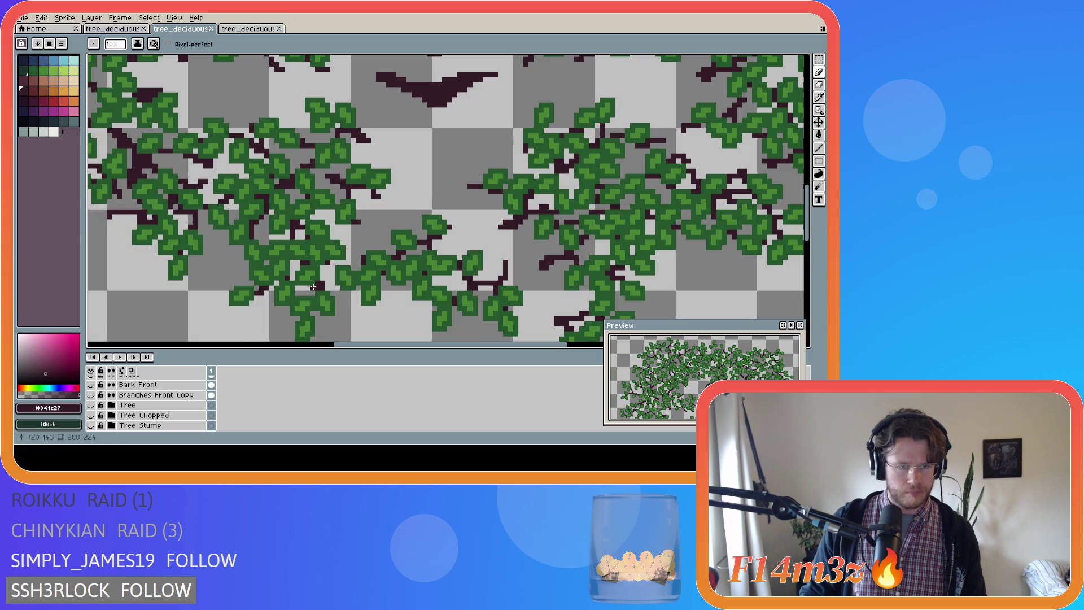
scroll(146, 404, up, 4)
key(ctrl+y)
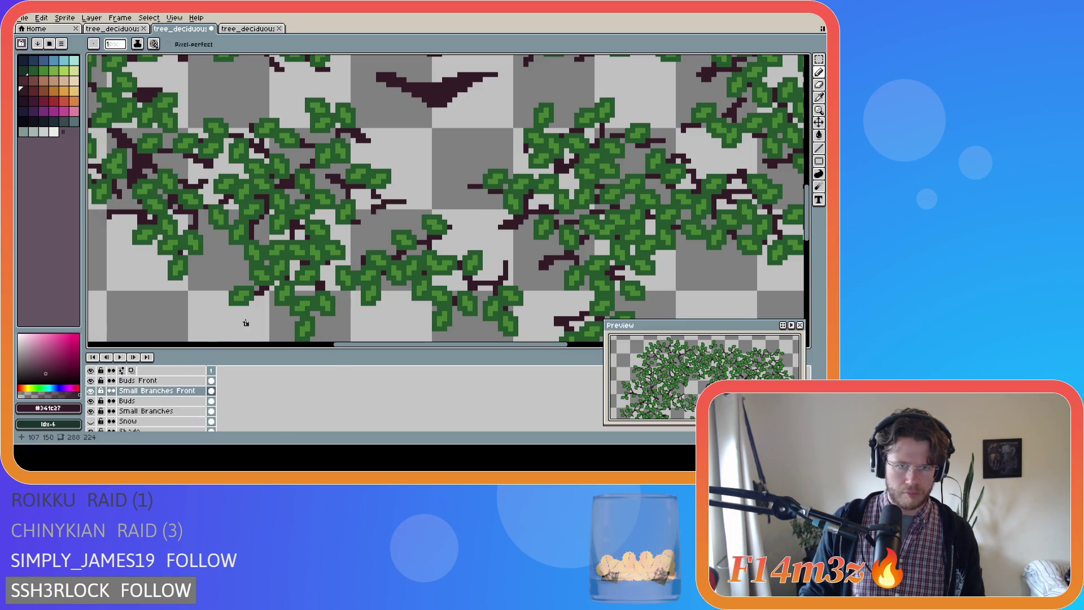
scroll(99, 425, up, 1)
scroll(96, 421, down, 3)
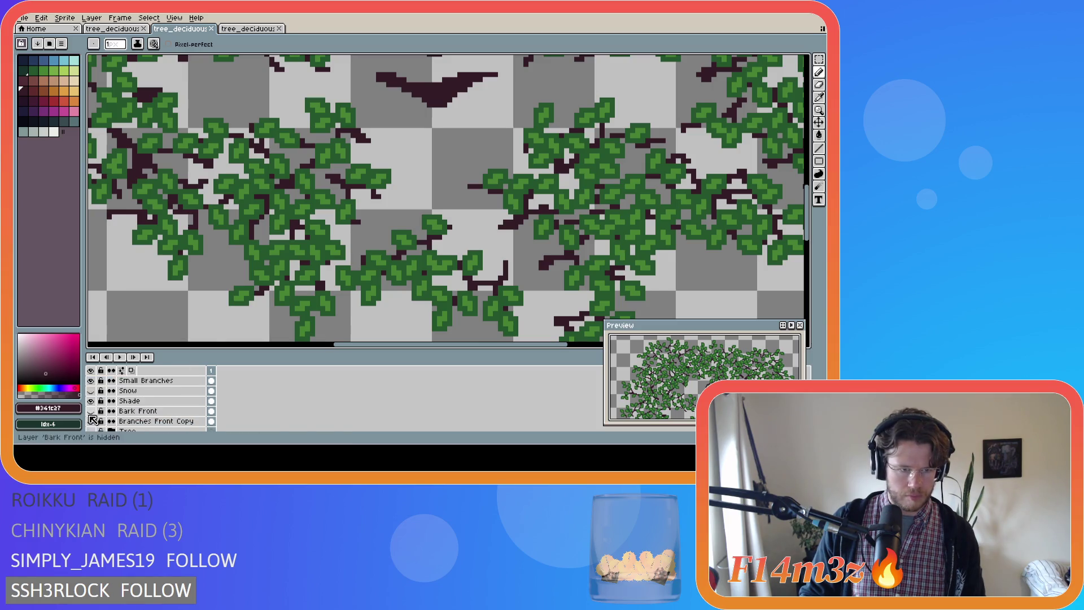
Show the trunk layers, save, and paint dark brown pixels along the trunk's shadow
drag(92, 412, 91, 390)
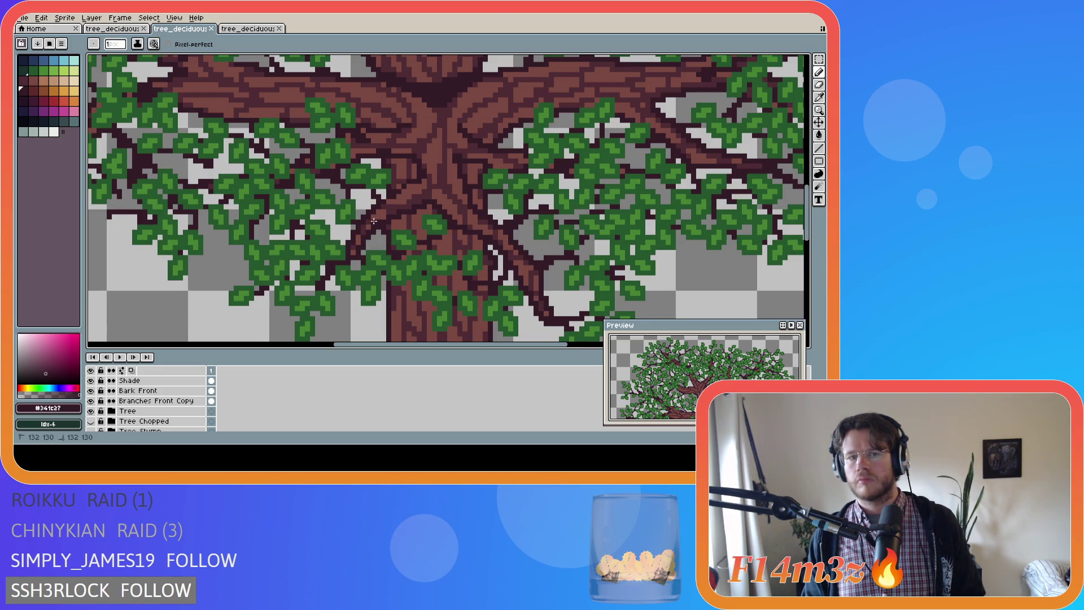
key(ctrl+s)
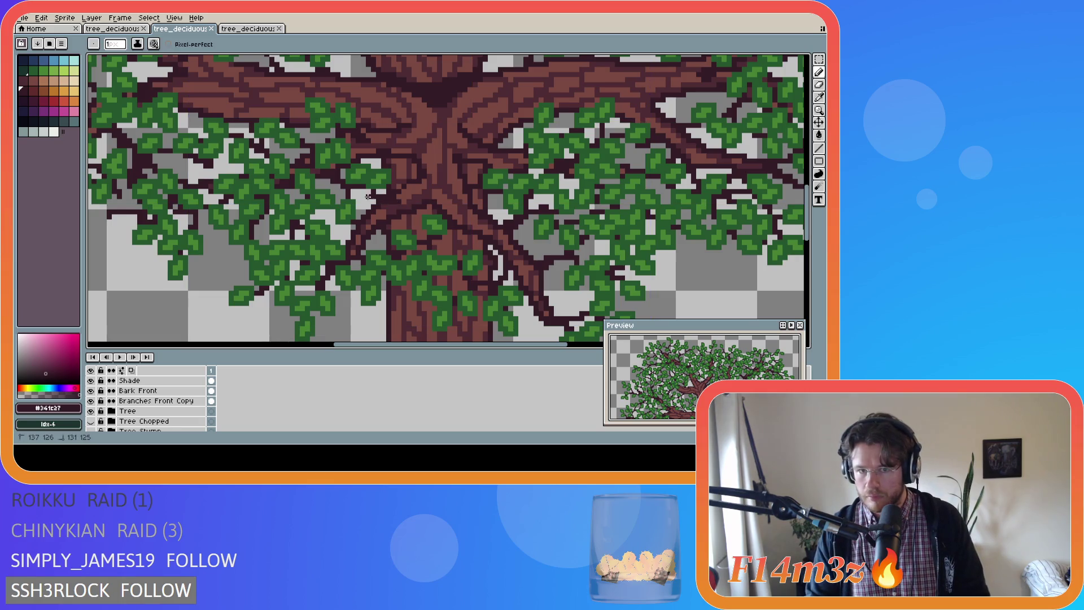
drag(373, 231, 379, 242)
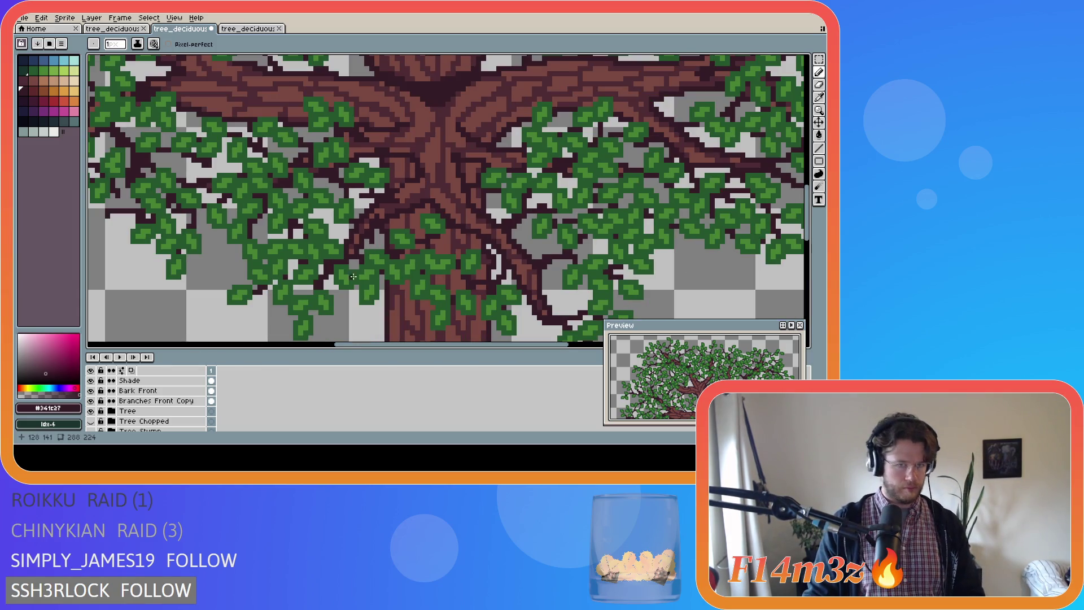
scroll(96, 416, down, 1)
Hide Branches Front Copy and Bark Front, undo the dark pixels, then show the layers again
click(92, 384)
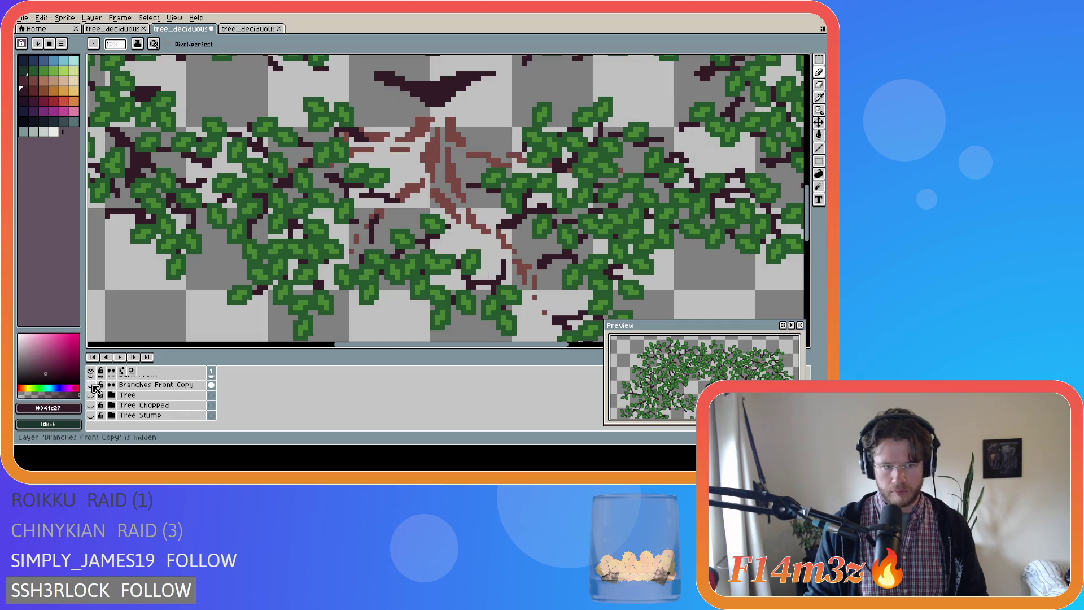
scroll(96, 388, up, 1)
click(92, 384)
scroll(425, 258, up, 1)
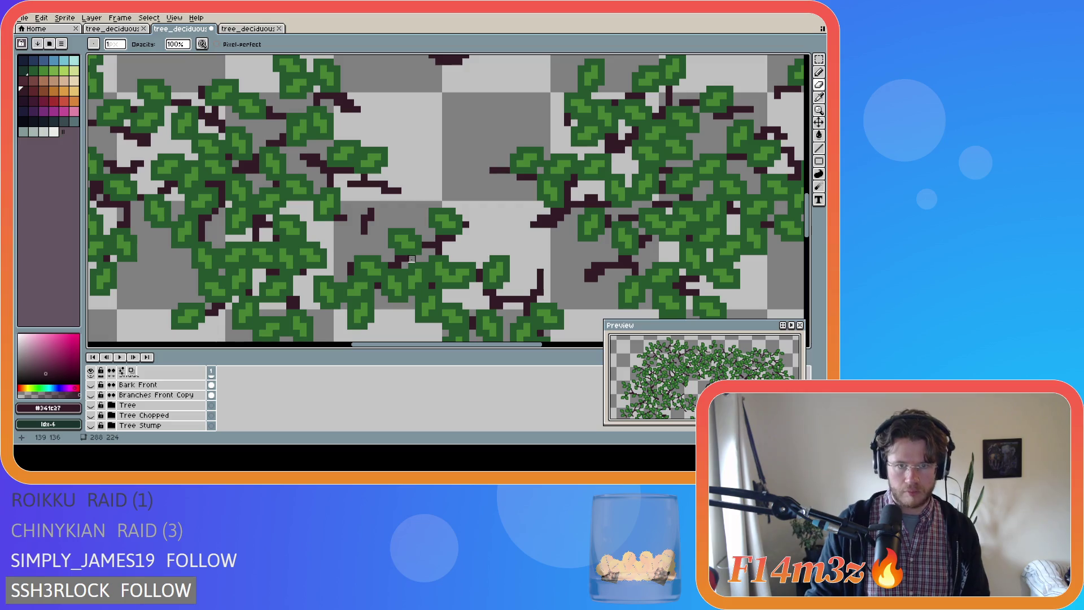
key(alt)
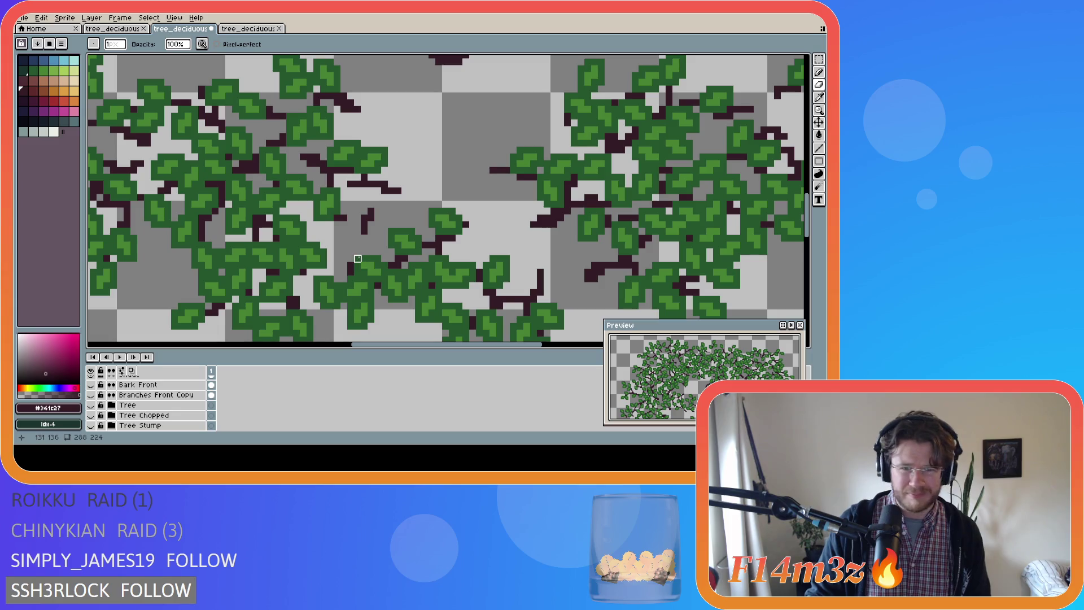
key(ctrl+z)
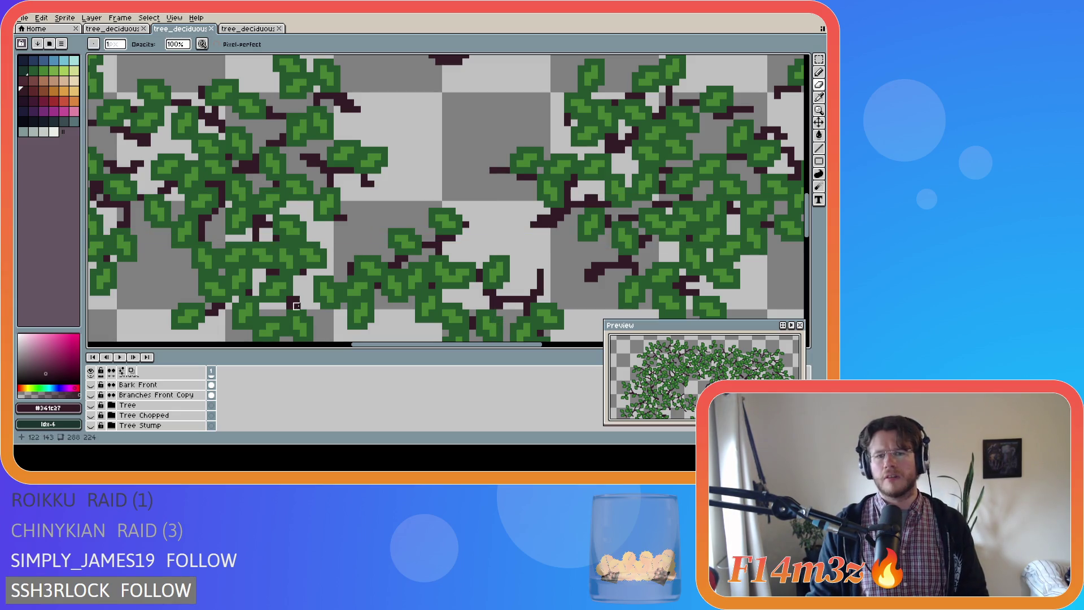
drag(90, 405, 91, 386)
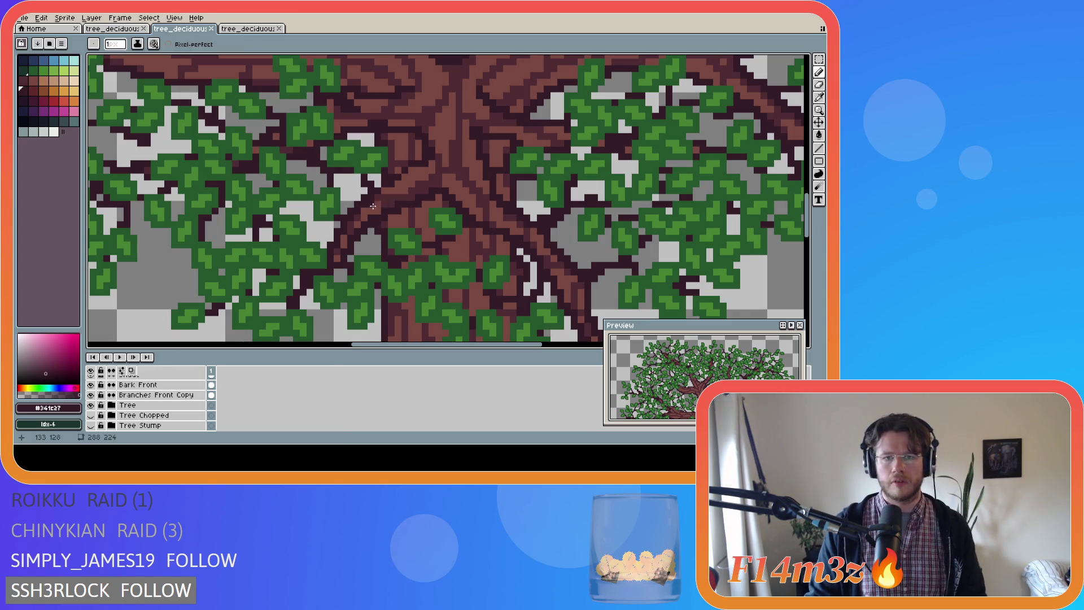
key(v)
key(b)
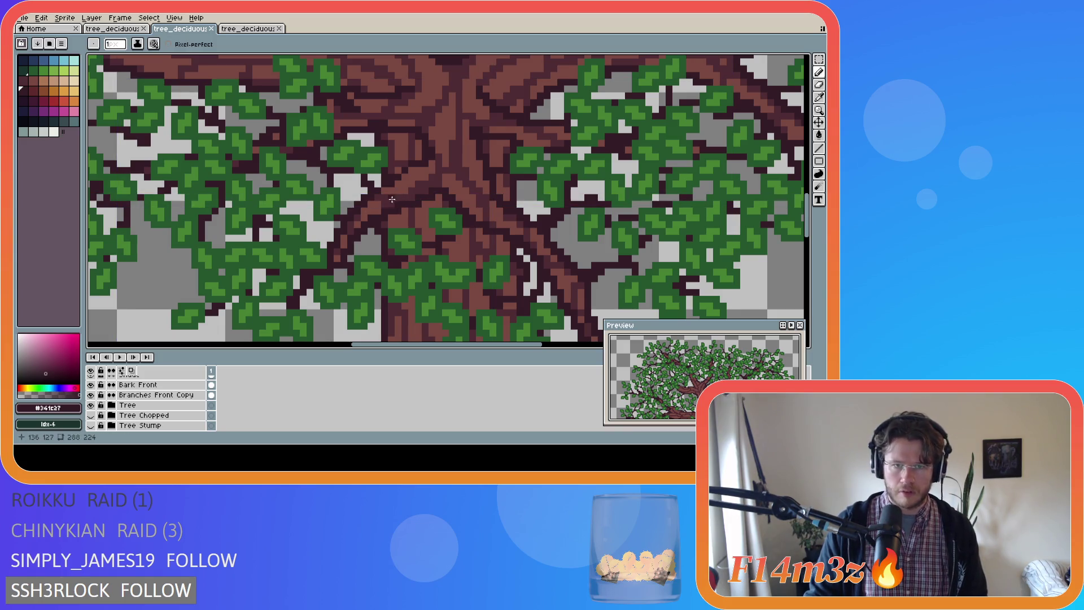
click(377, 200)
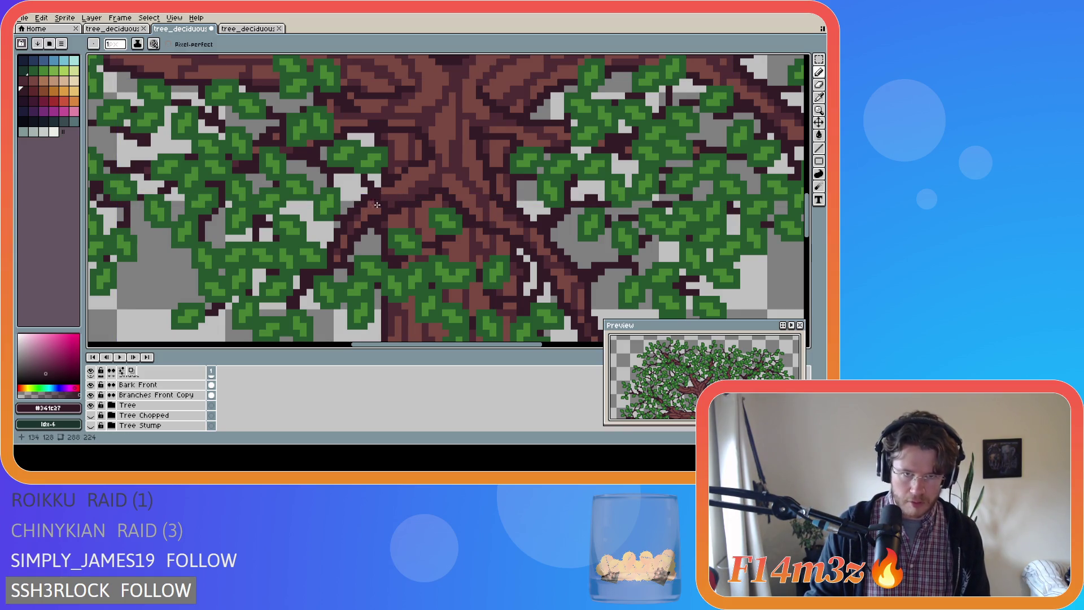
key(ctrl+z)
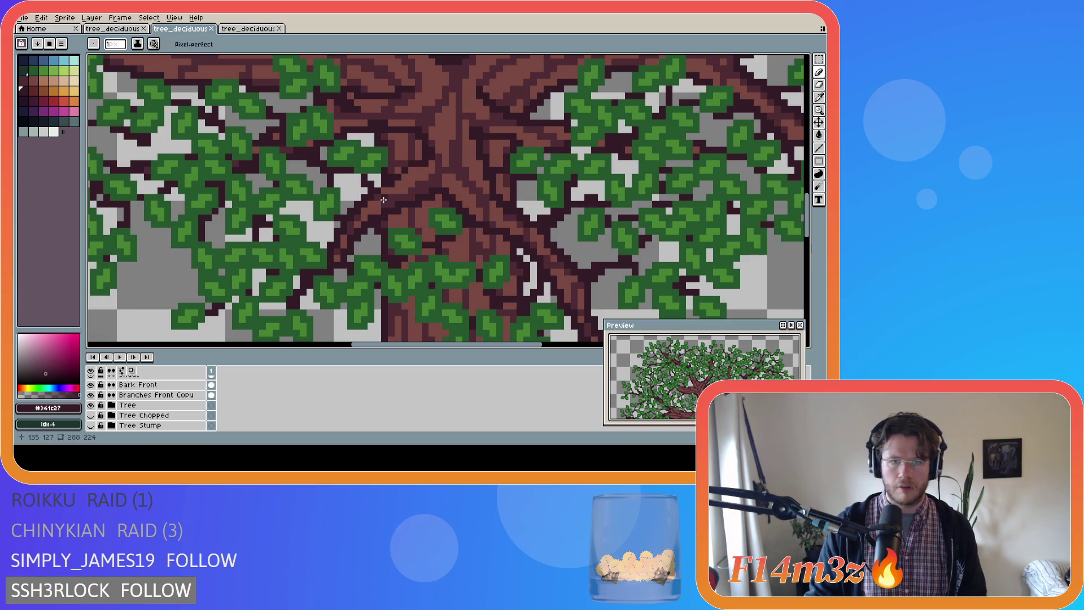
key(ctrl+z)
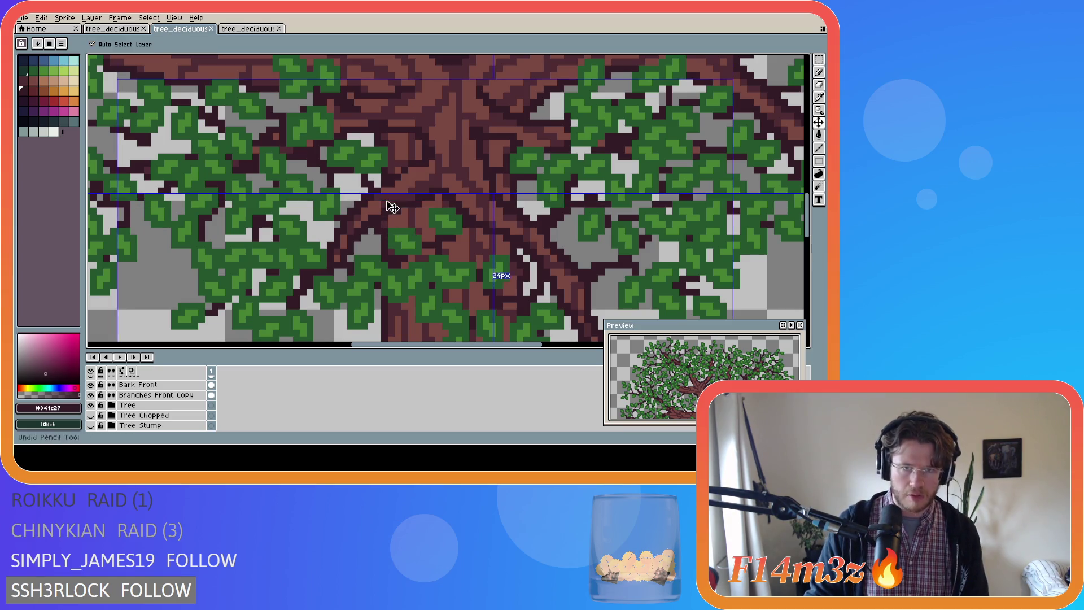
key(ctrl+y)
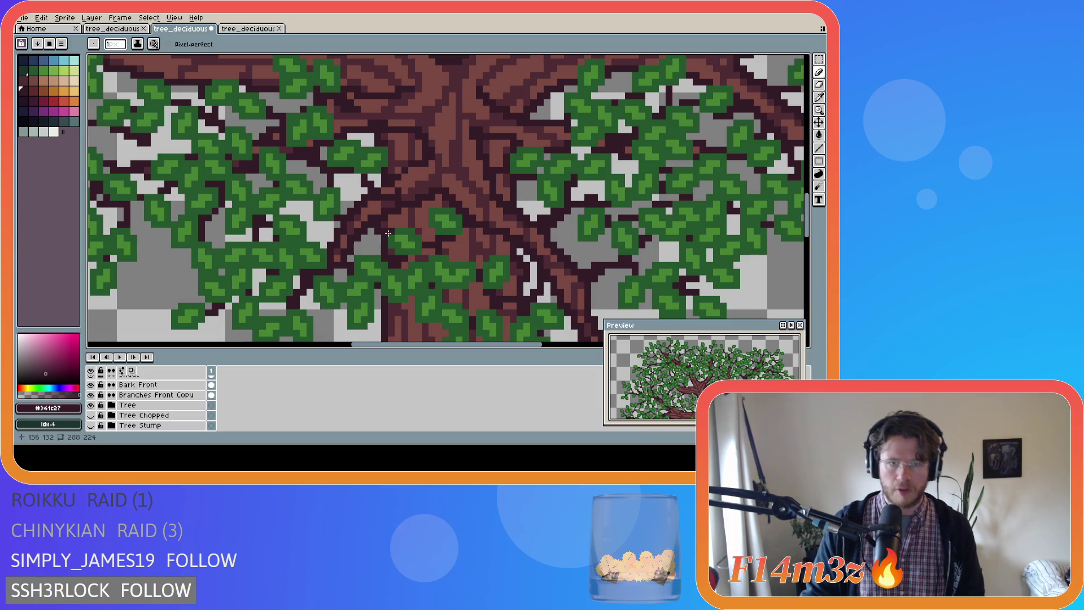
key(ctrl+s)
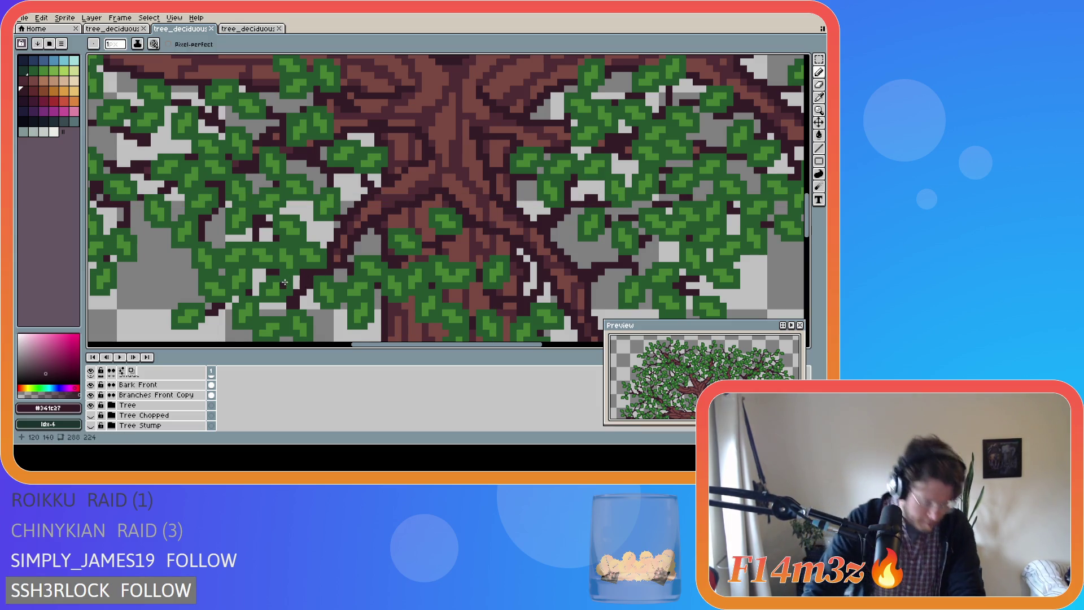
scroll(477, 238, down, 1)
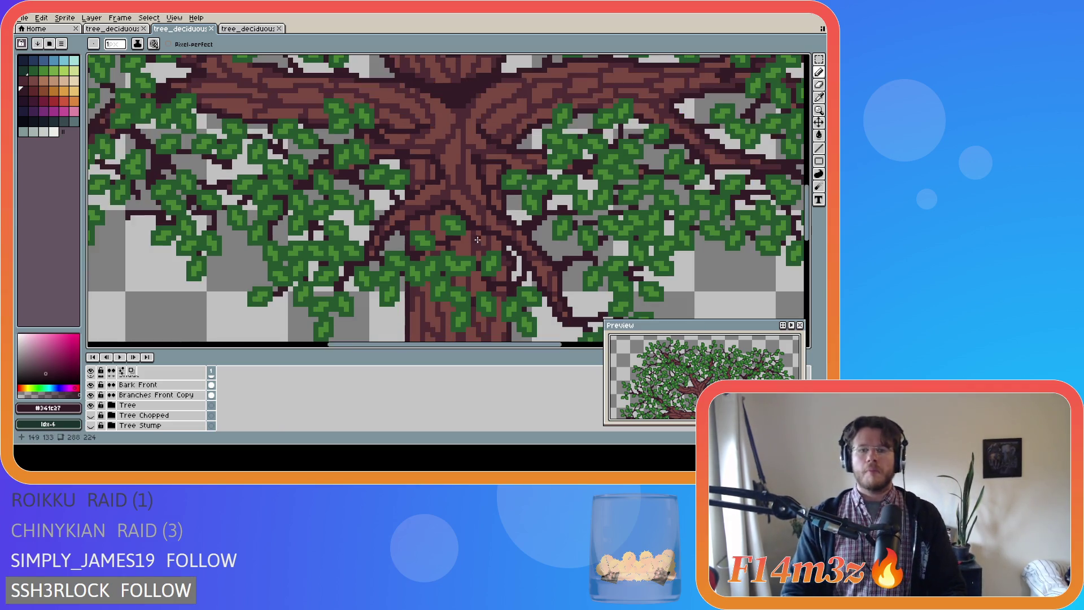
scroll(477, 238, down, 2)
scroll(515, 311, down, 1)
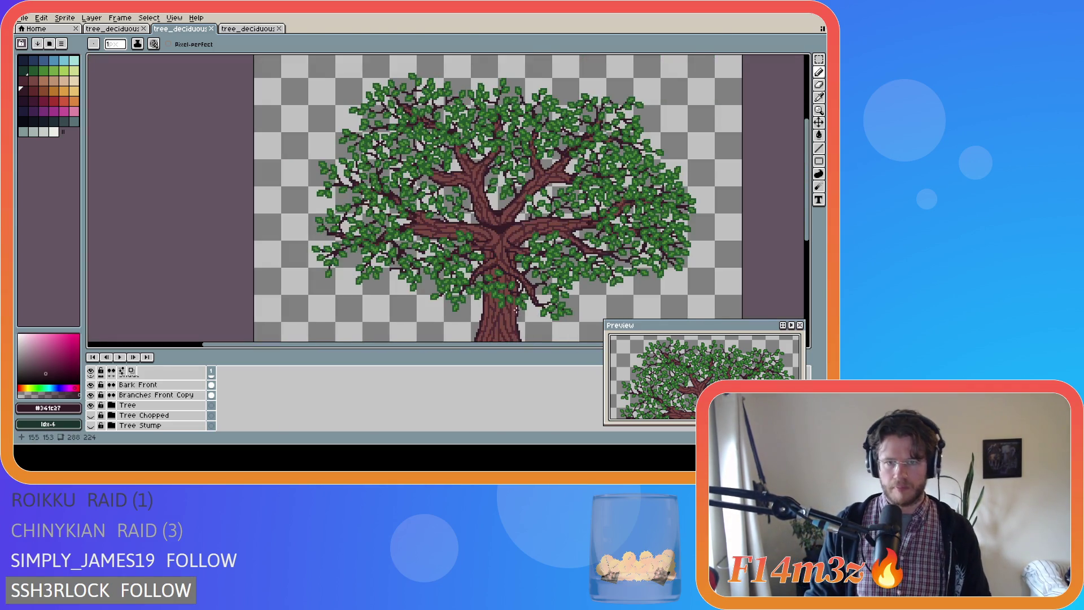
scroll(557, 320, right, 3)
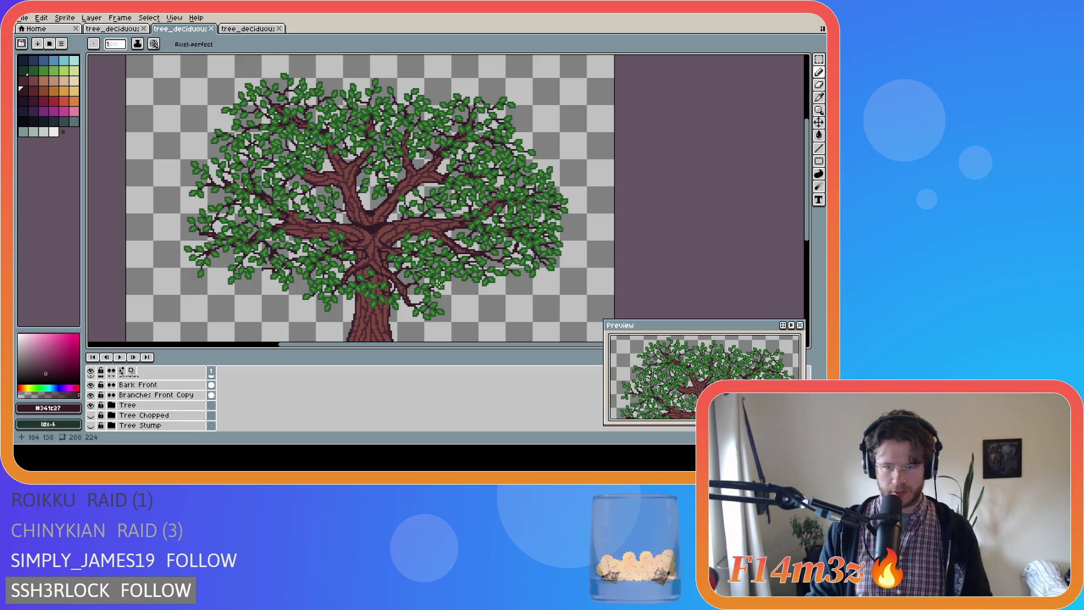
scroll(451, 256, up, 1)
scroll(451, 256, down, 1)
scroll(446, 259, up, 1)
scroll(443, 264, down, 1)
scroll(427, 272, up, 3)
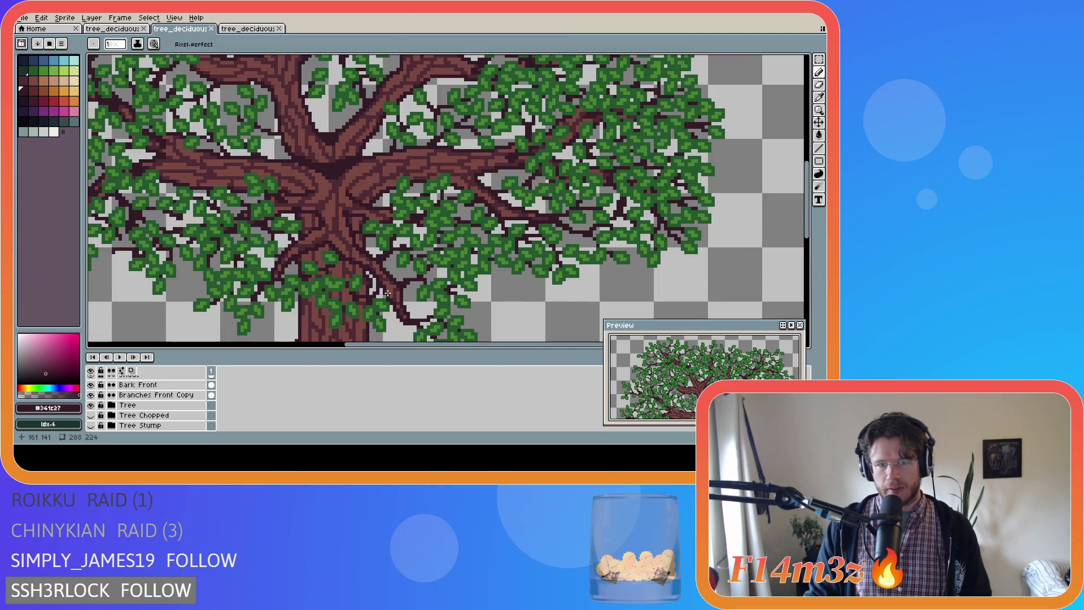
scroll(388, 293, down, 1)
scroll(387, 293, up, 1)
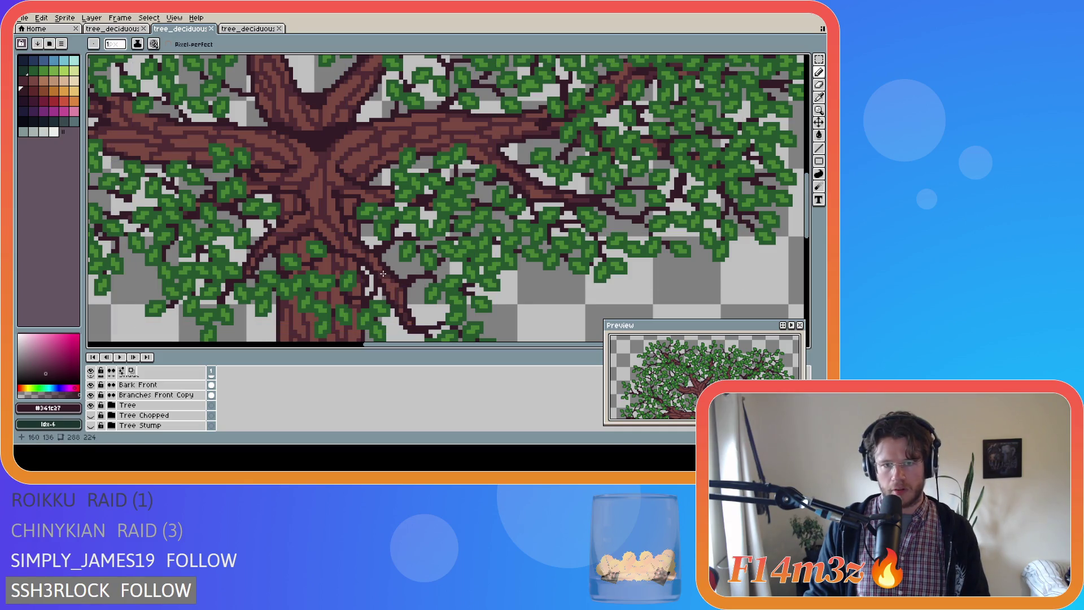
scroll(214, 390, up, 2)
click(212, 398)
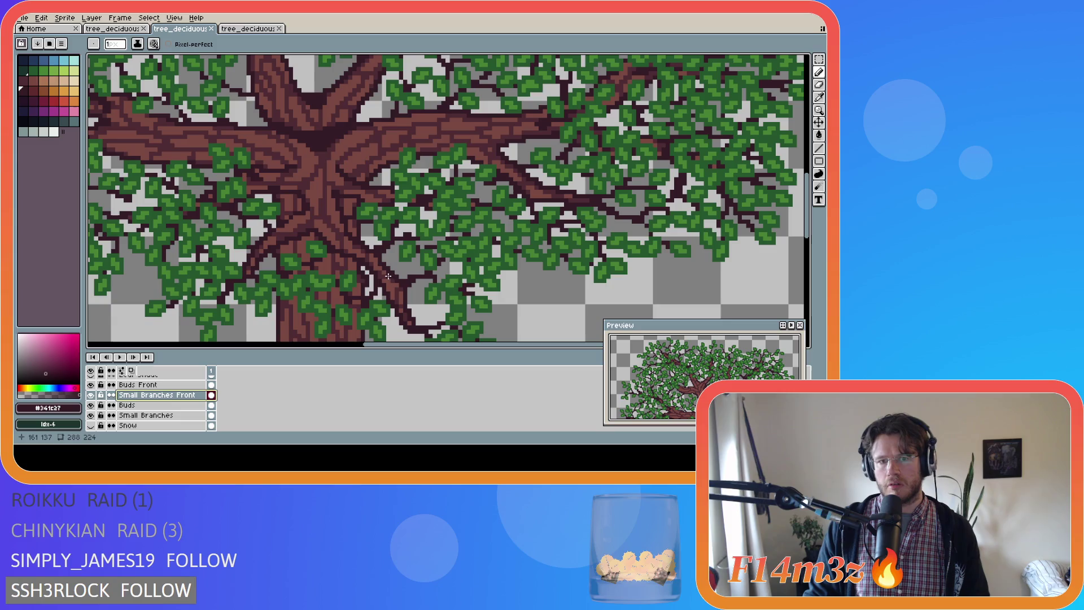
Place a trial pencil mark on the branches, undo it, and zoom out
click(394, 279)
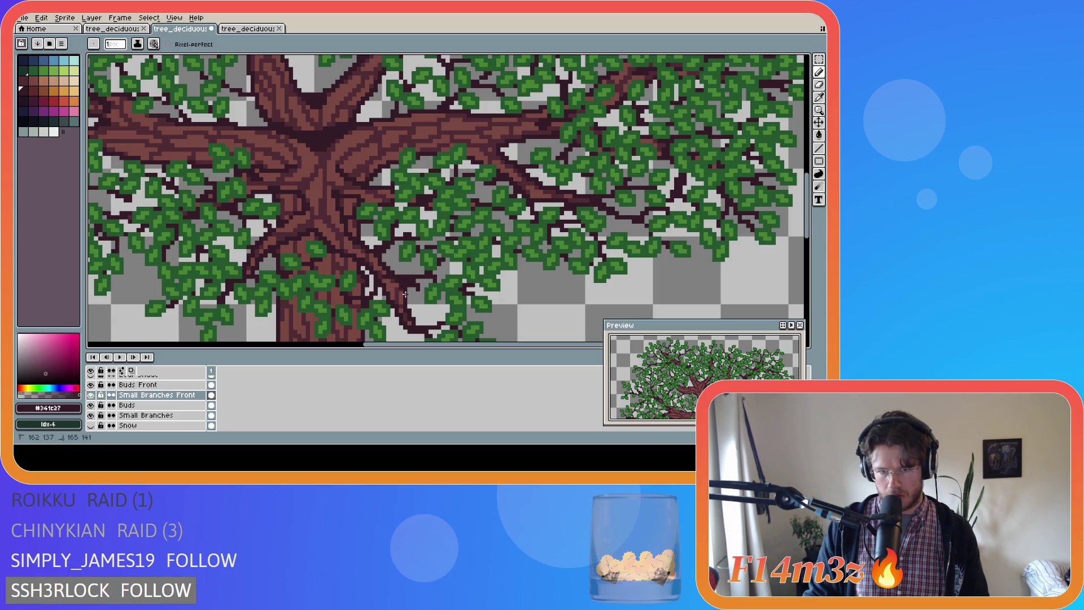
key(ctrl+z)
key(ctrl+z)
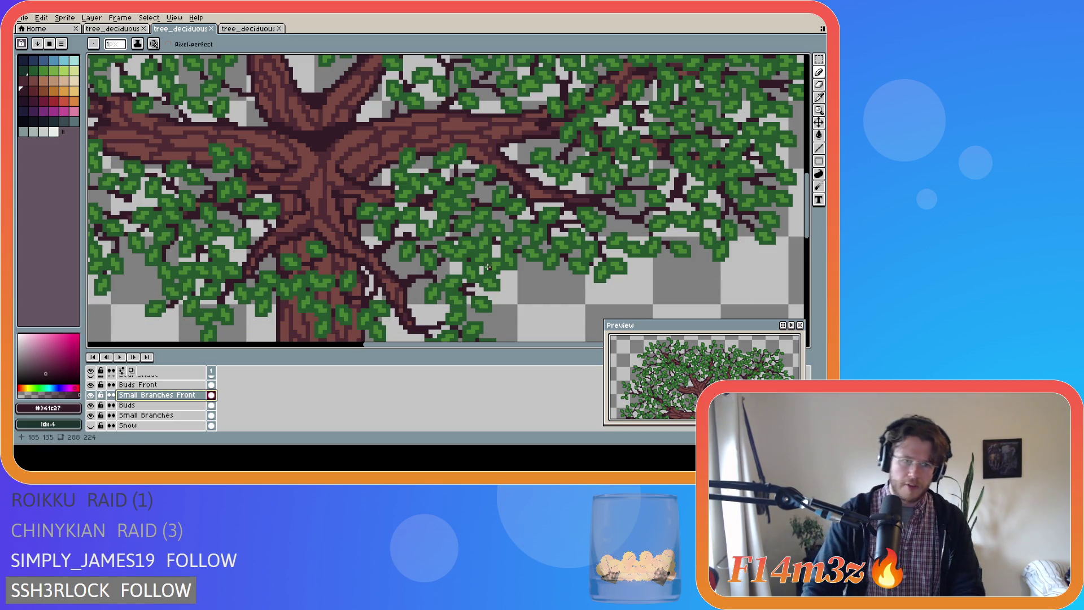
scroll(362, 251, down, 3)
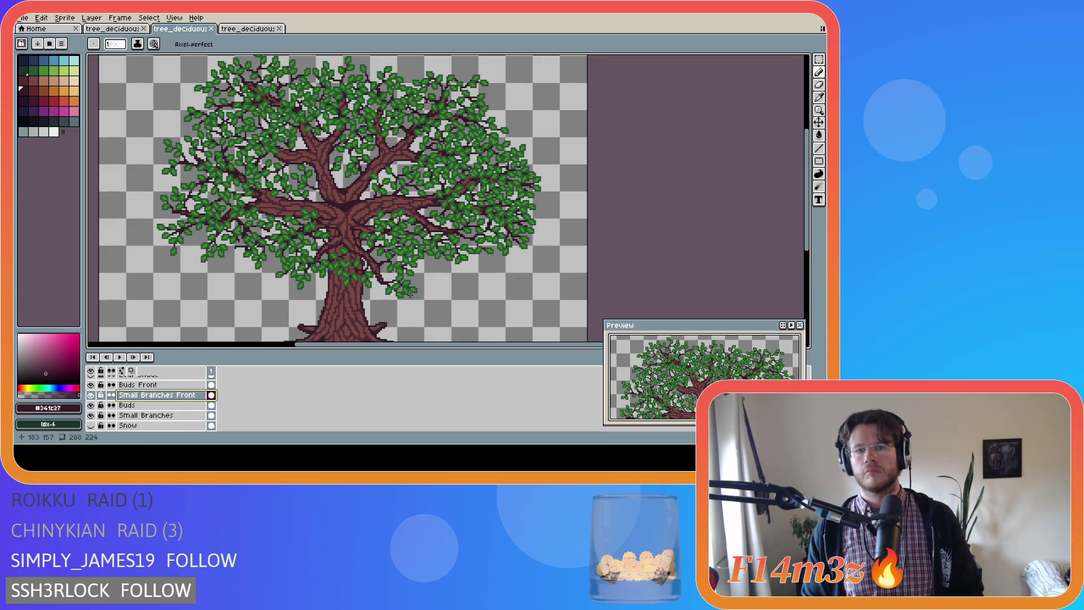
Try and undo test pixels and a branch stroke, then add one pixel near the trunk fork
scroll(412, 291, up, 1)
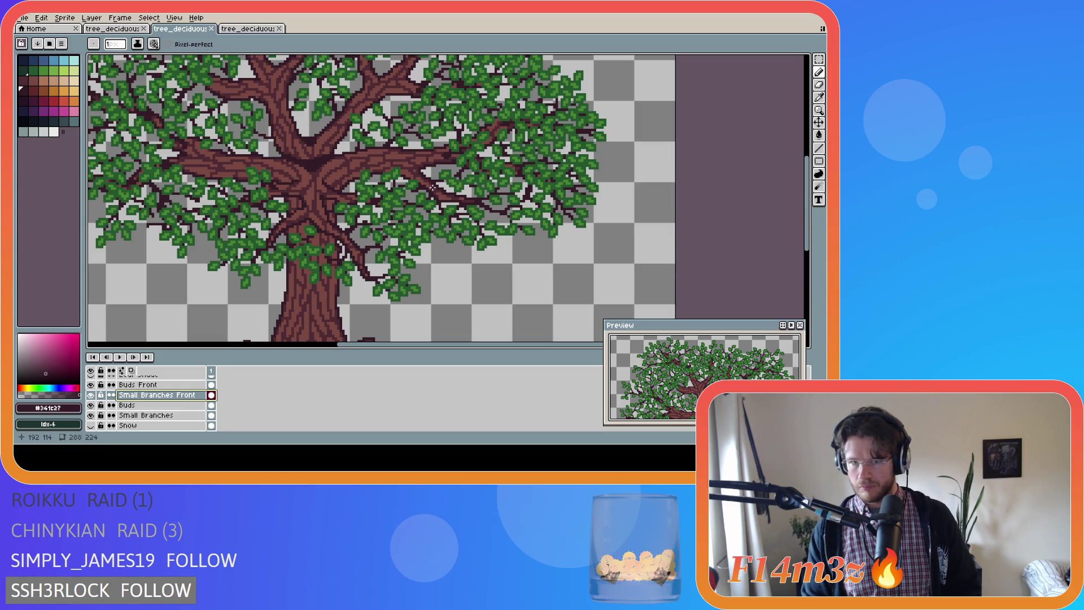
click(435, 192)
key(ctrl+s)
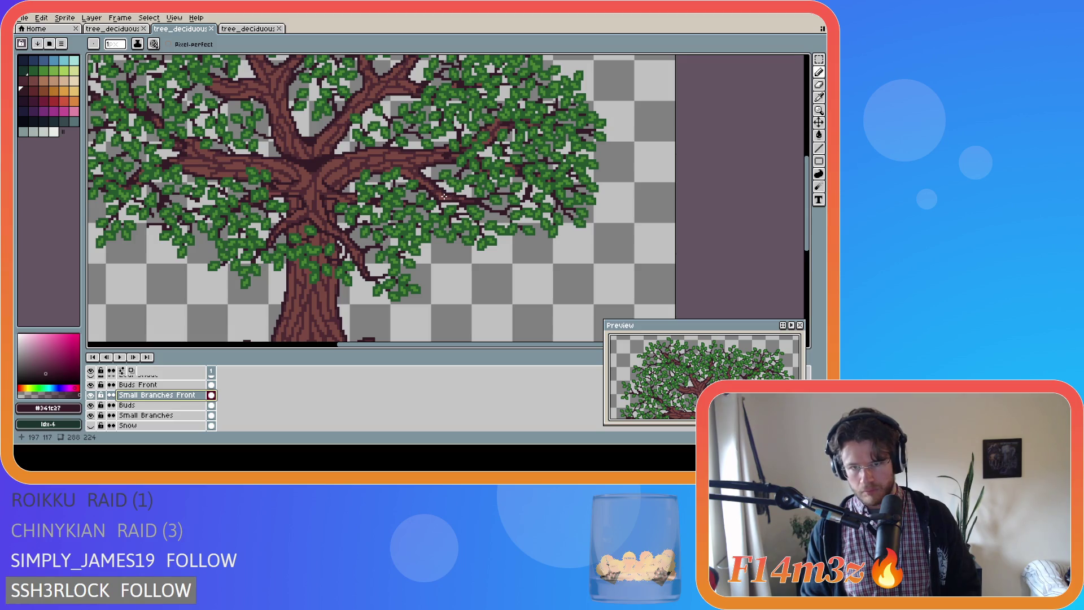
drag(447, 197, 471, 194)
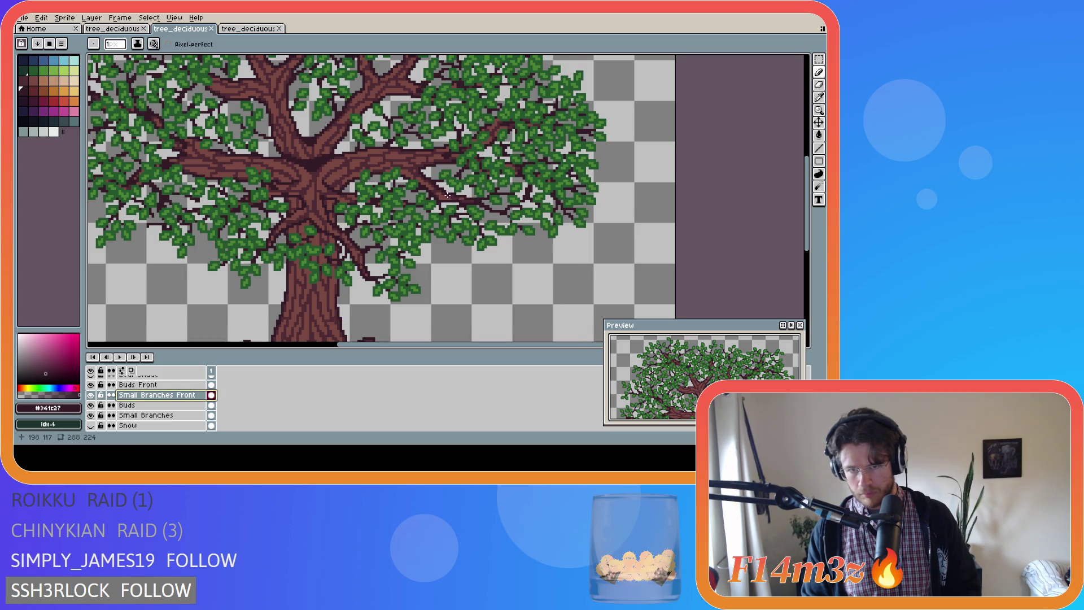
key(ctrl+z)
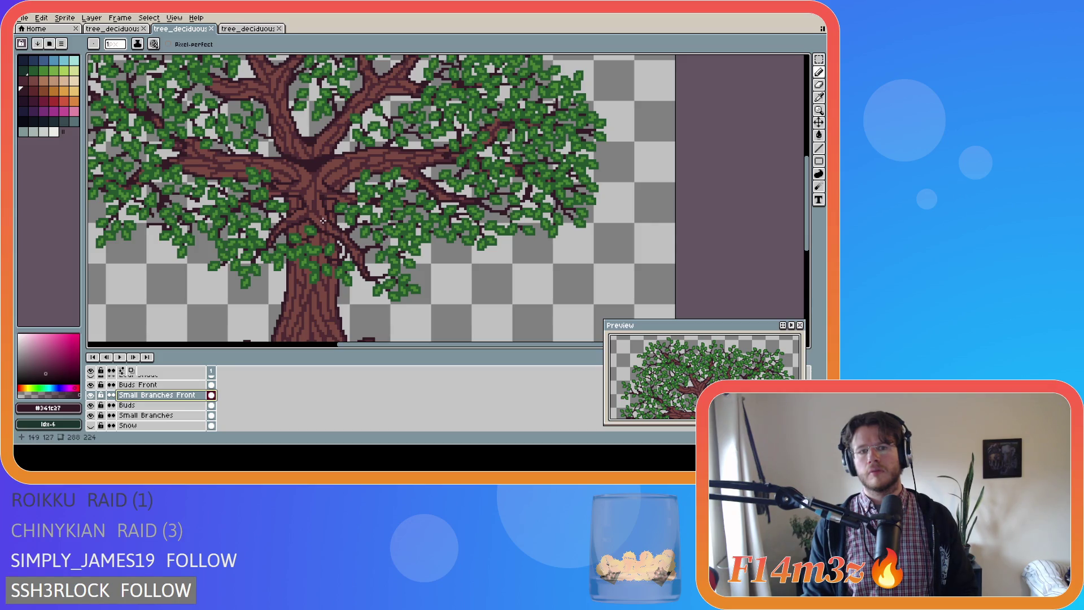
click(327, 220)
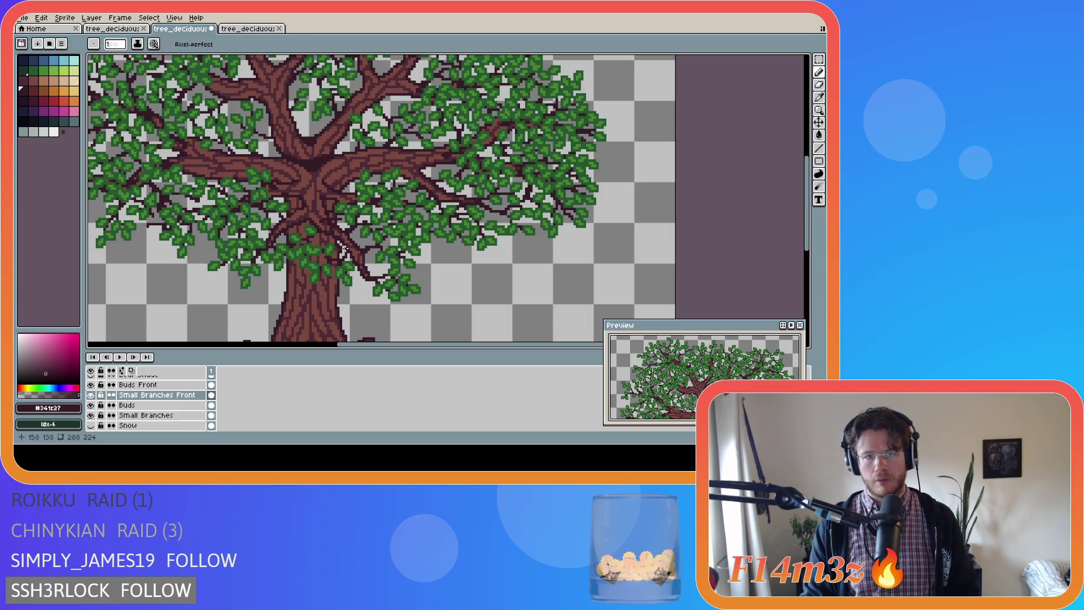
key(ctrl+z)
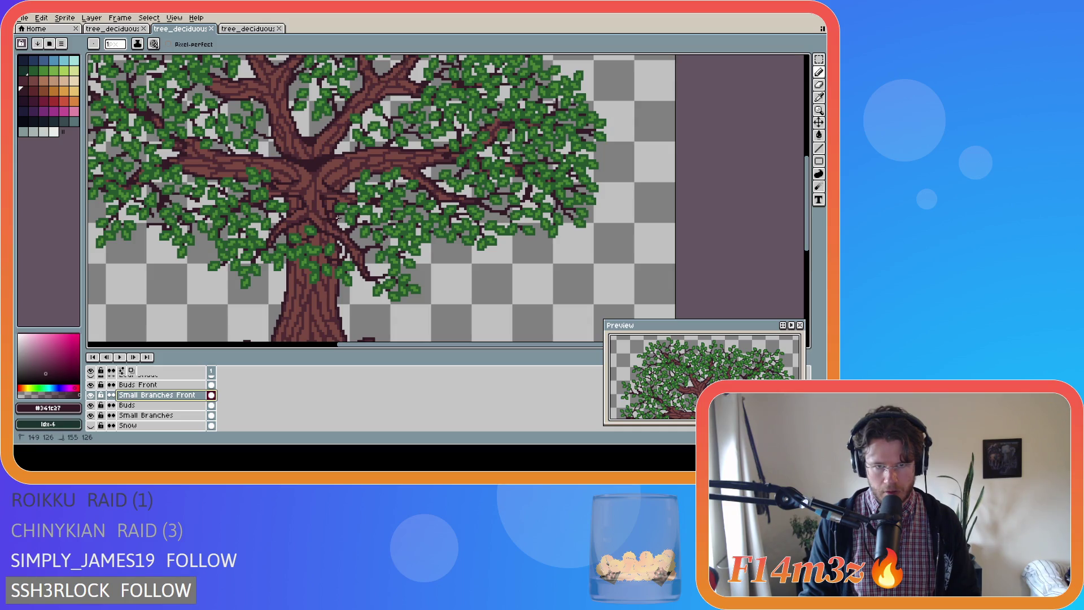
click(332, 218)
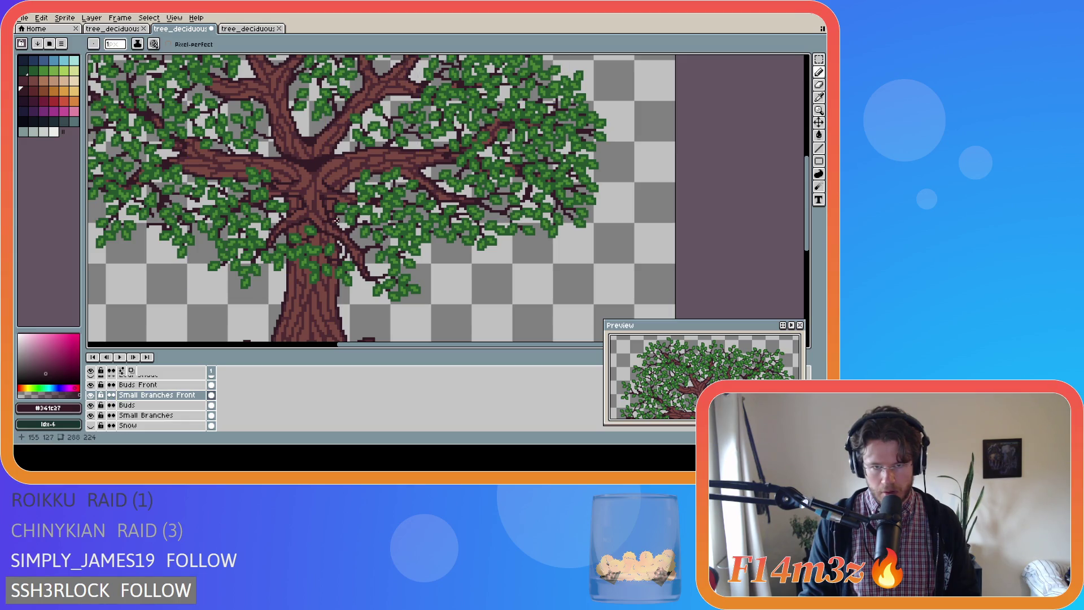
scroll(327, 223, up, 1)
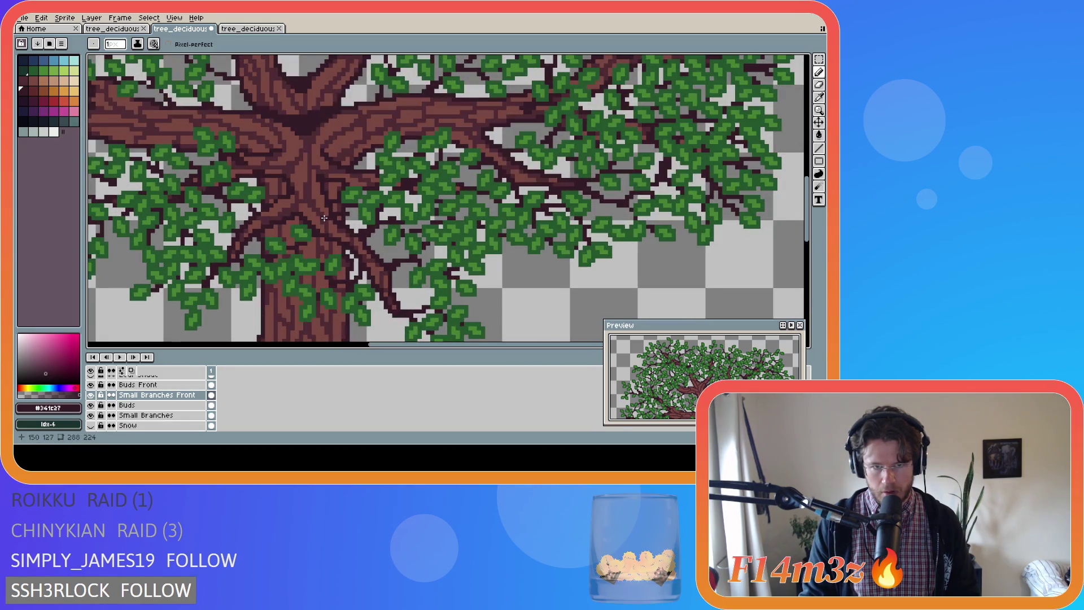
Draw a short dark branch stroke over the trunk, checking it with Bark Front and Tree hidden
drag(324, 218, 330, 257)
scroll(125, 416, down, 2)
click(91, 385)
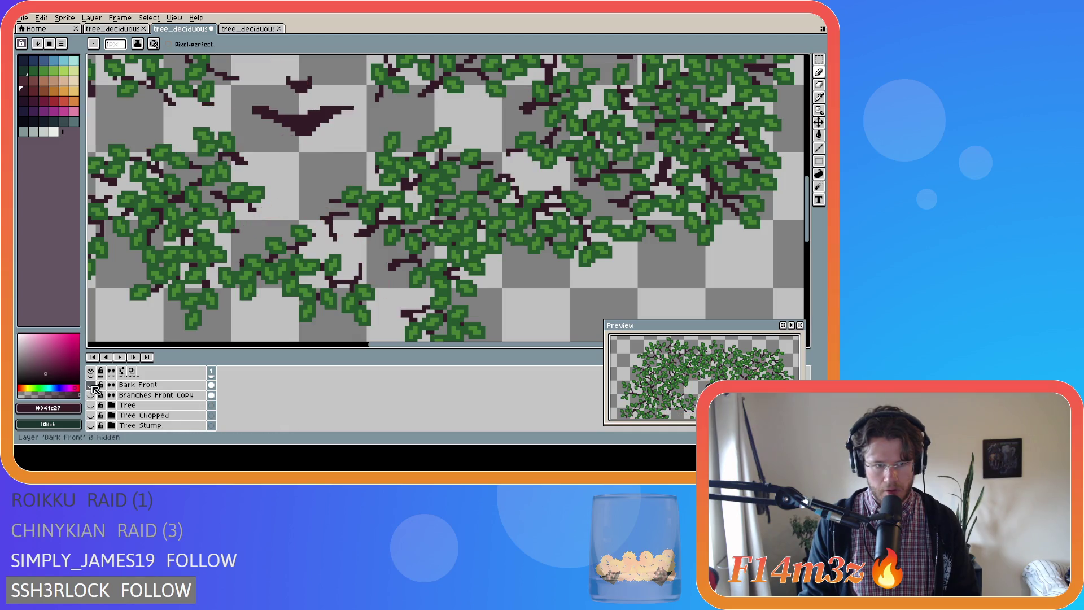
key(ctrl+z)
drag(322, 217, 340, 242)
click(90, 405)
click(91, 405)
click(91, 384)
Hide Tree and Bark Front, undo the last stroke, then show both layers again
drag(91, 384, 91, 405)
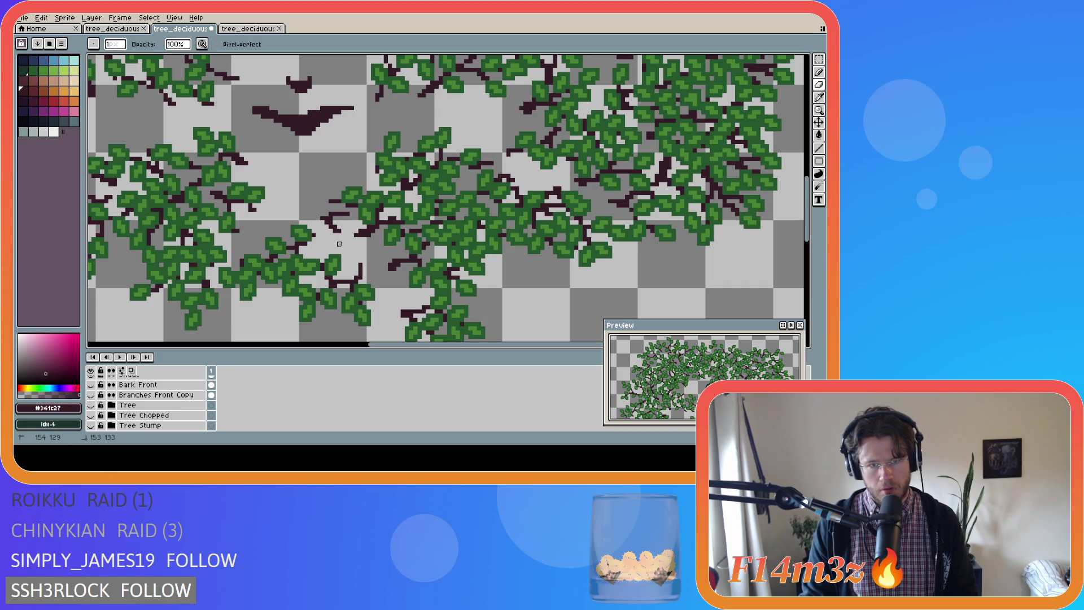
key(e)
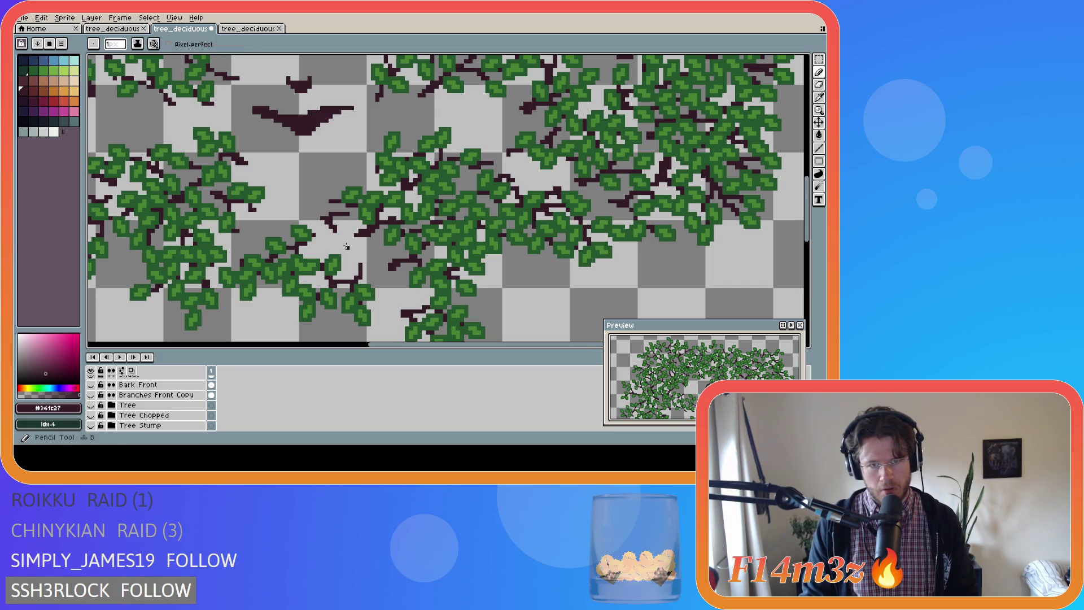
key(b)
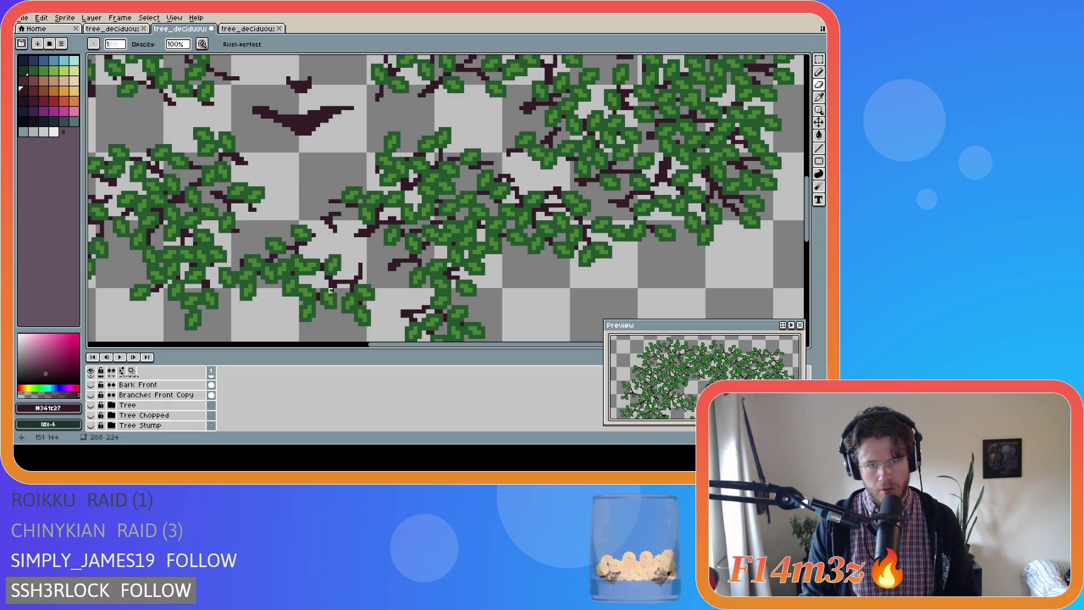
scroll(315, 282, down, 1)
scroll(315, 282, up, 1)
key(ctrl+z)
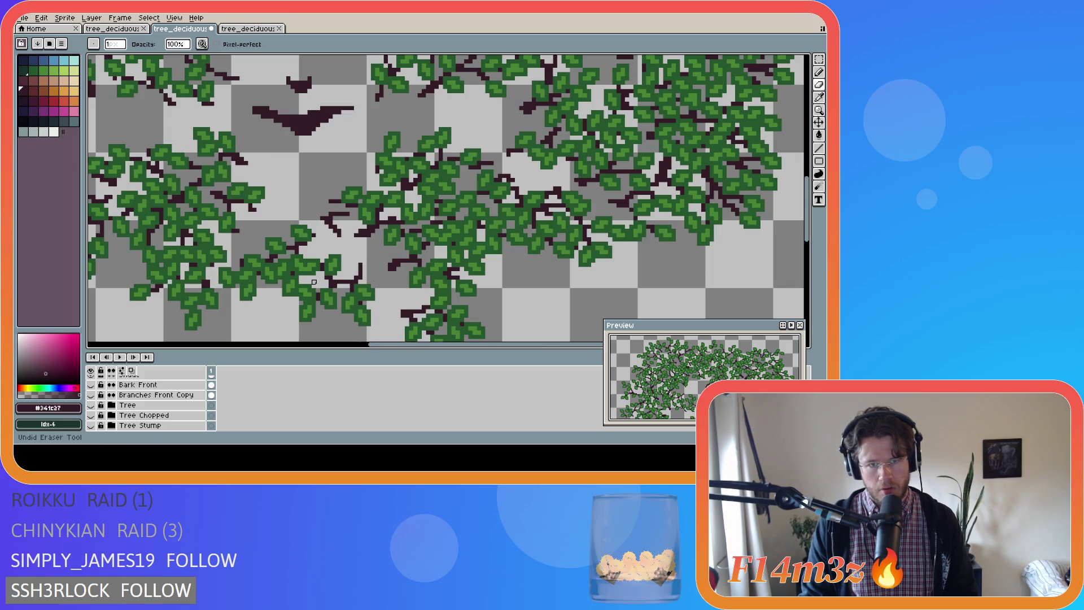
click(90, 405)
click(90, 385)
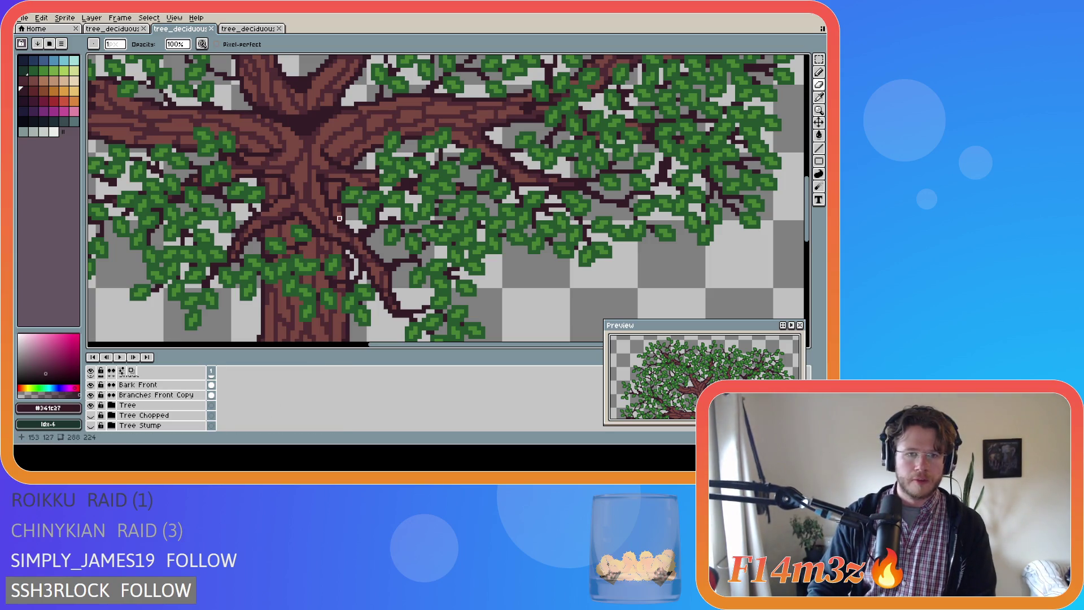
Place a small pixel on the trunk and save the sprite
key(e)
scroll(243, 384, down, 2)
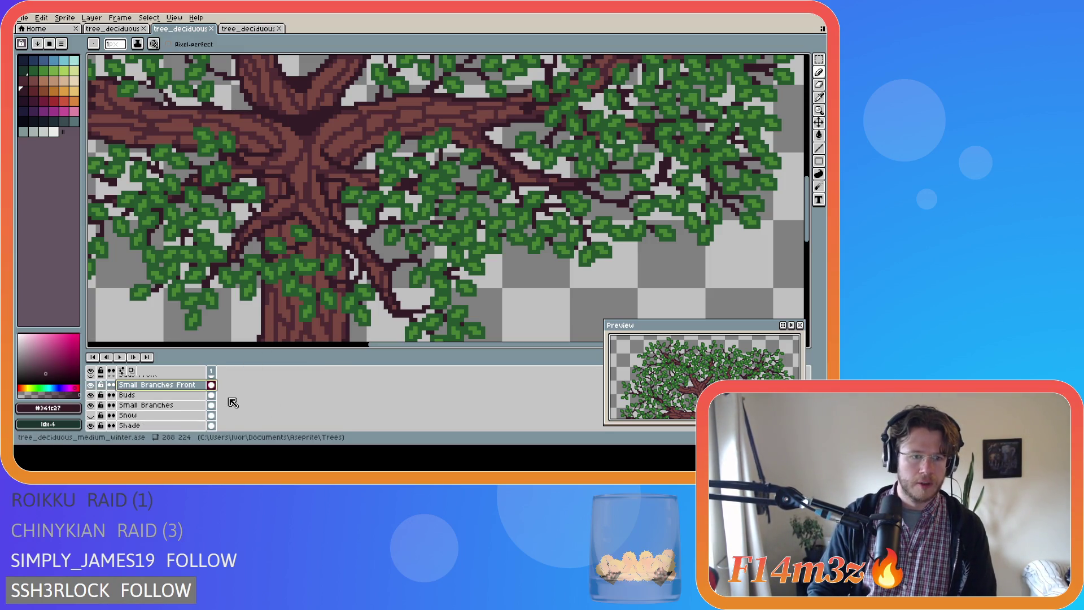
scroll(246, 393, up, 2)
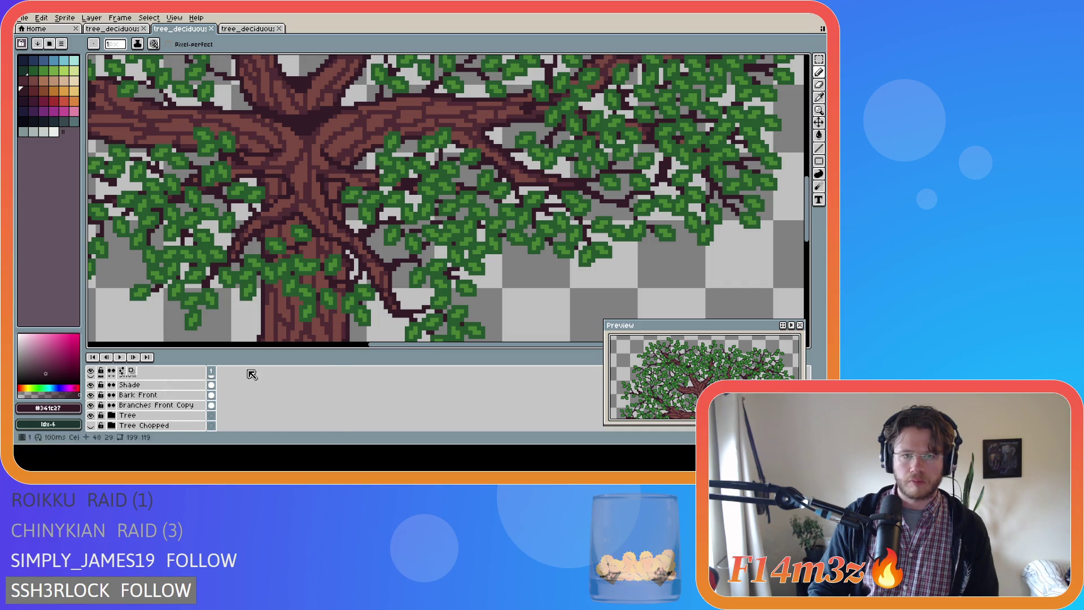
scroll(323, 230, down, 1)
scroll(323, 230, down, 1)
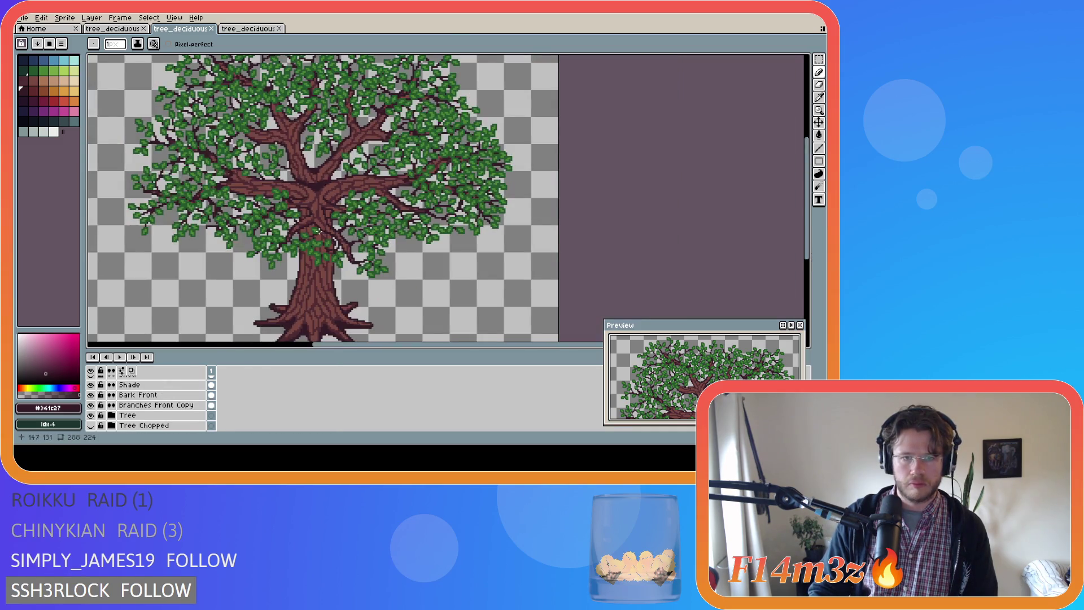
scroll(320, 228, up, 2)
click(332, 219)
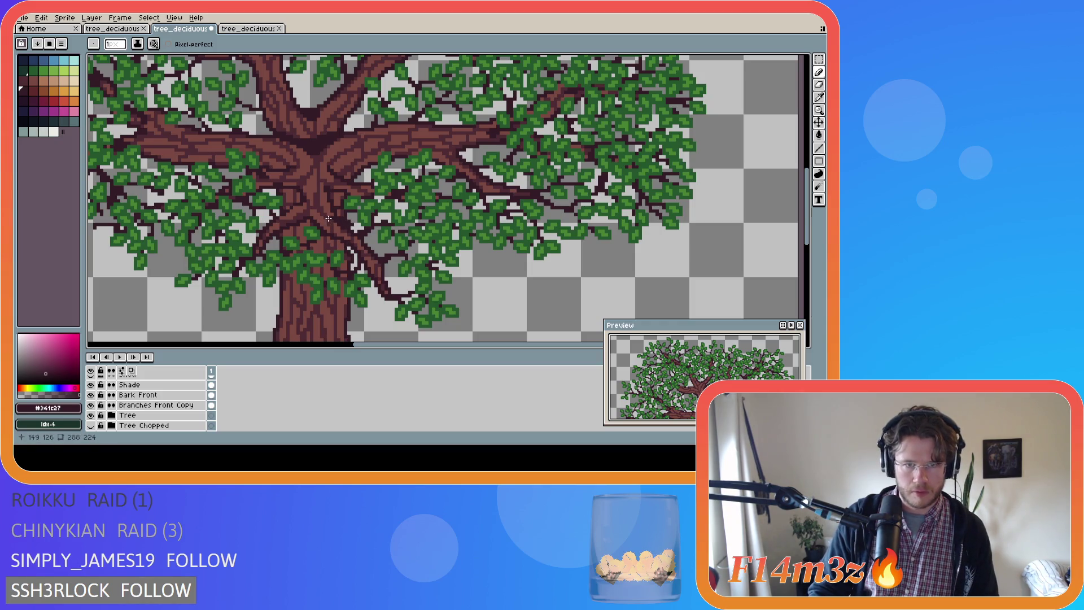
key(ctrl+s)
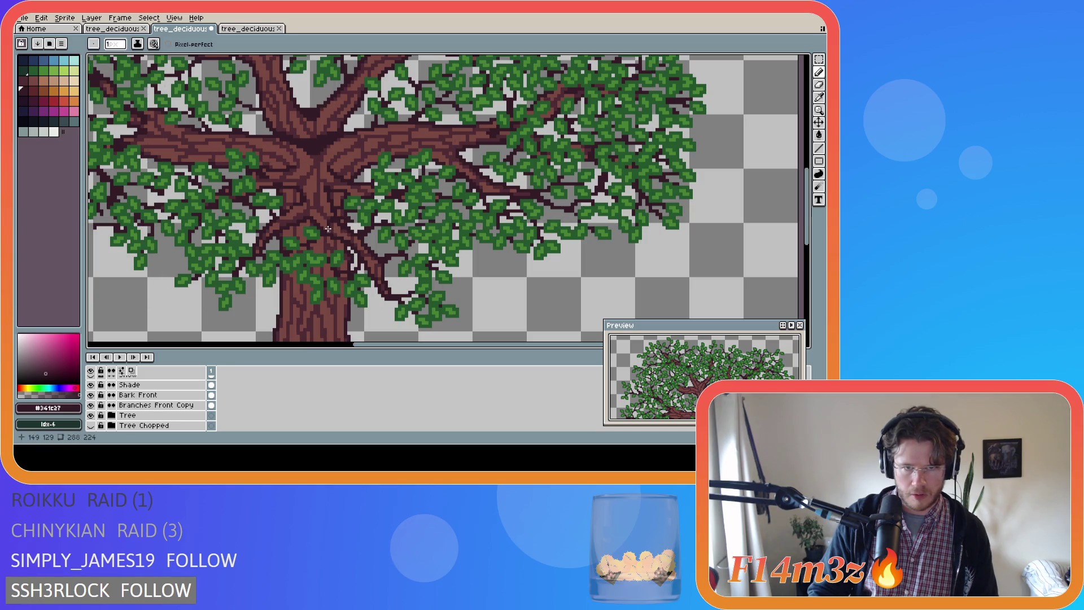
key(ctrl+s)
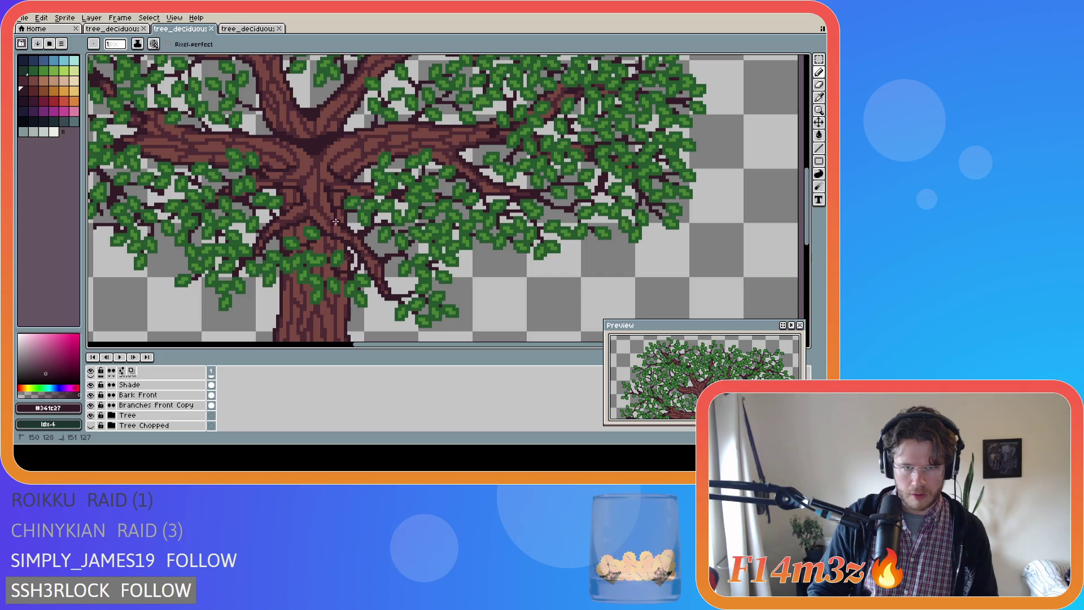
key(ctrl+s)
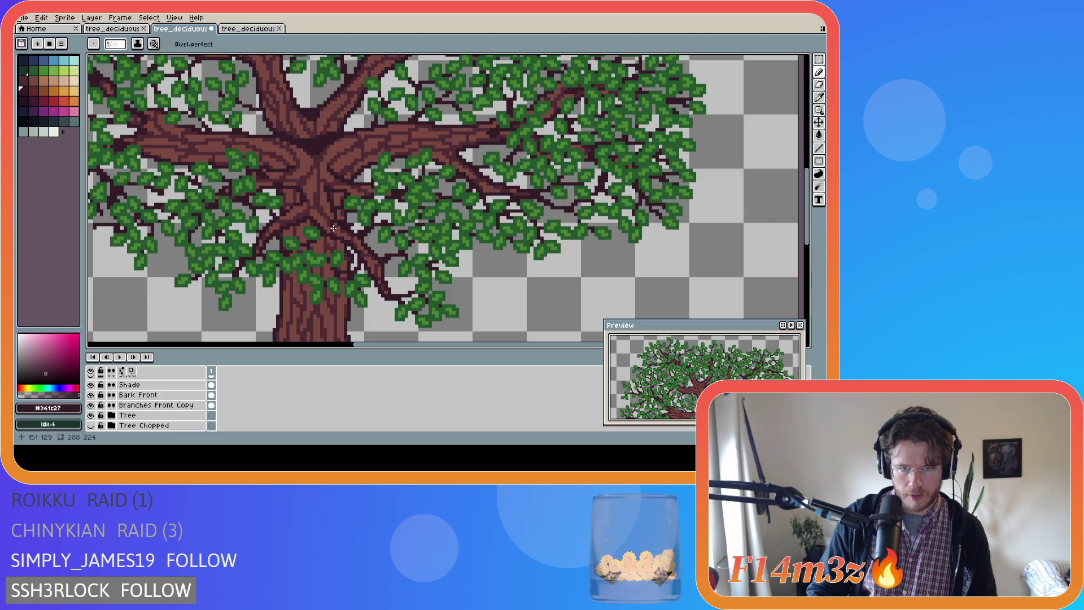
key(ctrl+s)
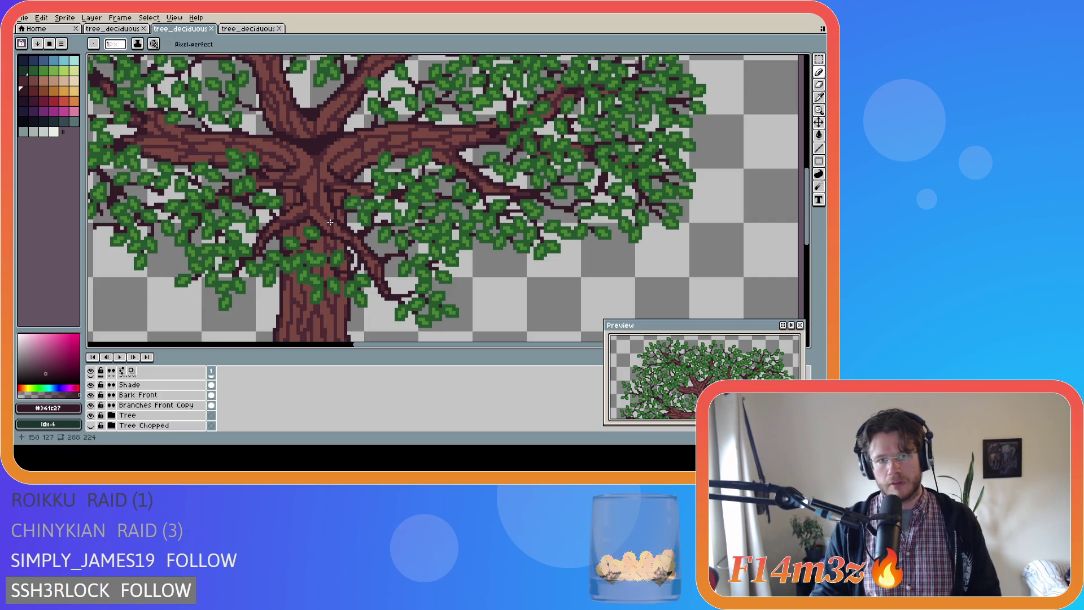
Redraw a short stroke across the trunk after undoing the first attempt, and save the sprite
click(330, 224)
drag(348, 223, 345, 227)
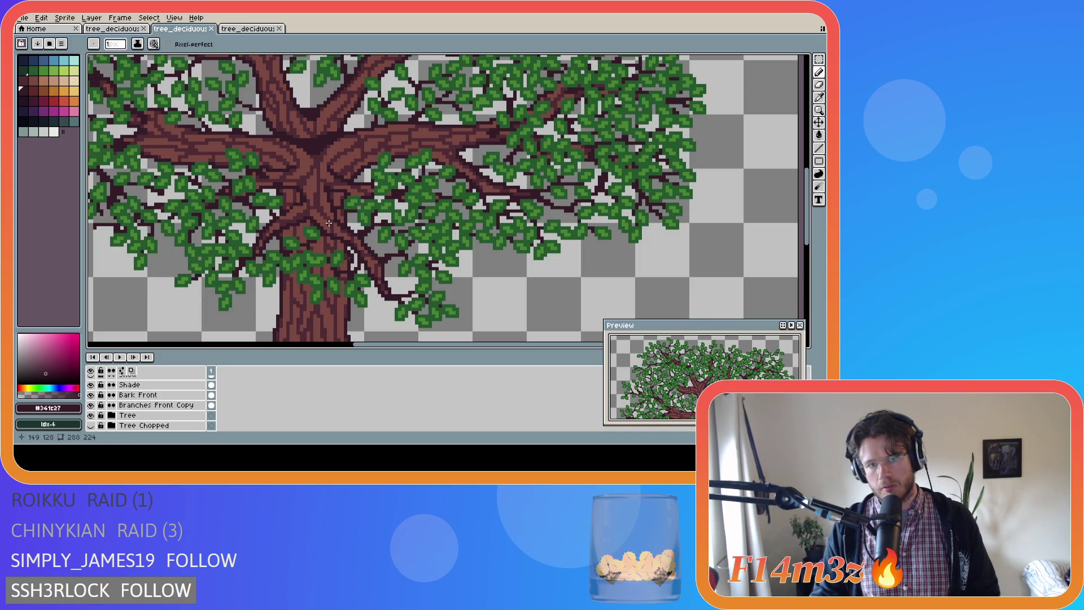
key(ctrl+z)
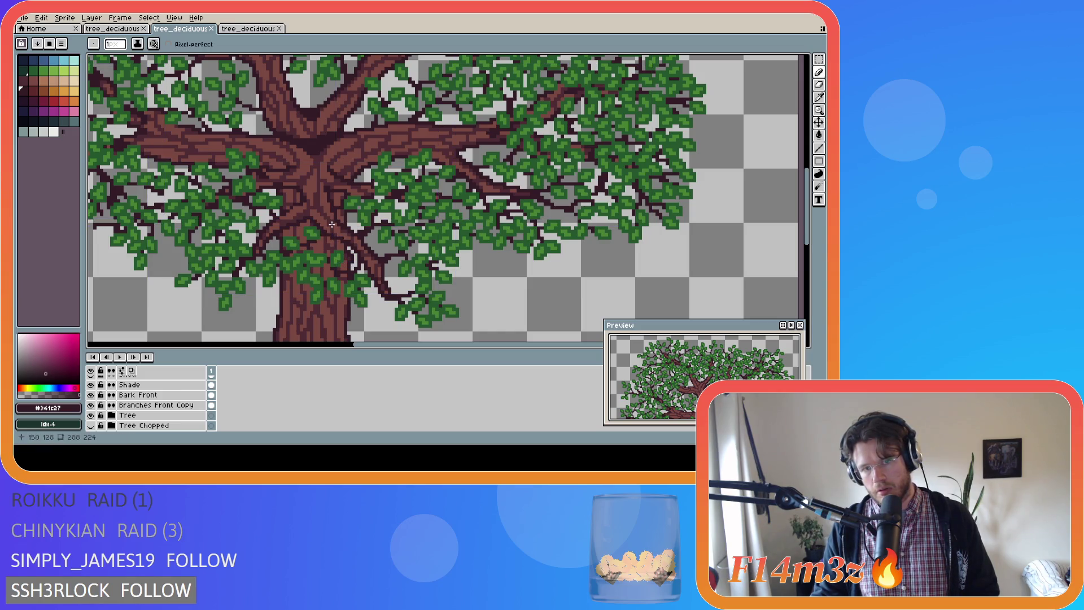
click(330, 225)
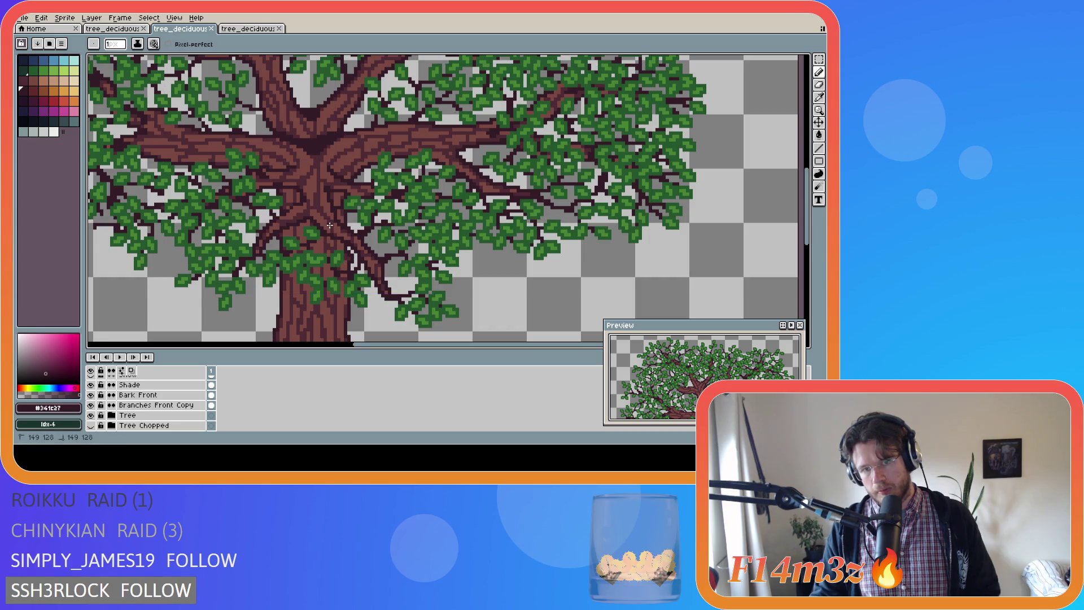
drag(348, 220, 349, 221)
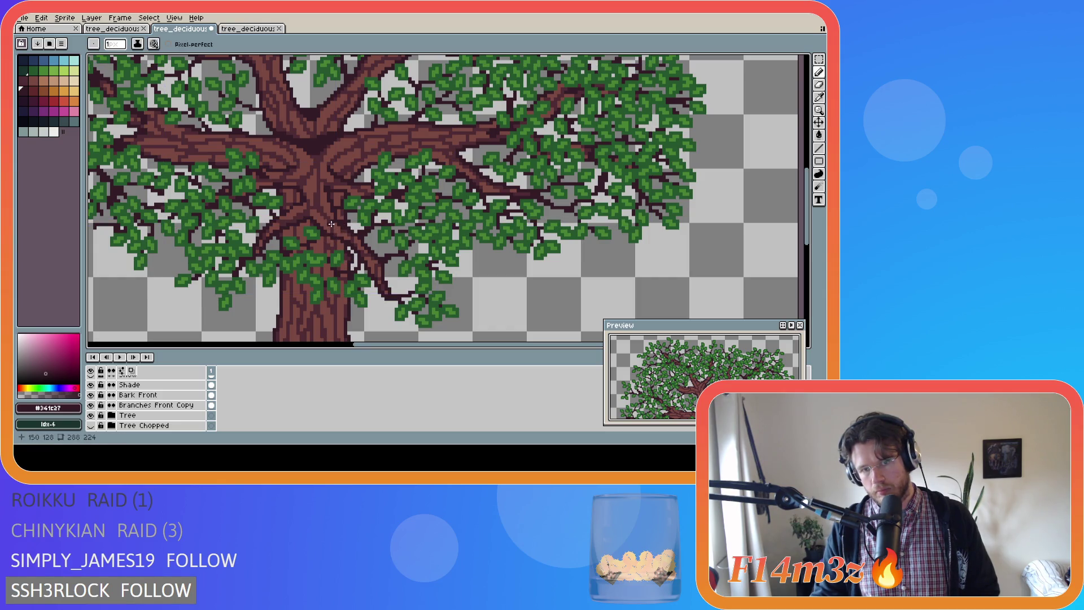
key(ctrl+s)
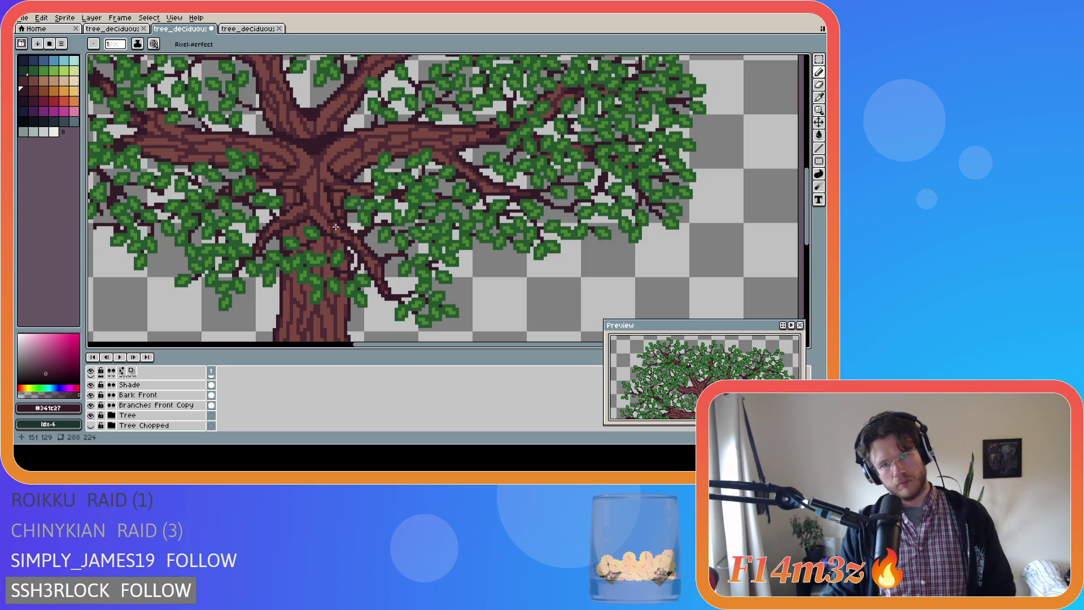
drag(330, 222, 341, 232)
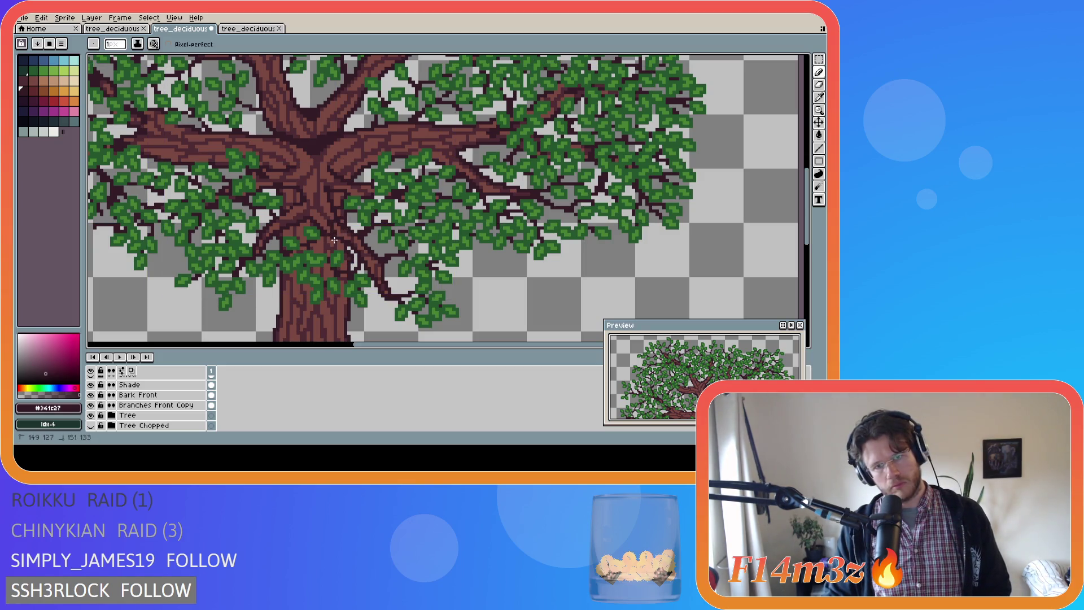
scroll(147, 405, down, 1)
Hide the Tree, Branches Front Copy and Bark Front layers to expose the leaves
drag(90, 405, 98, 385)
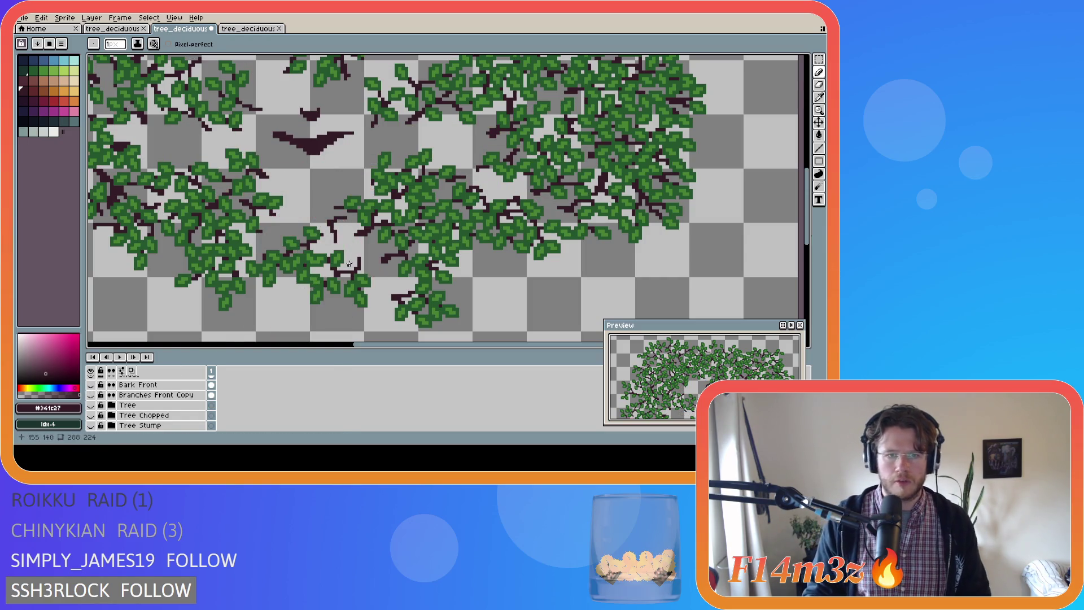
key(e)
key(b)
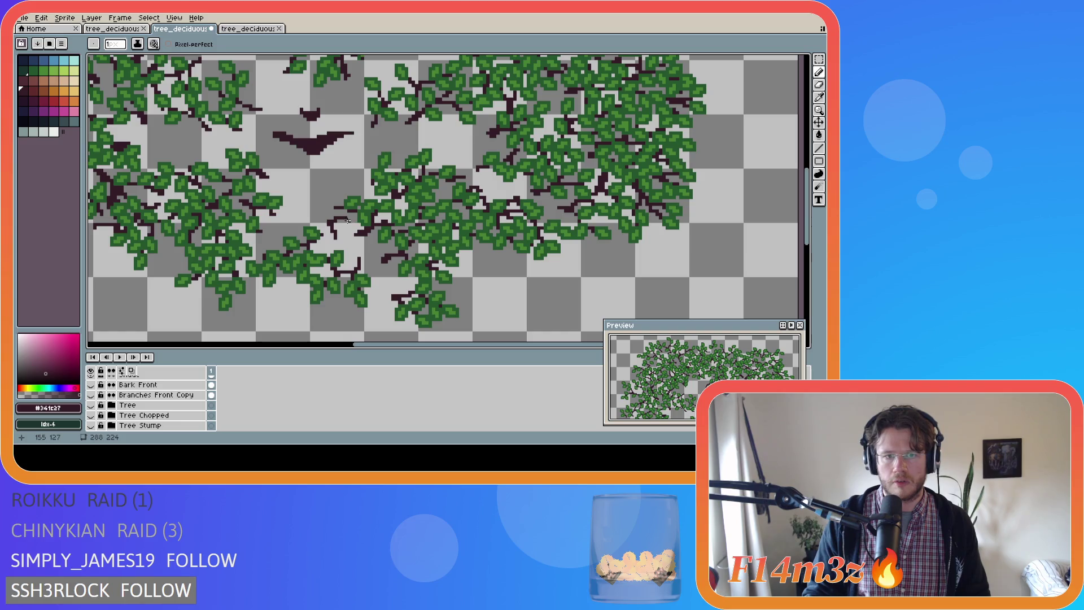
key(e)
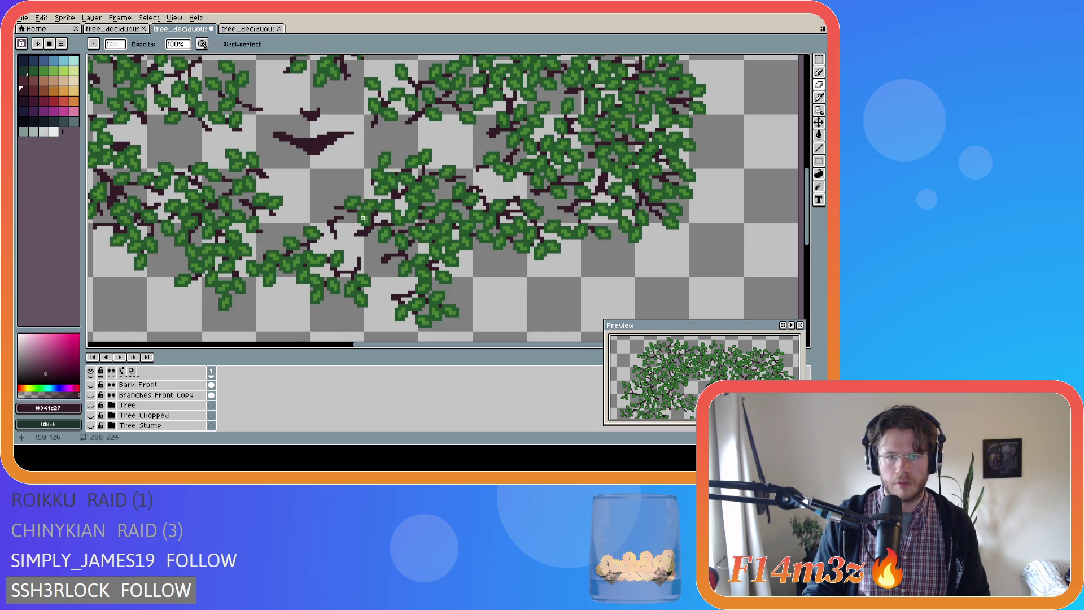
Sample the leaf green and add a green bud pixel among the leaves
alt+click(361, 217)
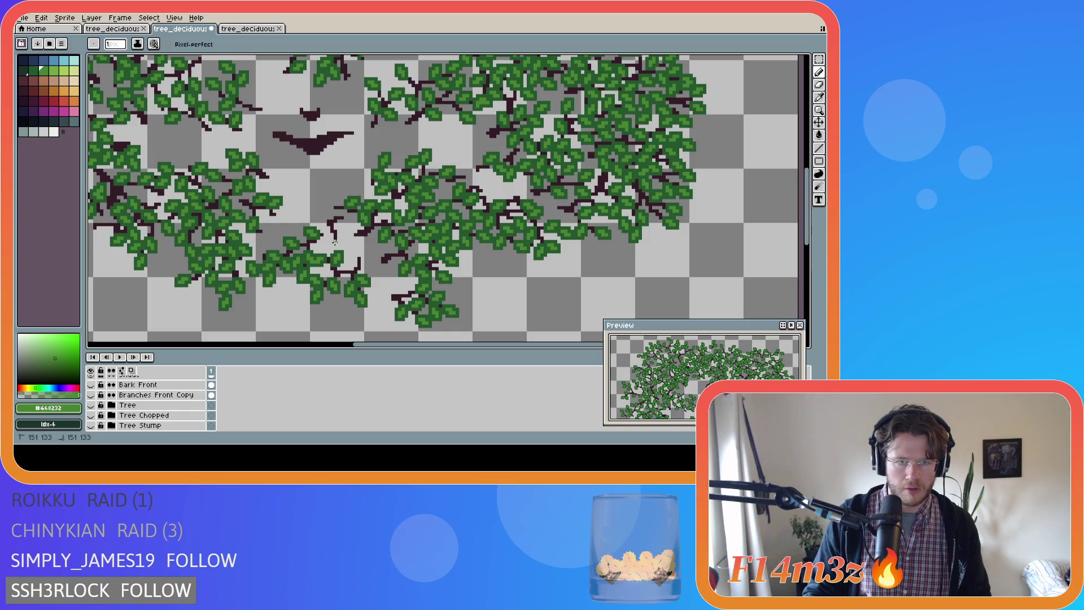
scroll(154, 402, up, 2)
scroll(154, 403, up, 4)
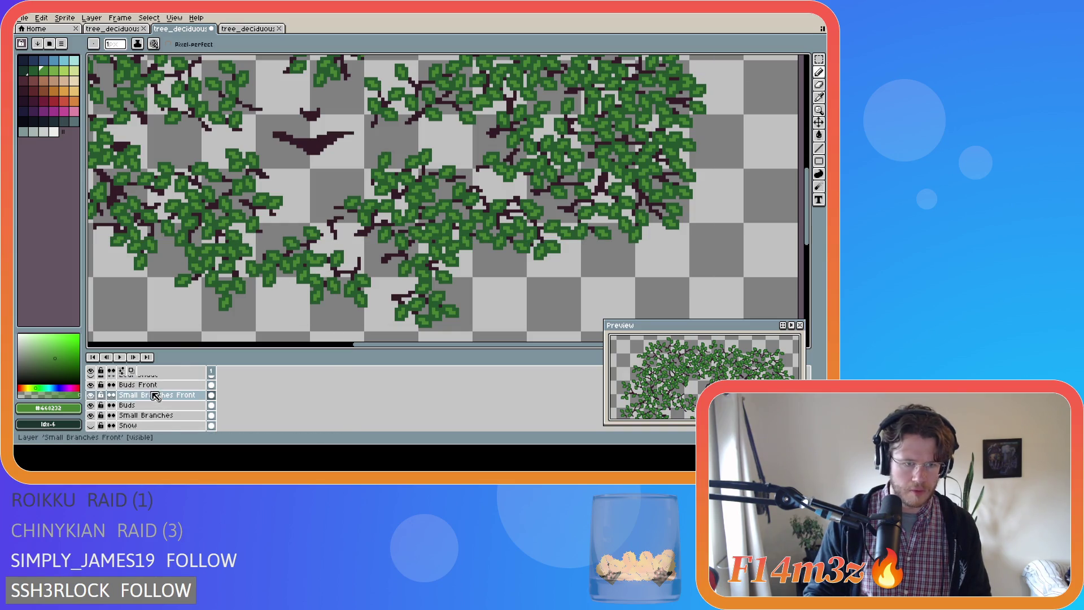
click(341, 241)
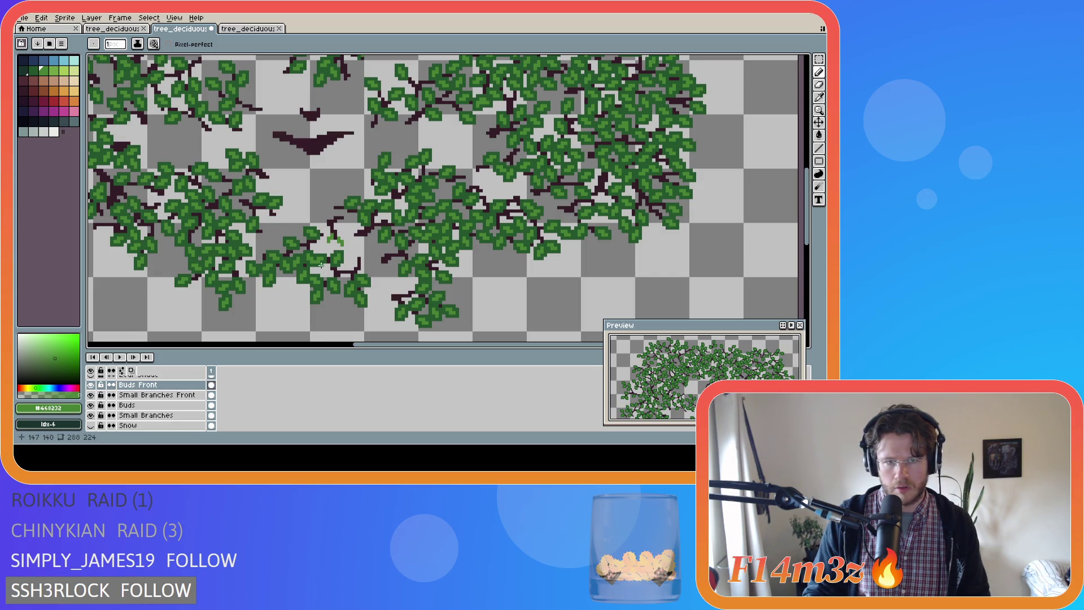
click(326, 234)
scroll(142, 404, down, 5)
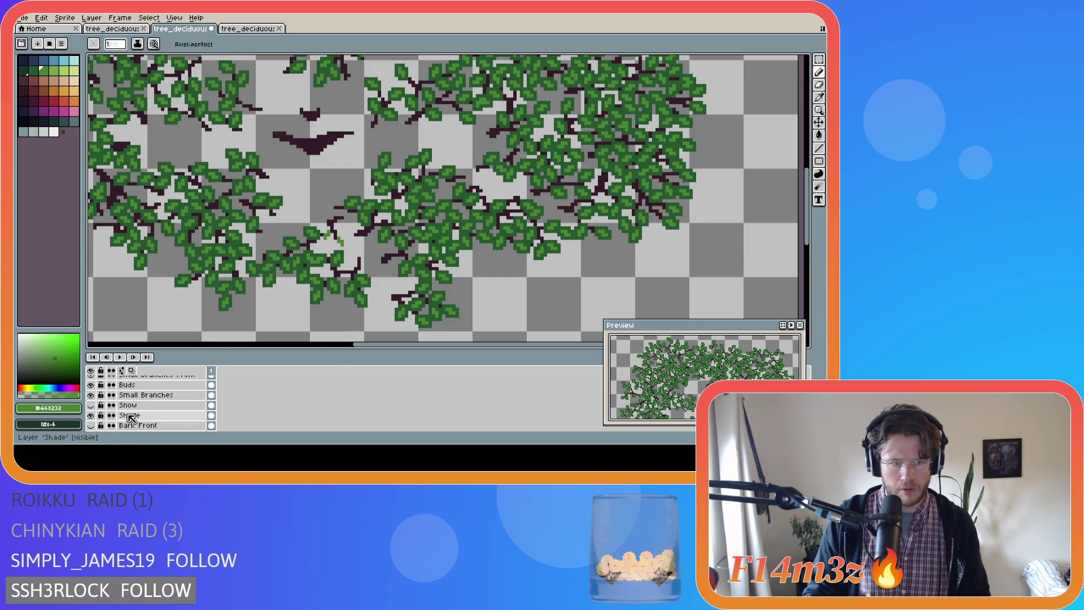
scroll(97, 402, up, 1)
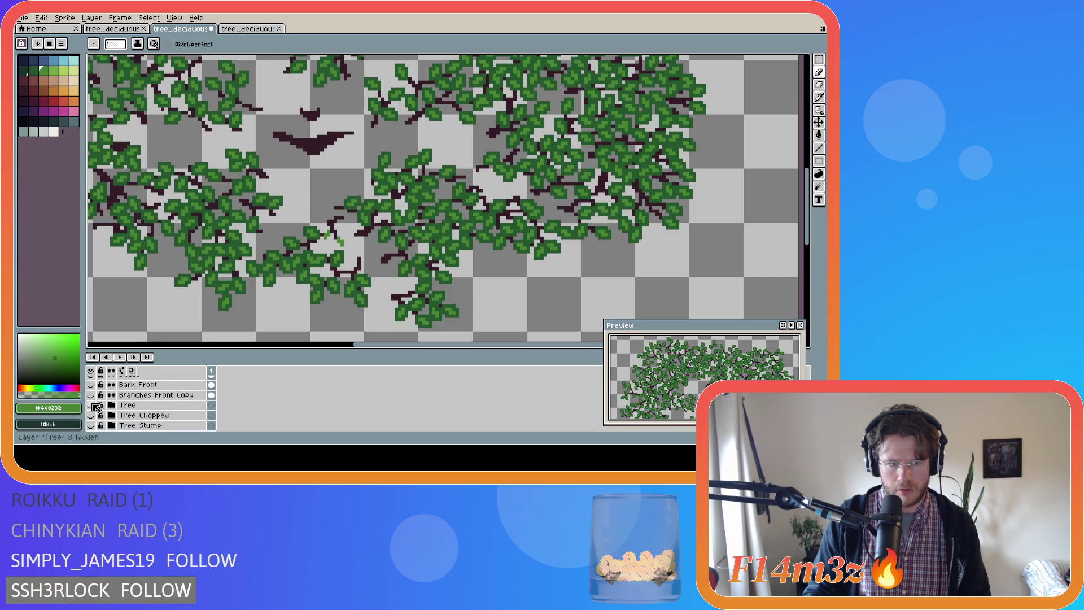
Toggle the Tree, Bark Front and Branches Front Copy layers to compare, ending with trunk and bark shown
click(90, 405)
click(91, 385)
click(91, 394)
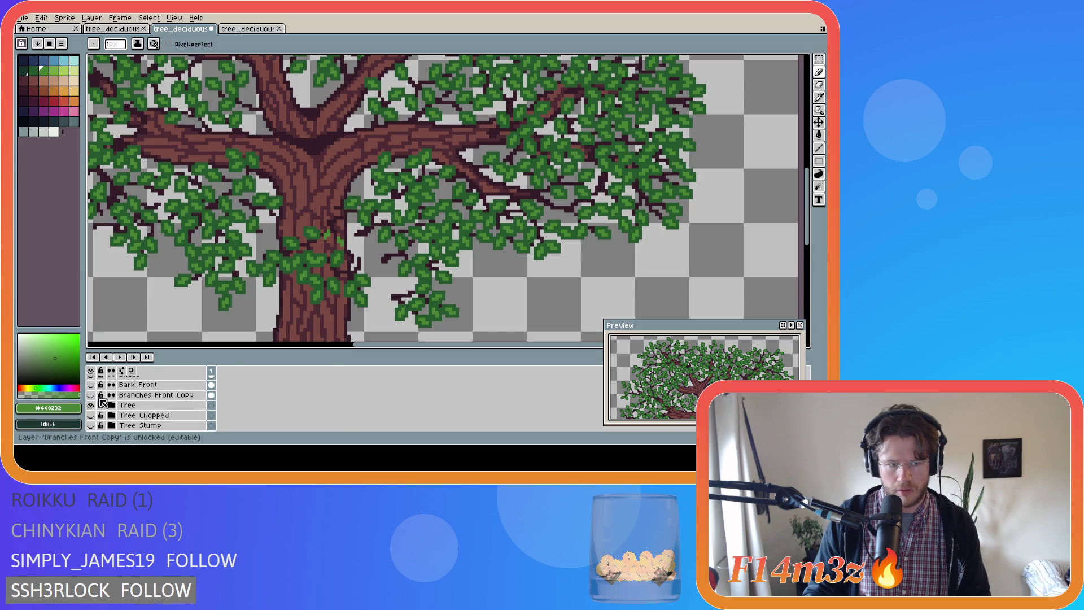
click(92, 405)
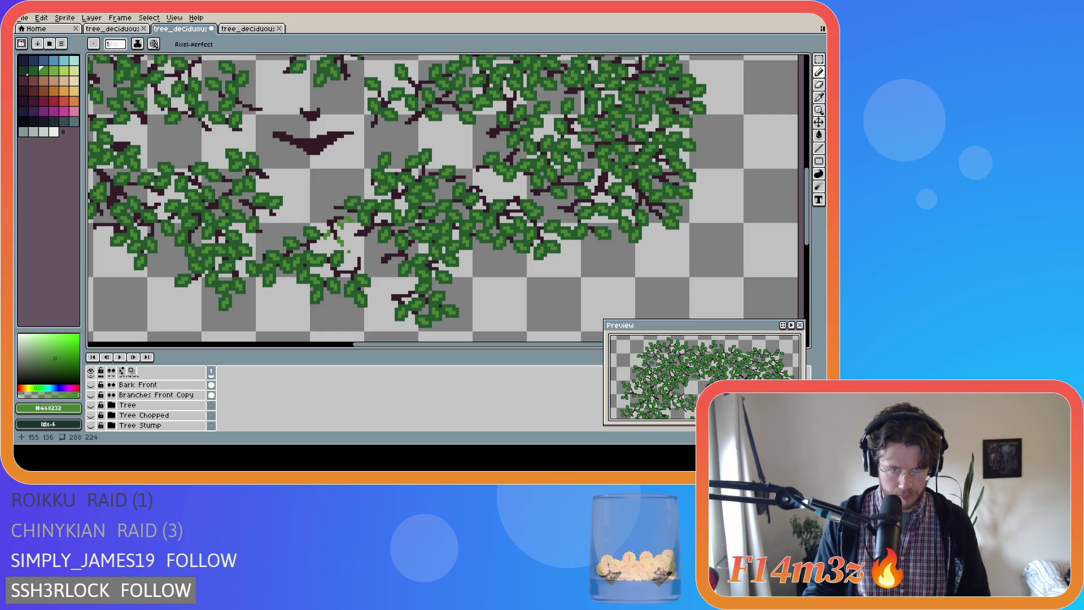
scroll(444, 198, up, 1)
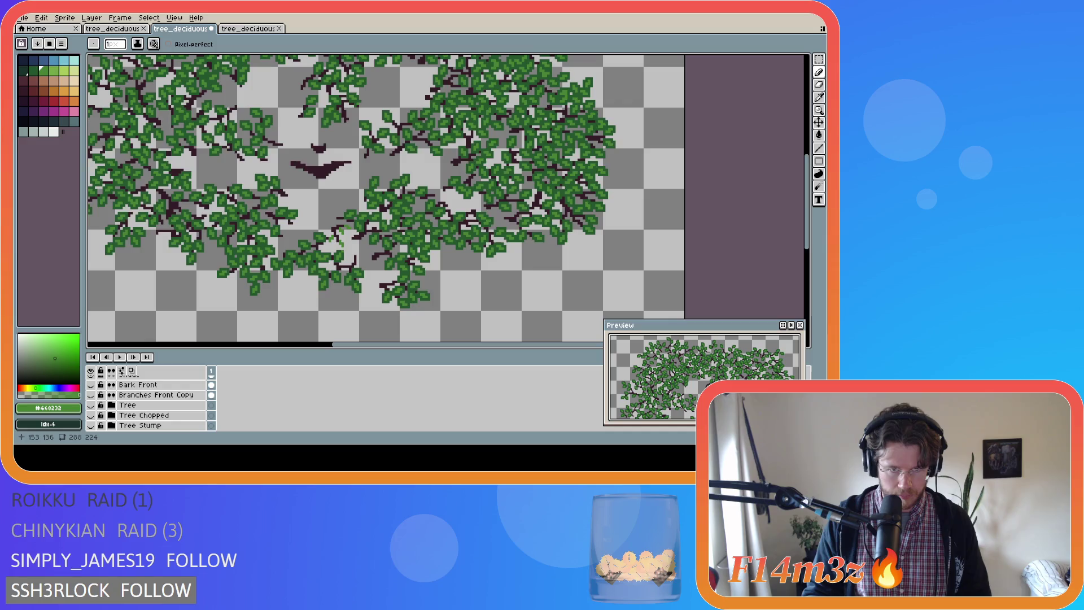
scroll(443, 197, down, 1)
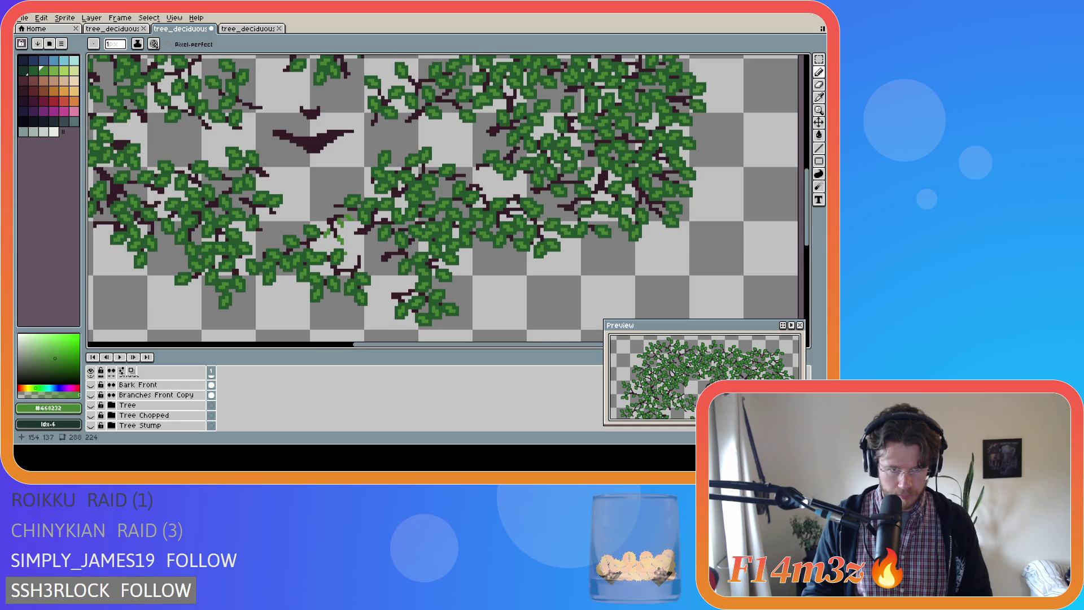
click(90, 405)
click(92, 384)
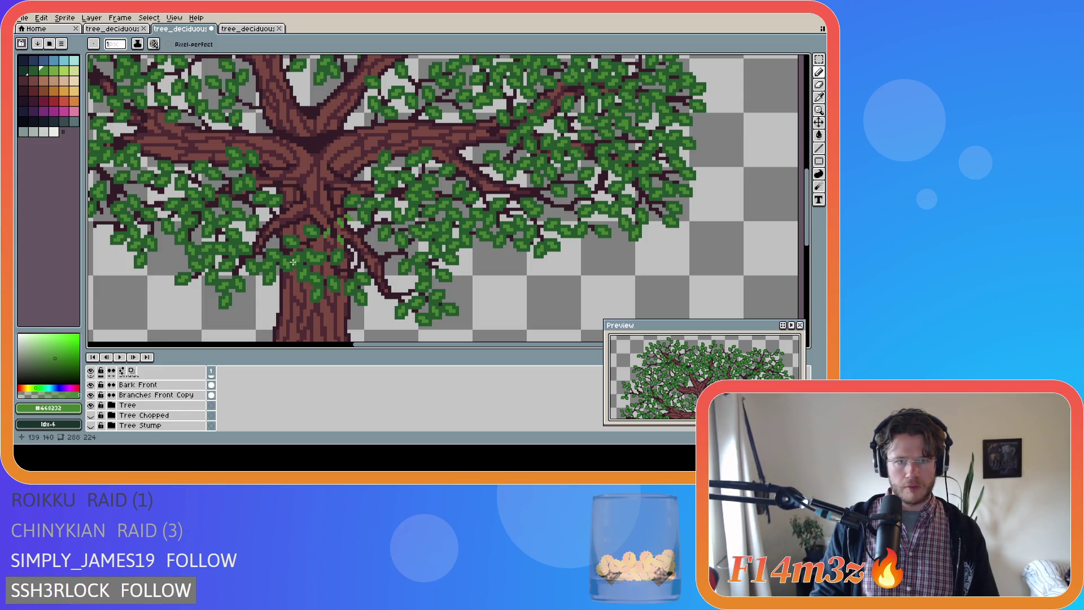
scroll(152, 403, up, 5)
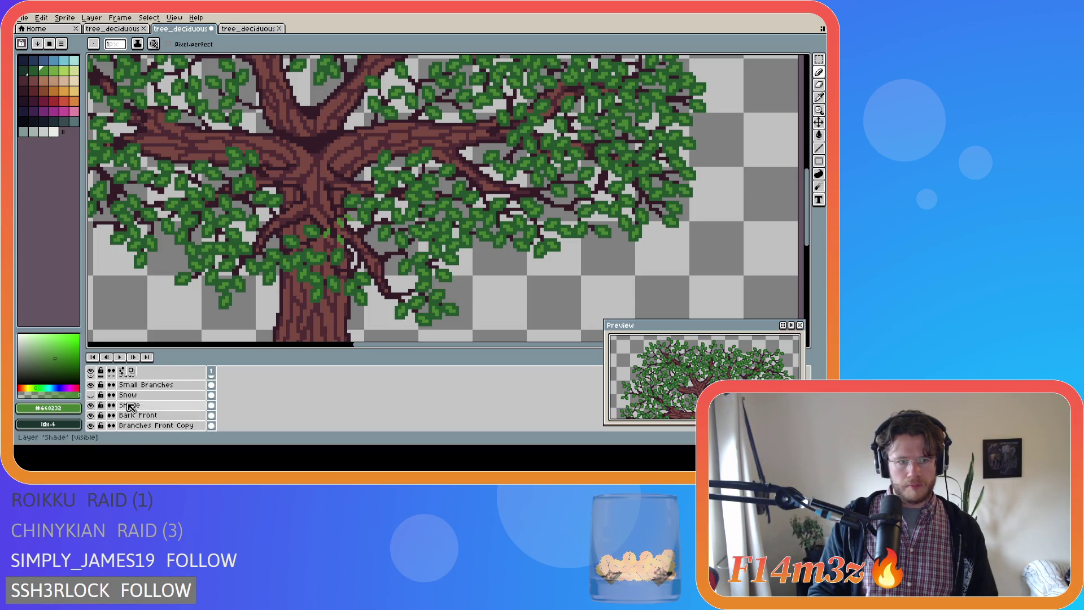
Make Buds Front the active layer and sample dark green #25562e from a leaf
click(156, 399)
key(i)
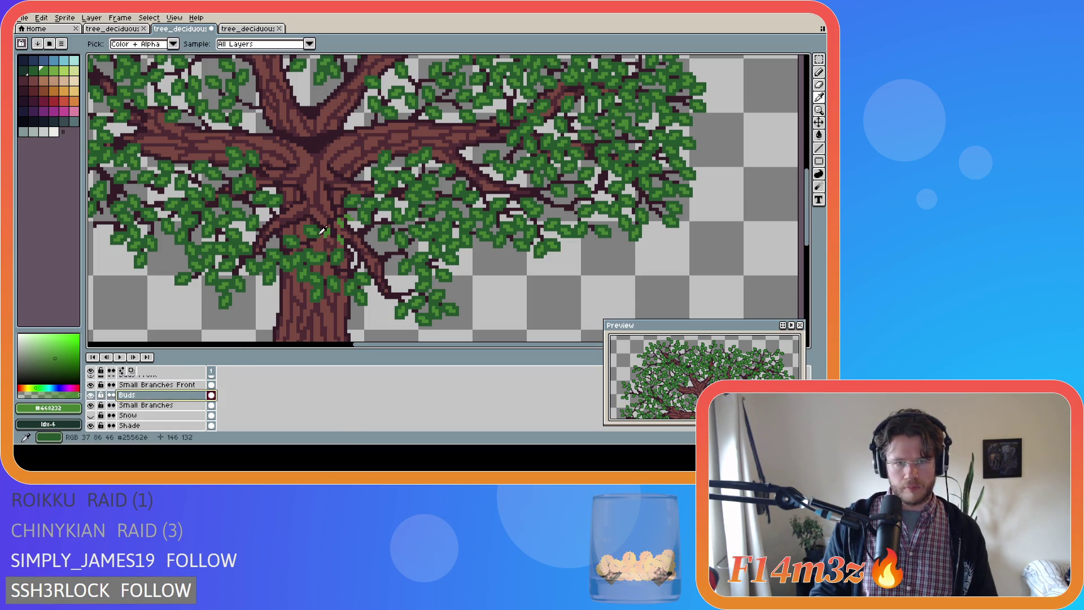
click(324, 230)
key(b)
scroll(146, 407, up, 2)
click(91, 395)
click(141, 395)
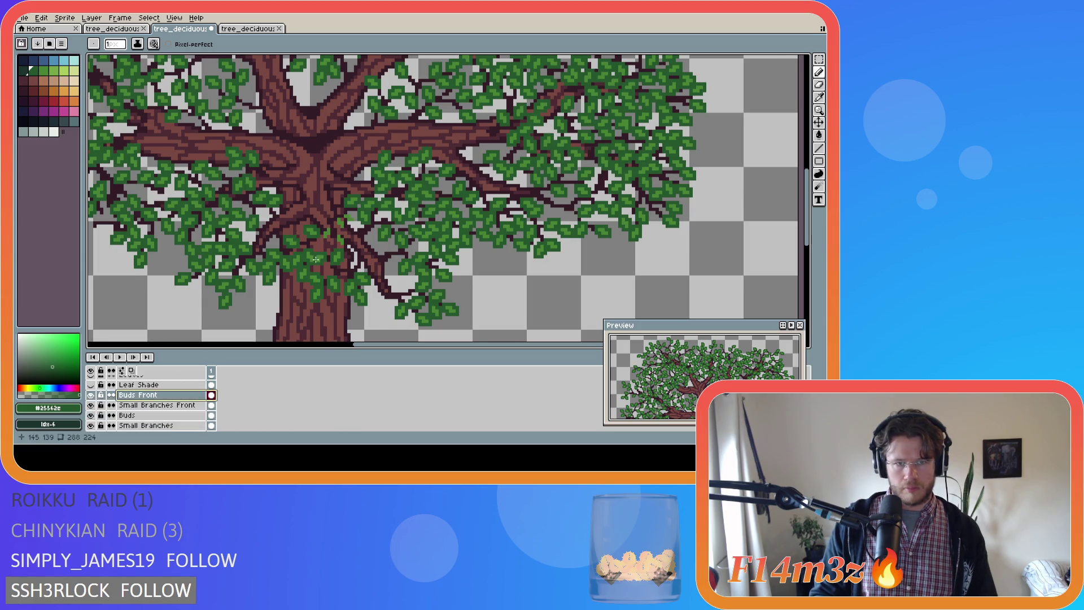
scroll(332, 225, up, 1)
Draw a few dark green bud pixels and a short upward stroke beside the trunk
click(325, 219)
click(335, 229)
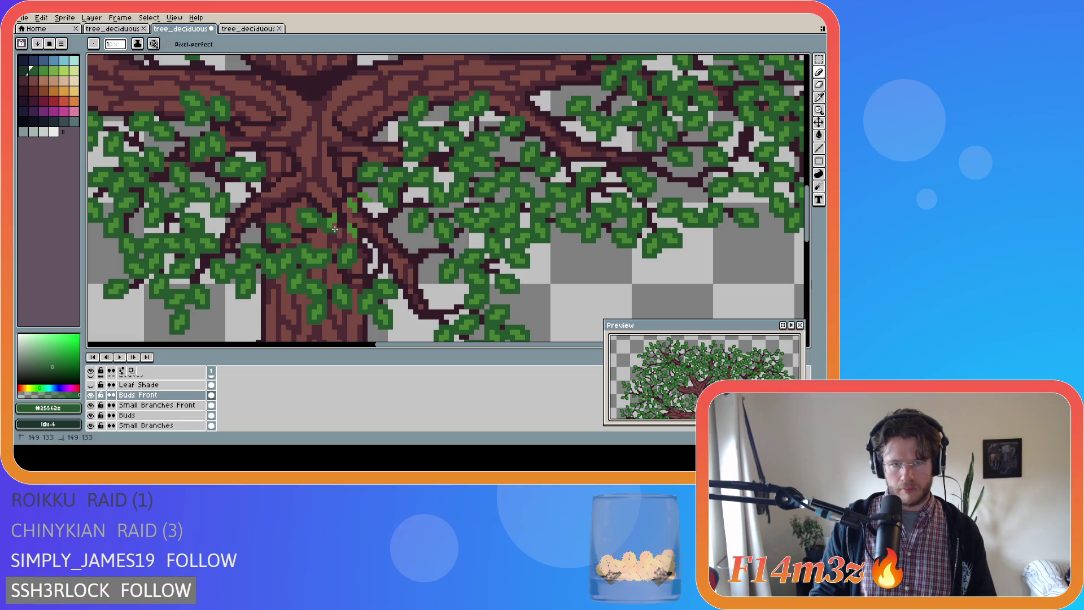
drag(338, 225, 335, 212)
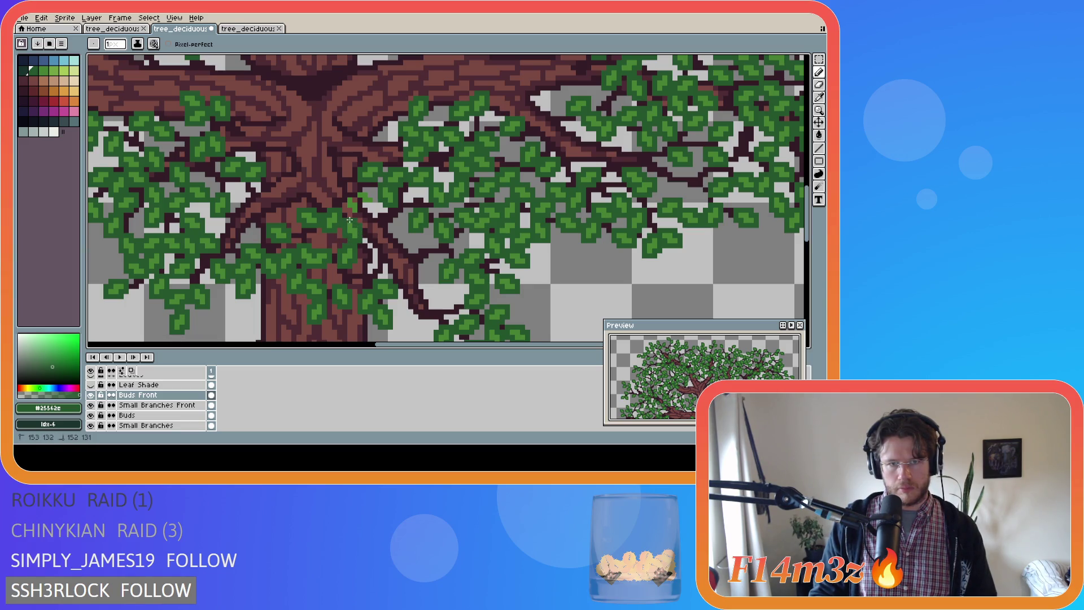
key(b)
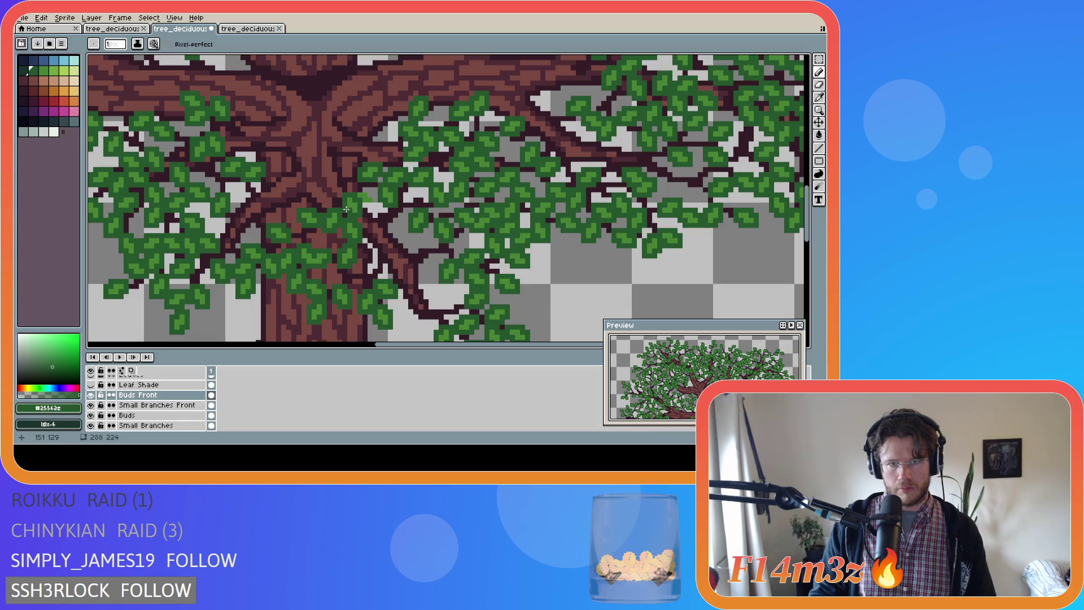
drag(373, 202, 372, 195)
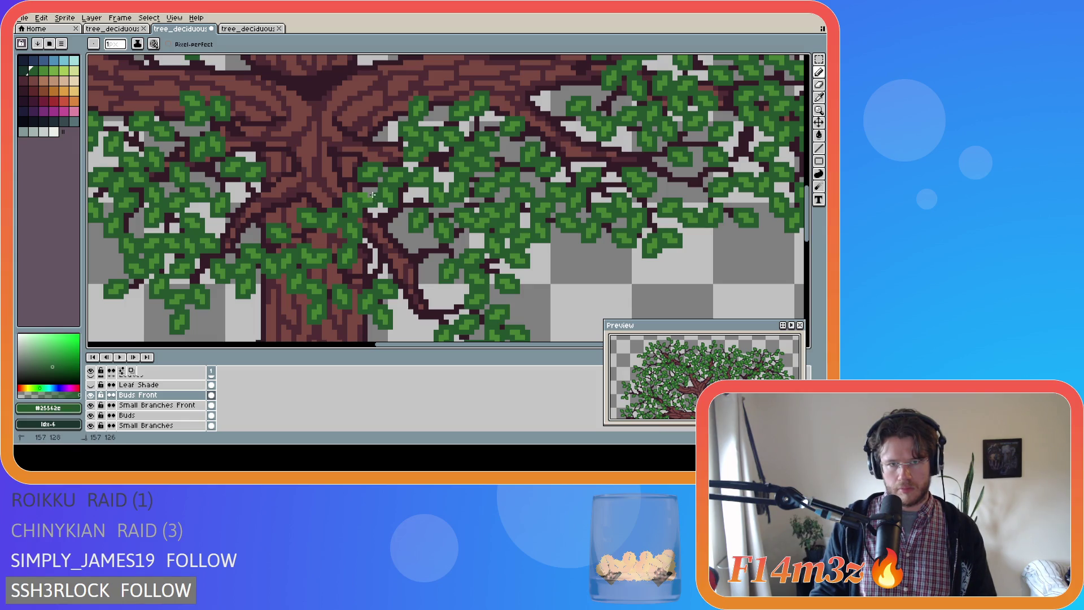
Save the sprite as tree_deciduous_medium_winter.ase
key(ctrl+s)
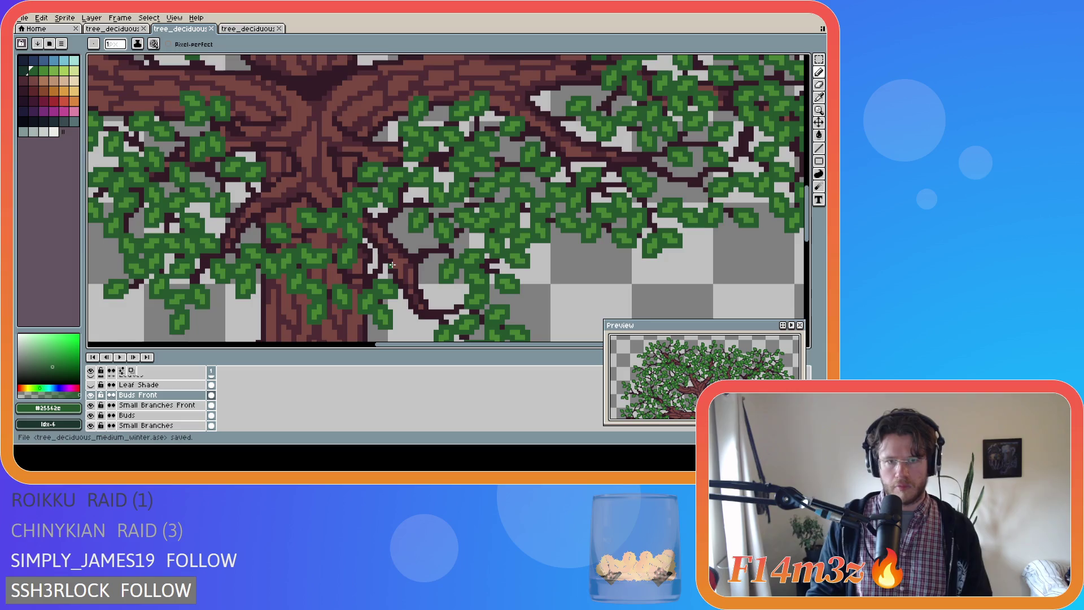
scroll(391, 266, down, 2)
scroll(390, 266, down, 1)
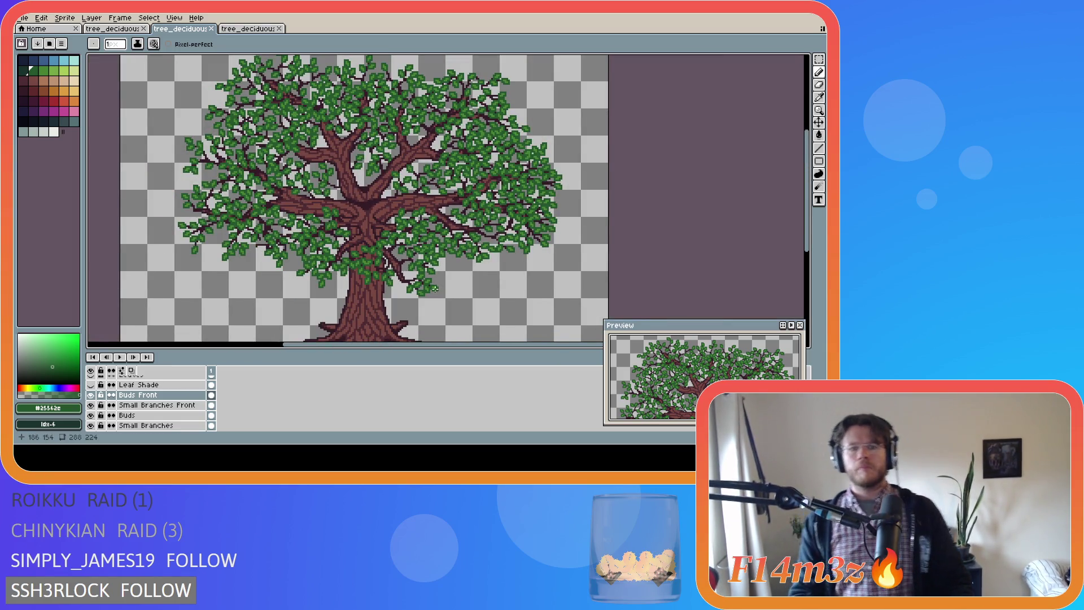
Select the Small Branches Front layer and sample the dark branch colour
scroll(412, 266, up, 2)
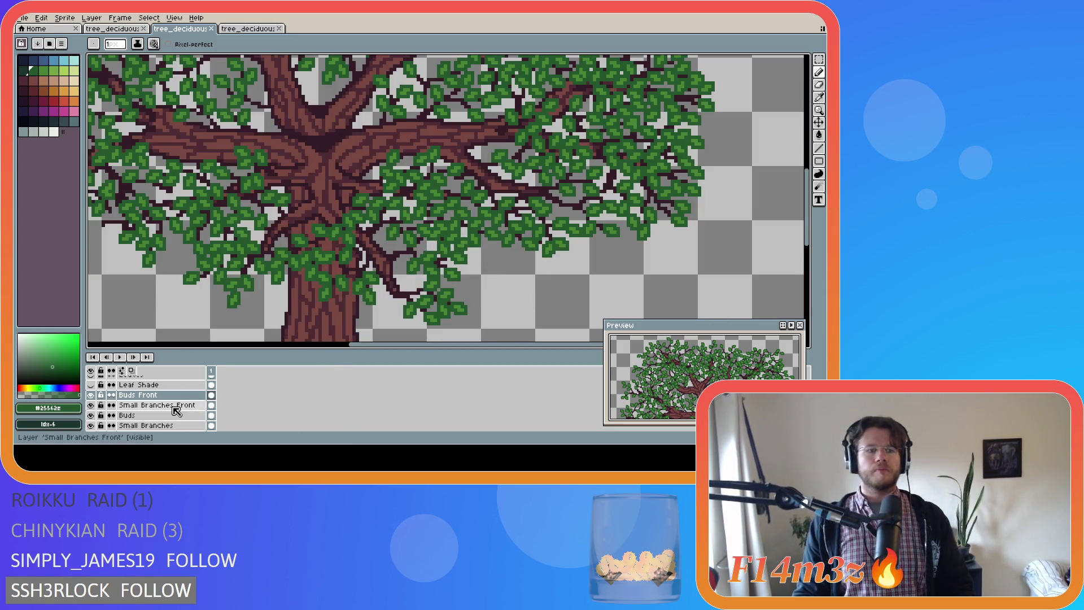
click(181, 405)
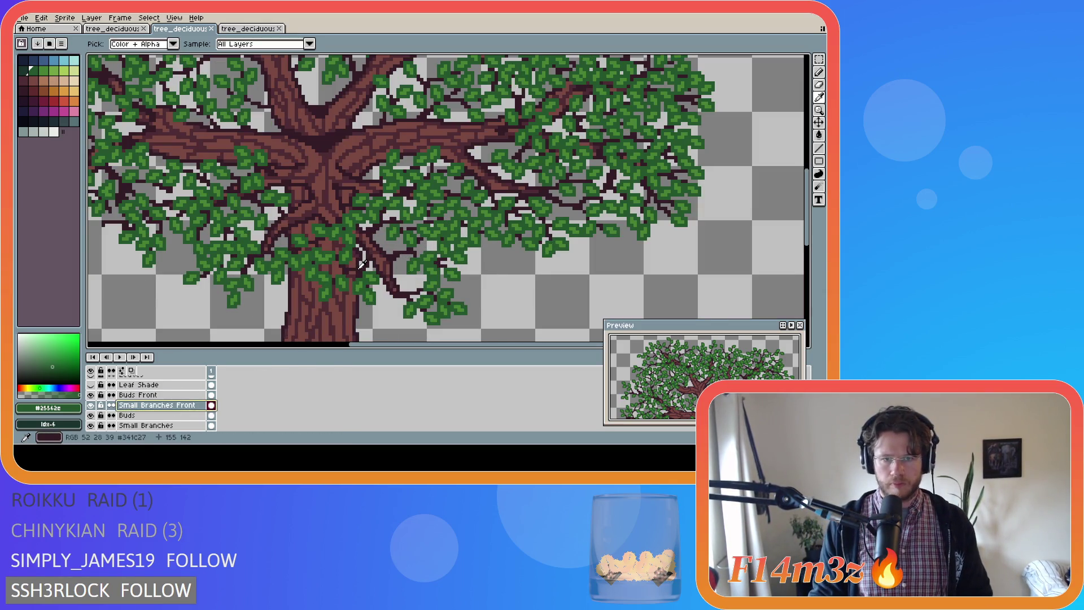
alt+click(364, 257)
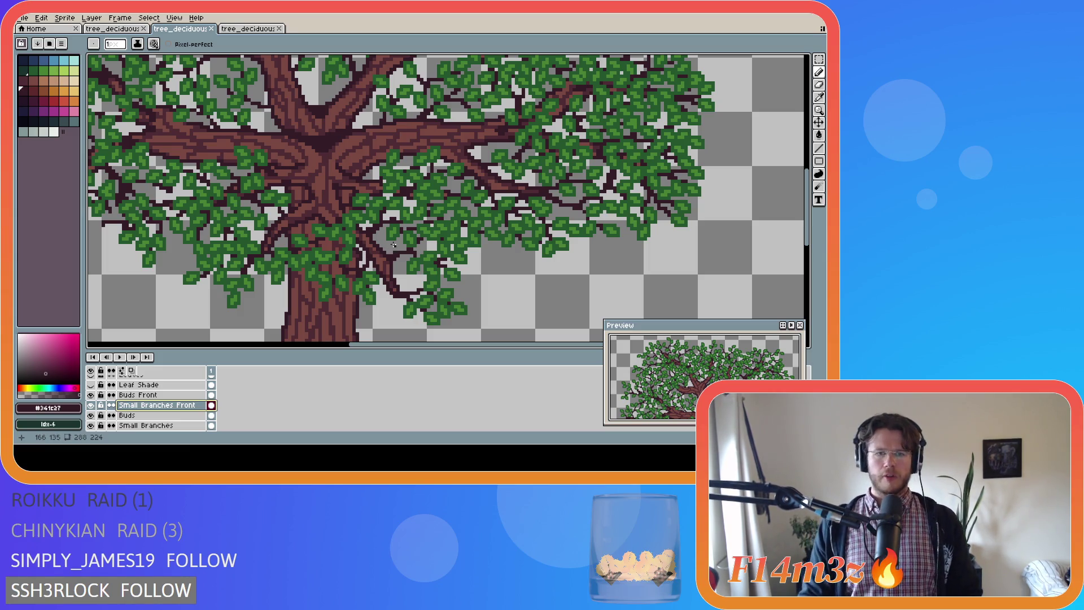
scroll(383, 256, up, 1)
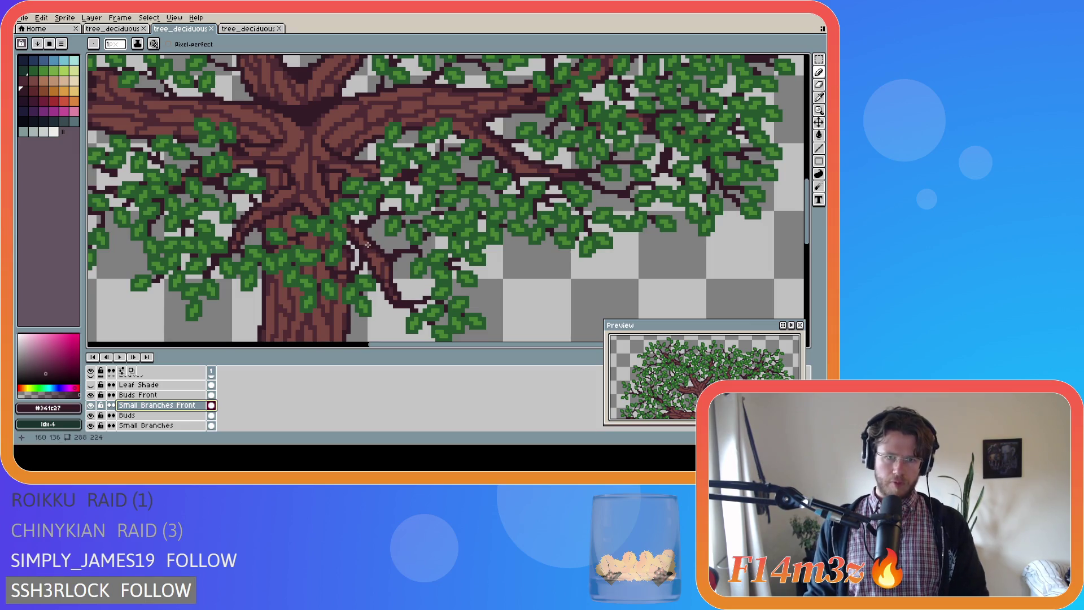
Draw four short dark branch strokes angling down-right below the leaves near the trunk
drag(369, 245, 381, 247)
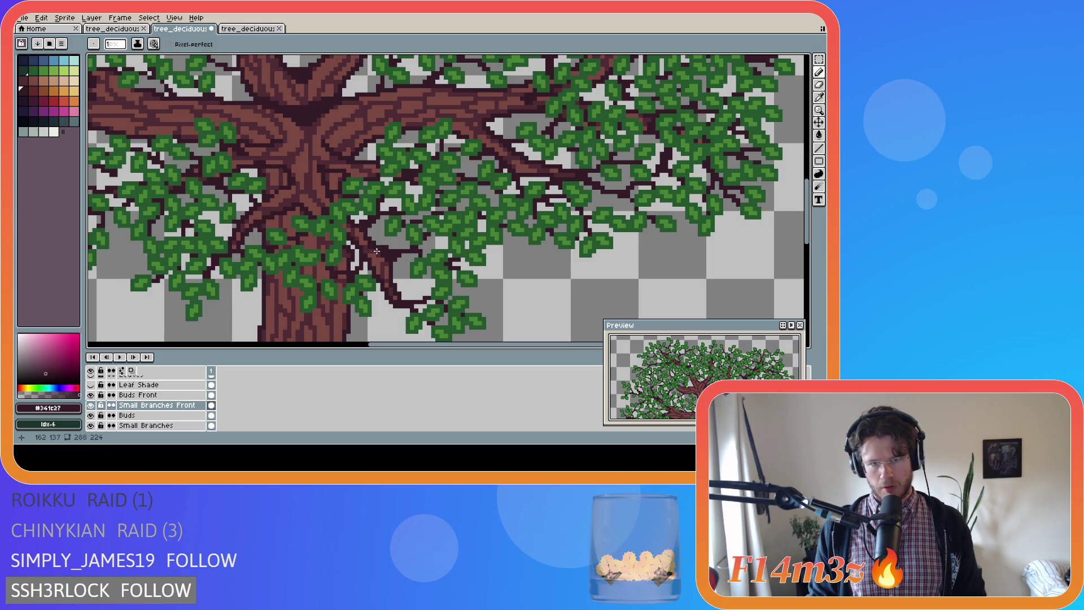
drag(397, 295, 398, 296)
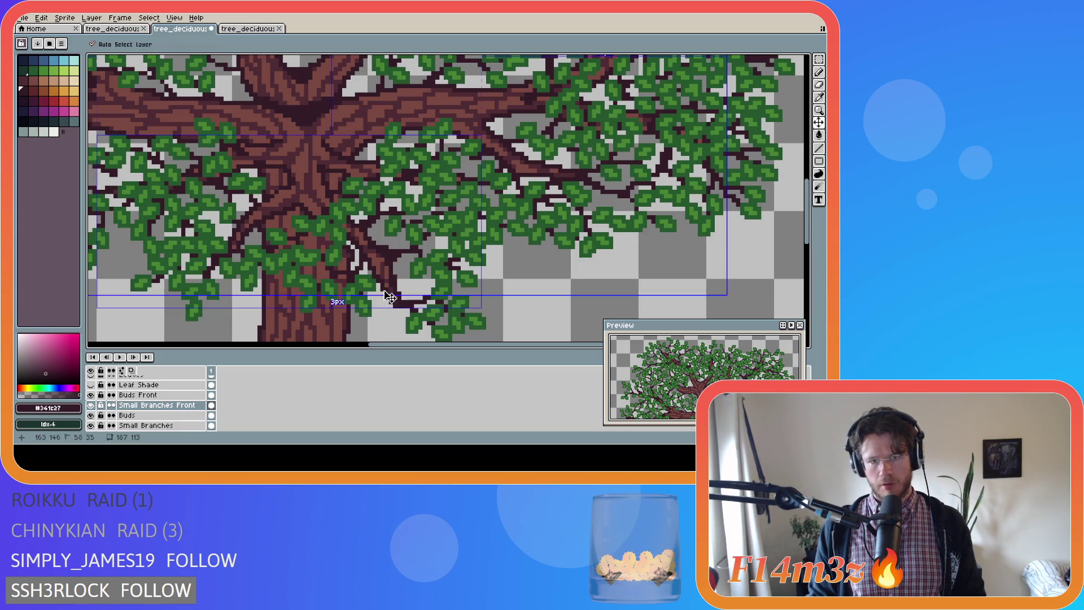
drag(373, 251, 392, 294)
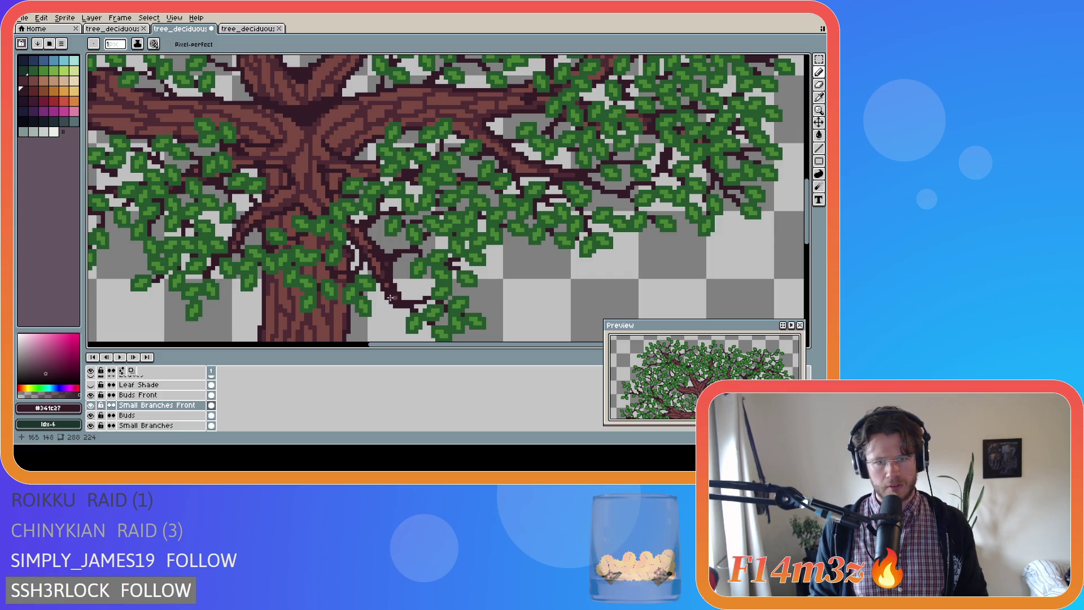
drag(392, 277, 415, 298)
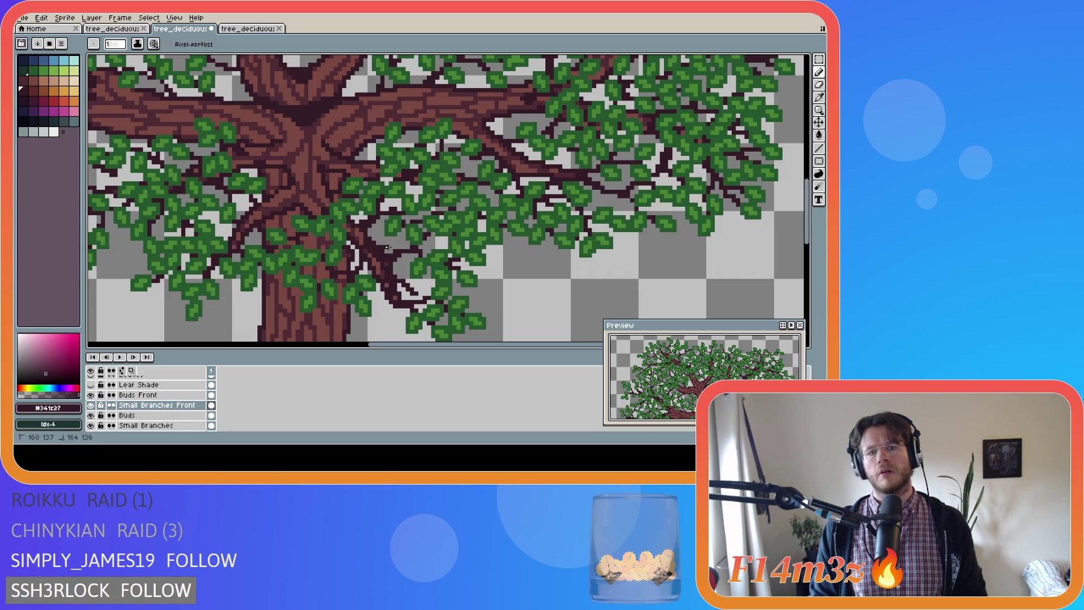
scroll(105, 420, down, 5)
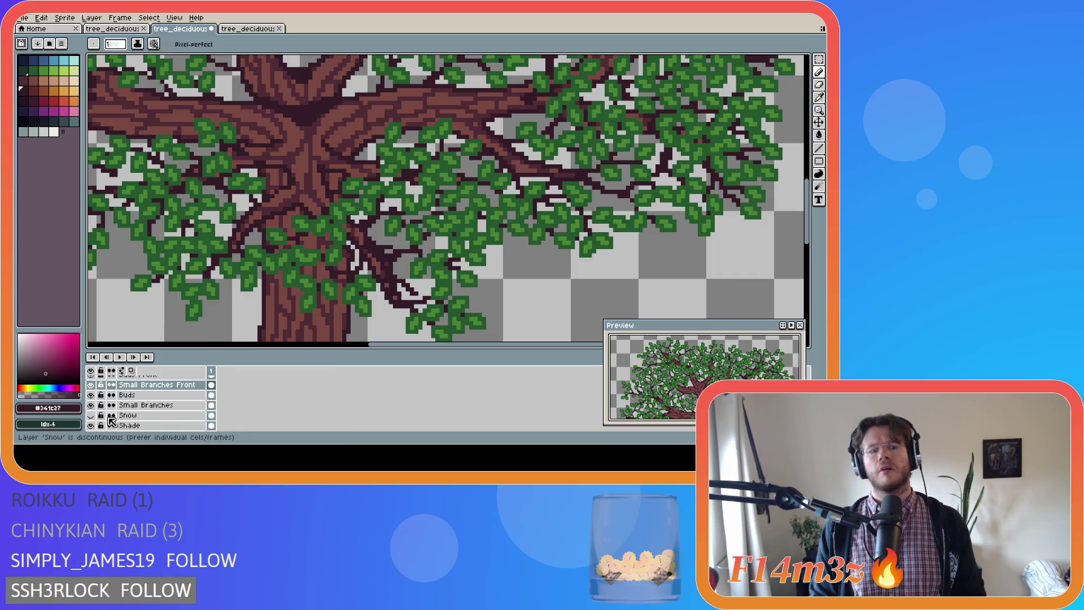
Hide the Bark Front, Branches Front Copy and Tree layers and switch to the Eraser
drag(90, 425, 90, 405)
scroll(105, 412, down, 1)
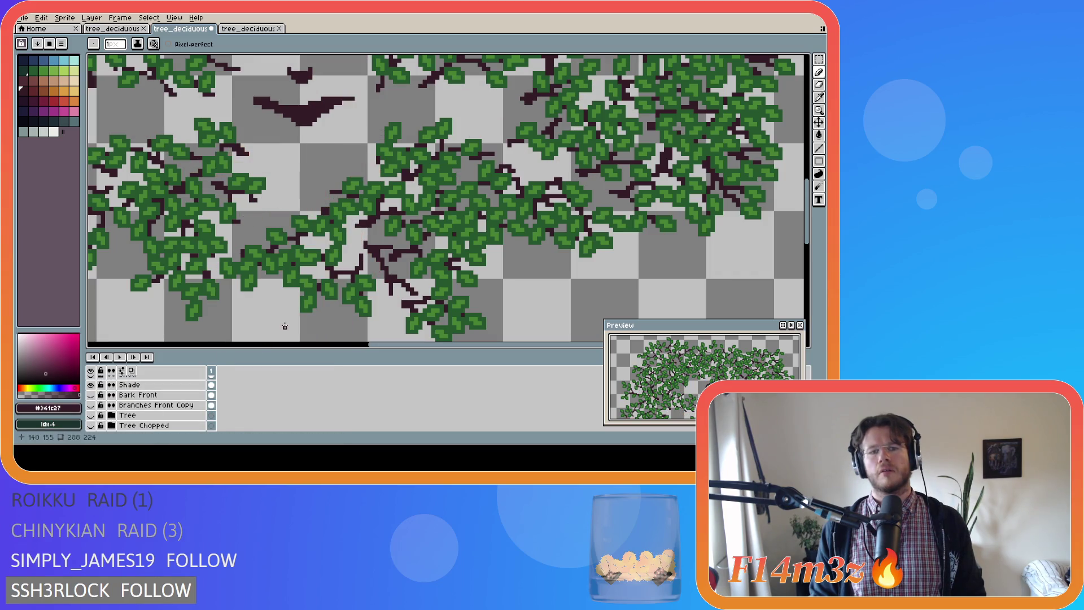
key(e)
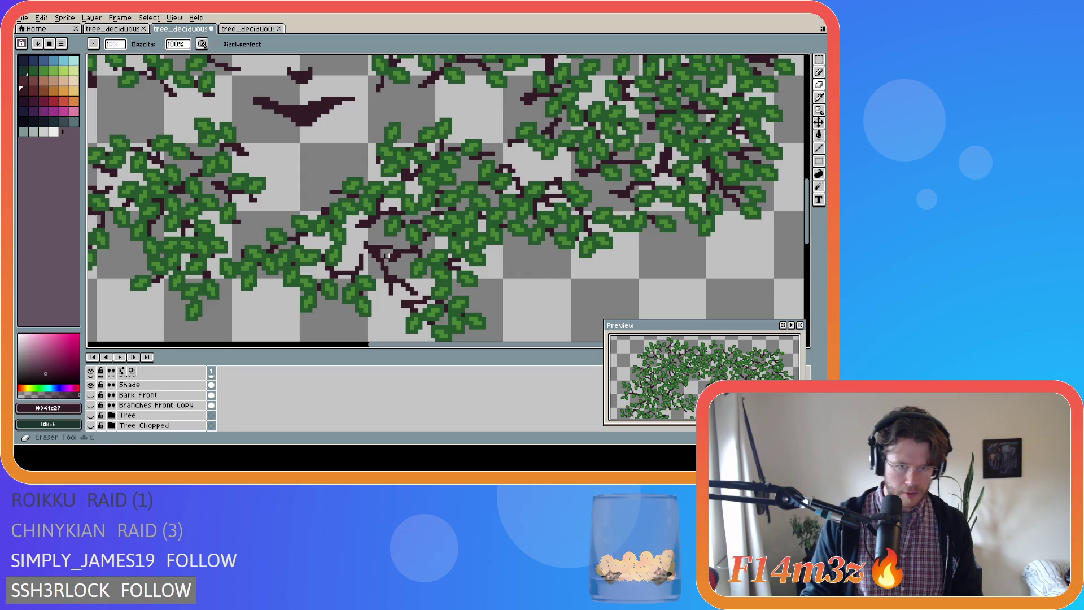
key(b)
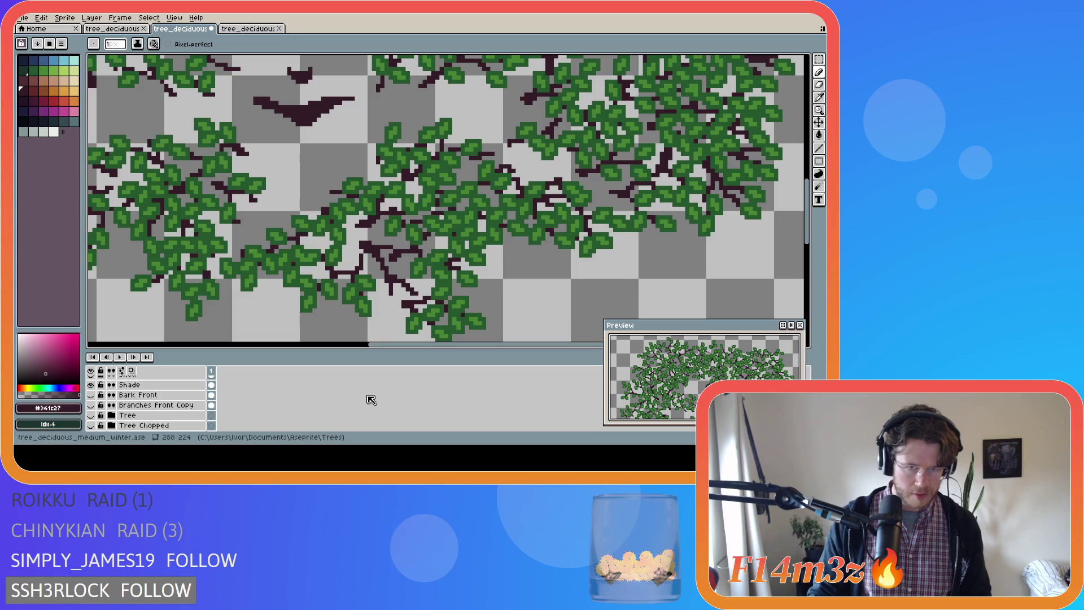
key(e)
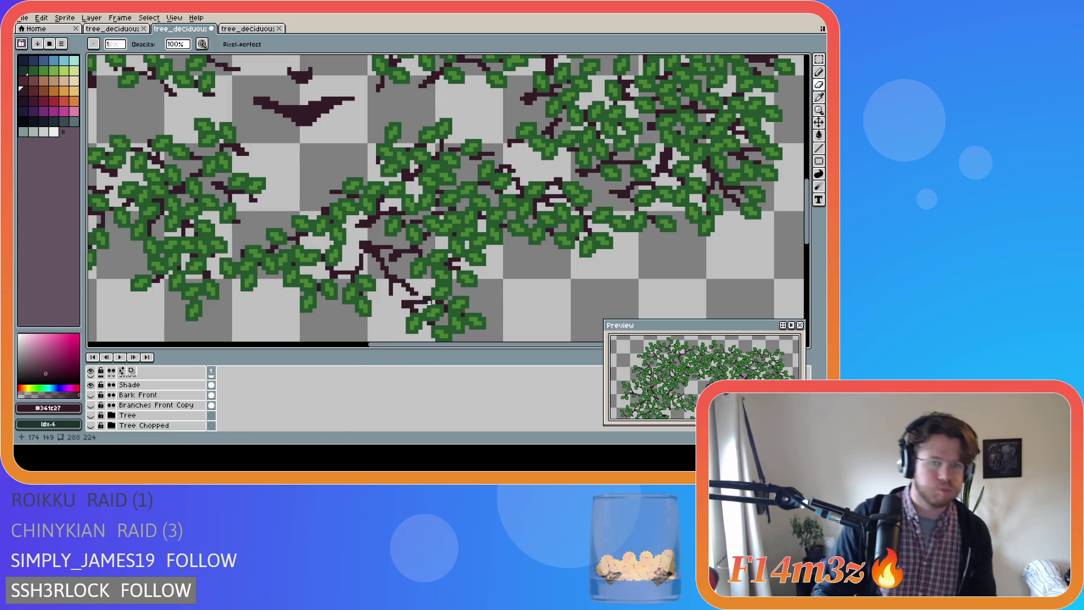
Marquee the lower branch, deselect it, and pick leaf green #468232 for the pencil
key(m)
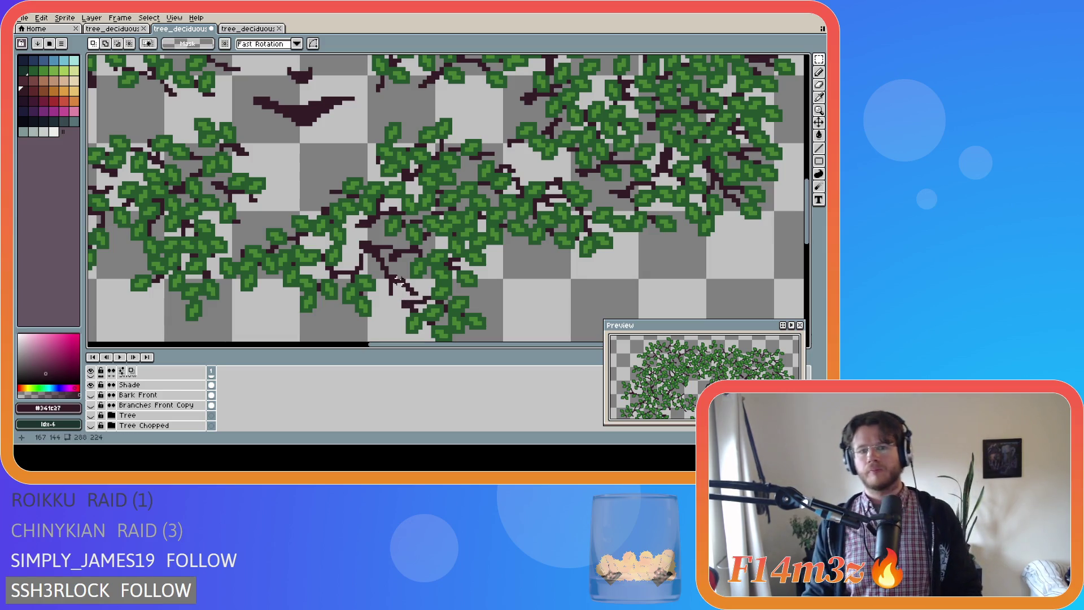
drag(395, 277, 421, 298)
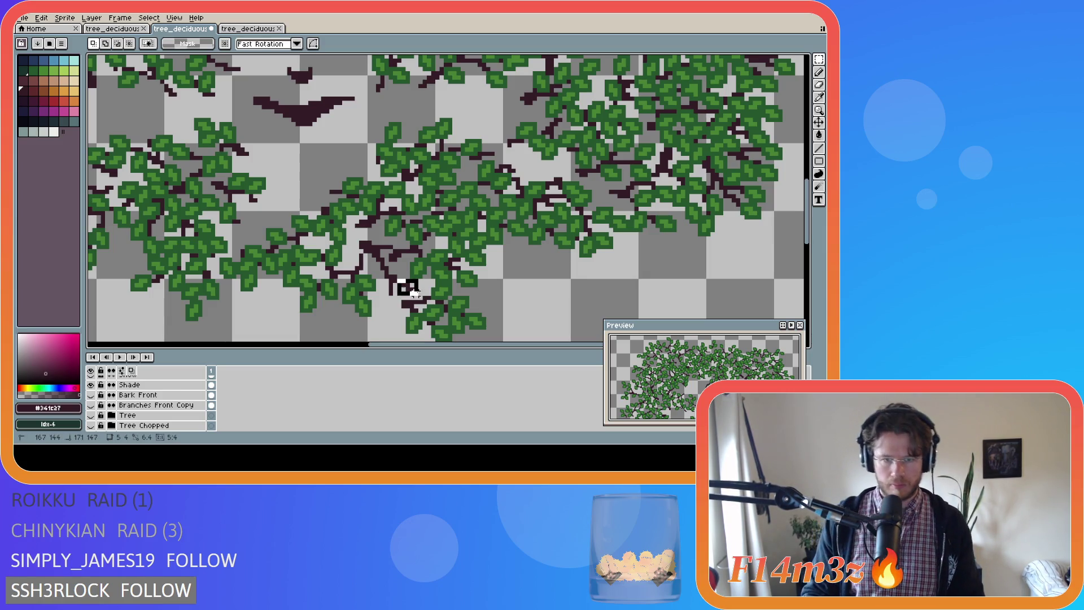
key(ctrl+d)
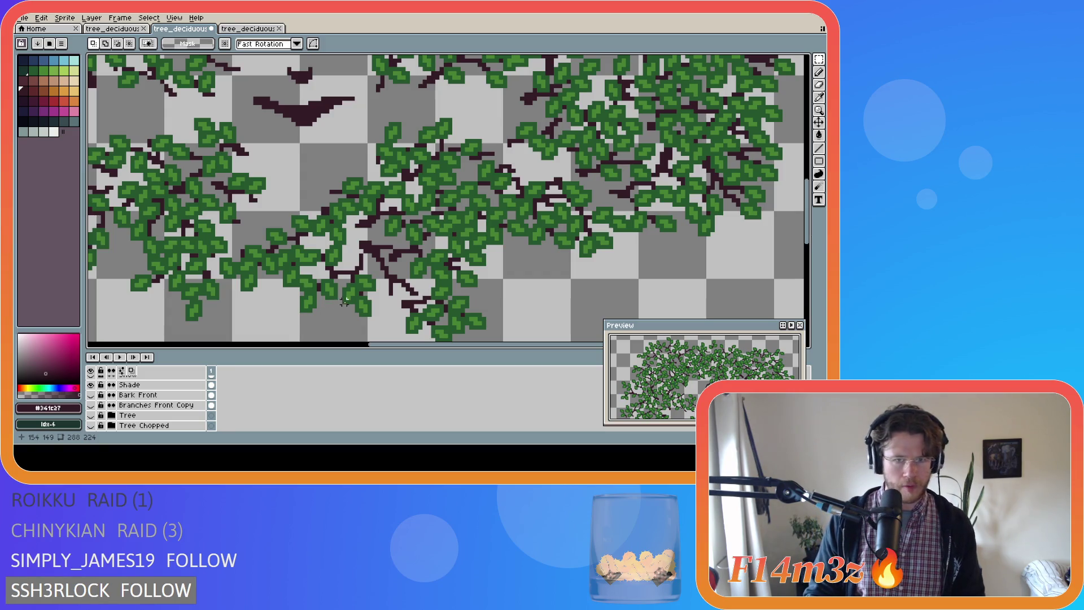
key(b)
alt+click(415, 270)
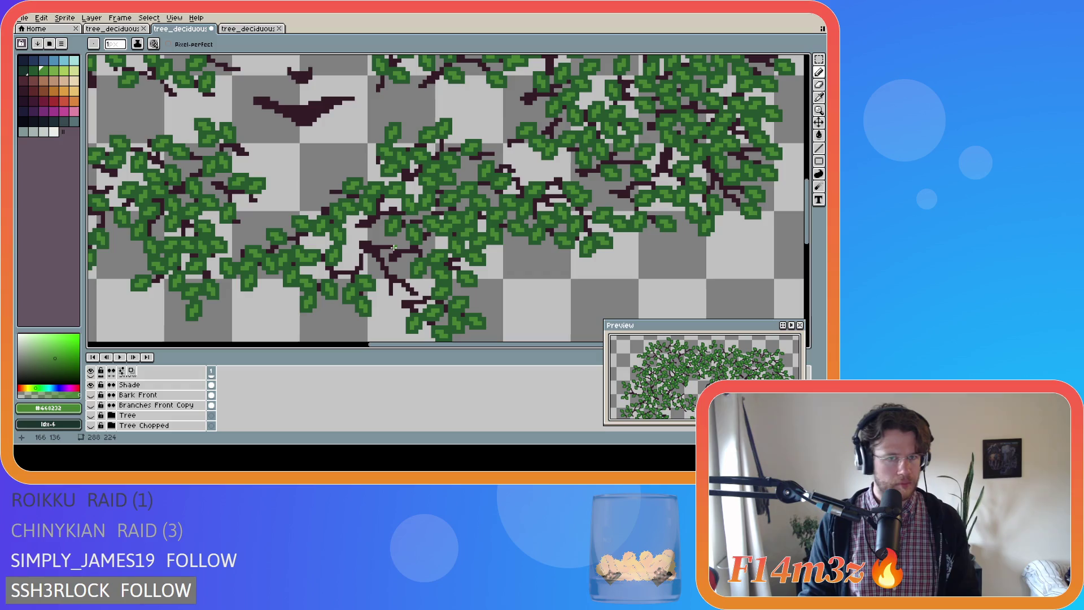
Dot green bud pixels on the branch in Buds Front, erasing stray ones
click(399, 250)
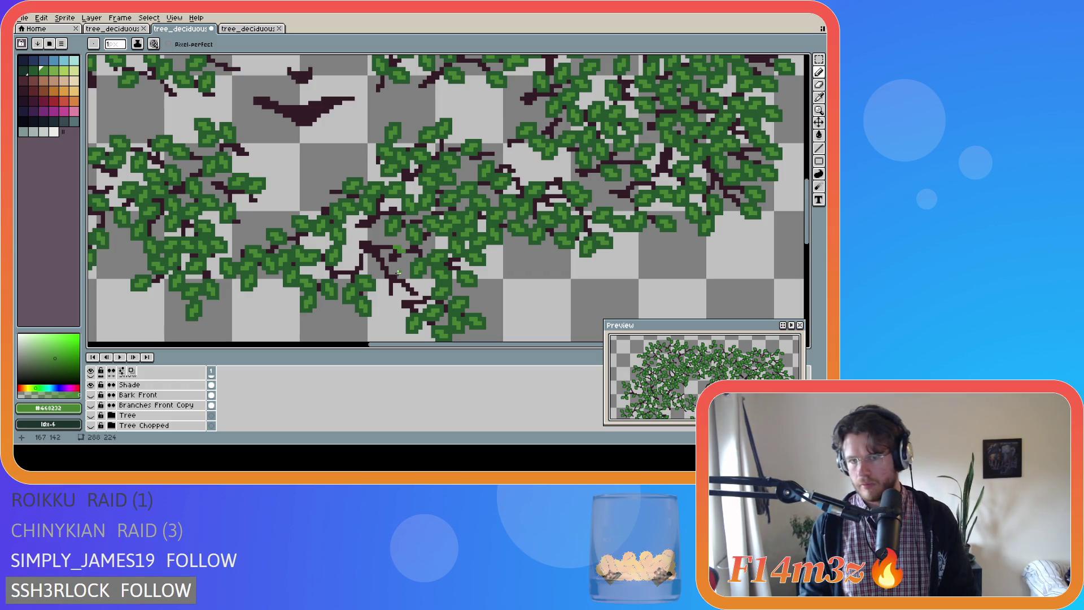
key(e)
click(397, 249)
scroll(154, 395, up, 5)
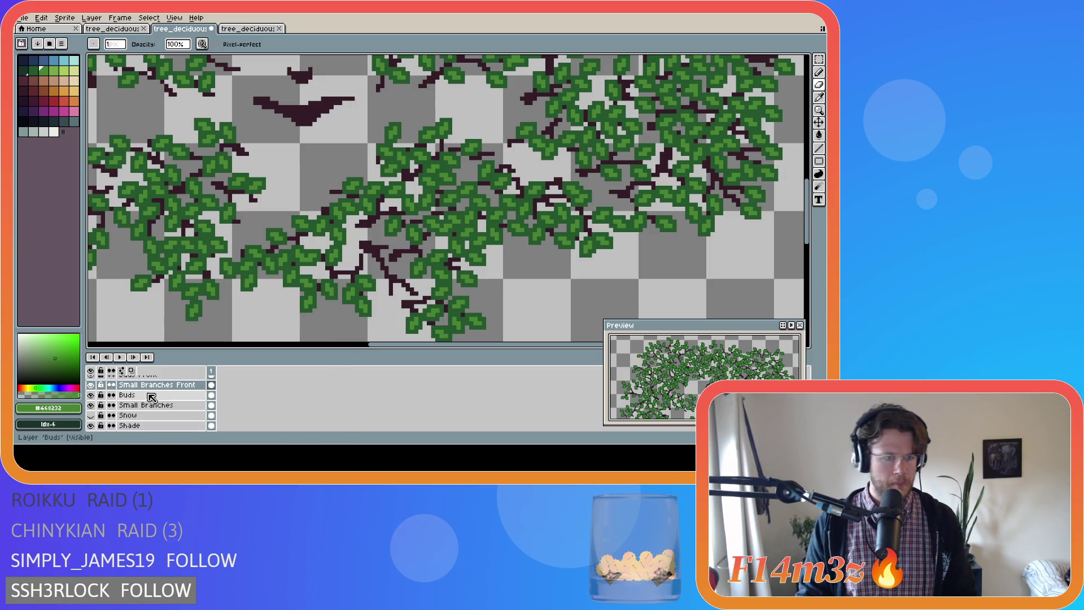
click(138, 385)
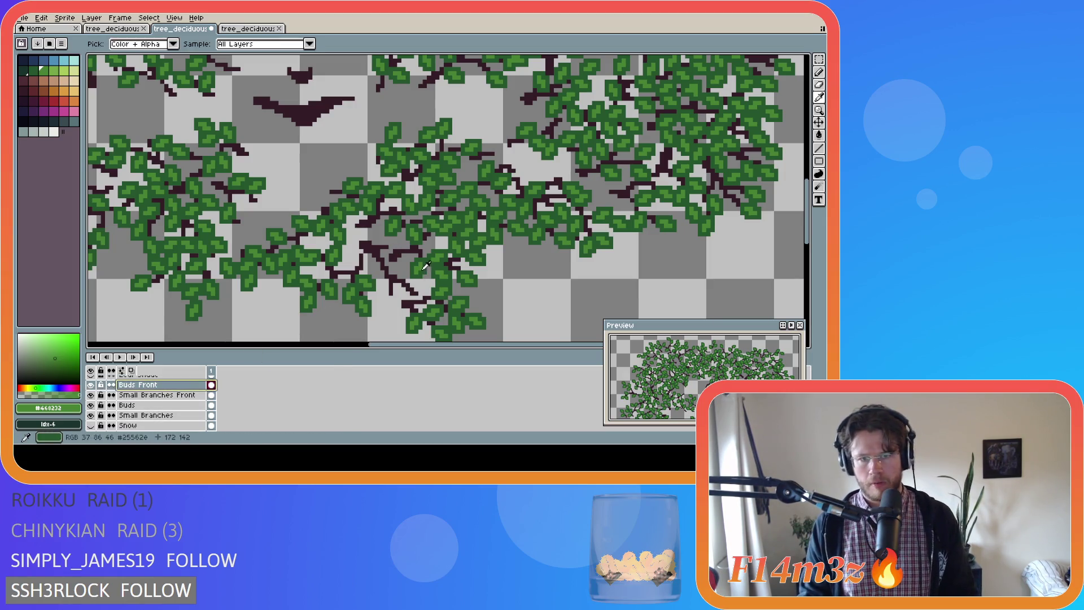
key(b)
click(391, 247)
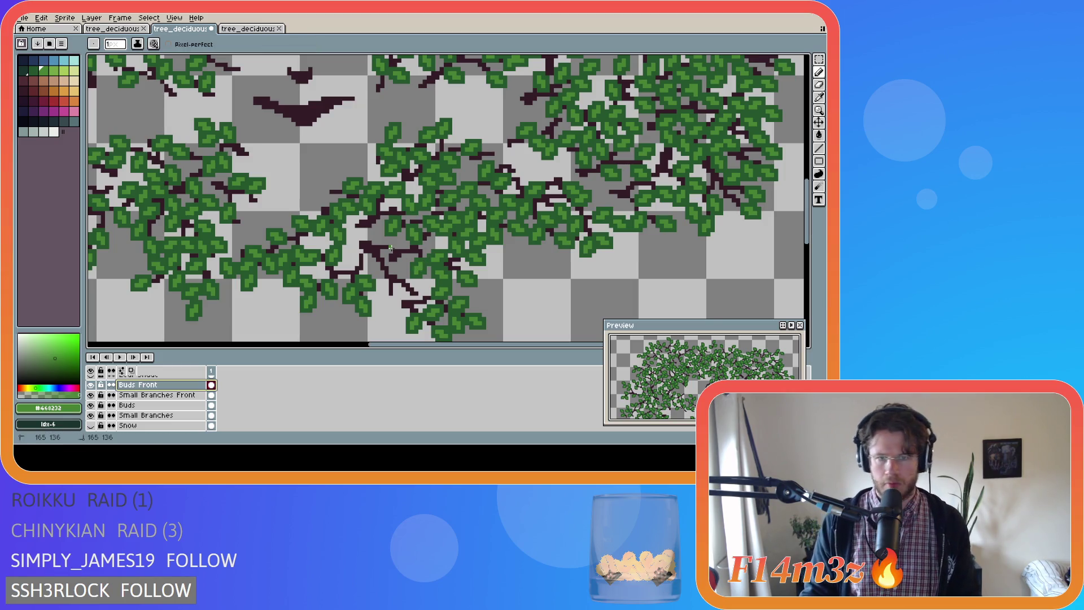
click(394, 248)
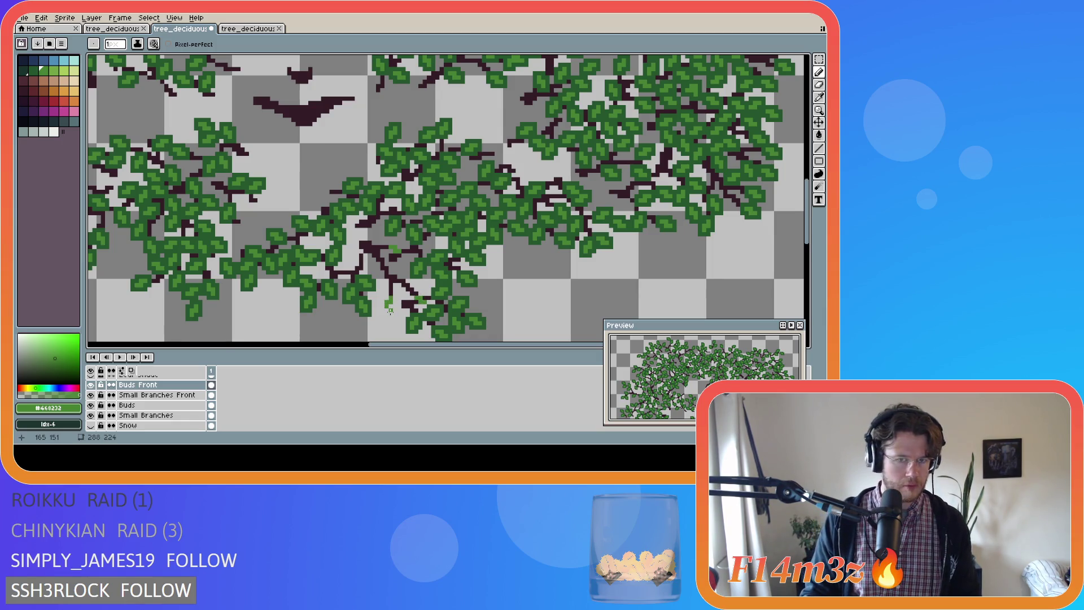
key(e)
click(411, 302)
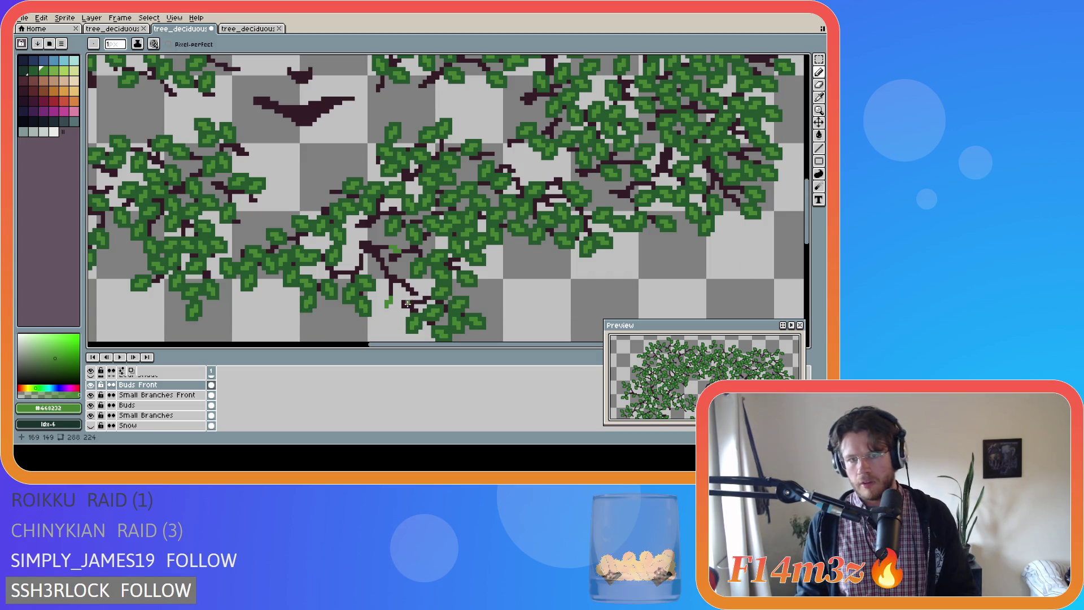
On Small Branches Front, draw a green twig and pixels along the branch, undoing some
click(157, 395)
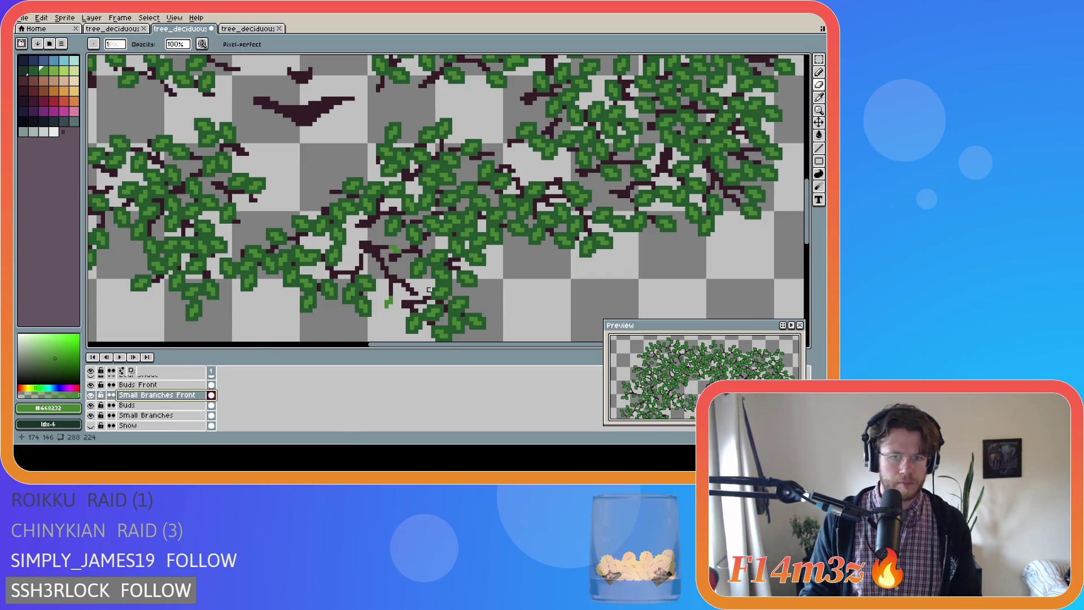
key(b)
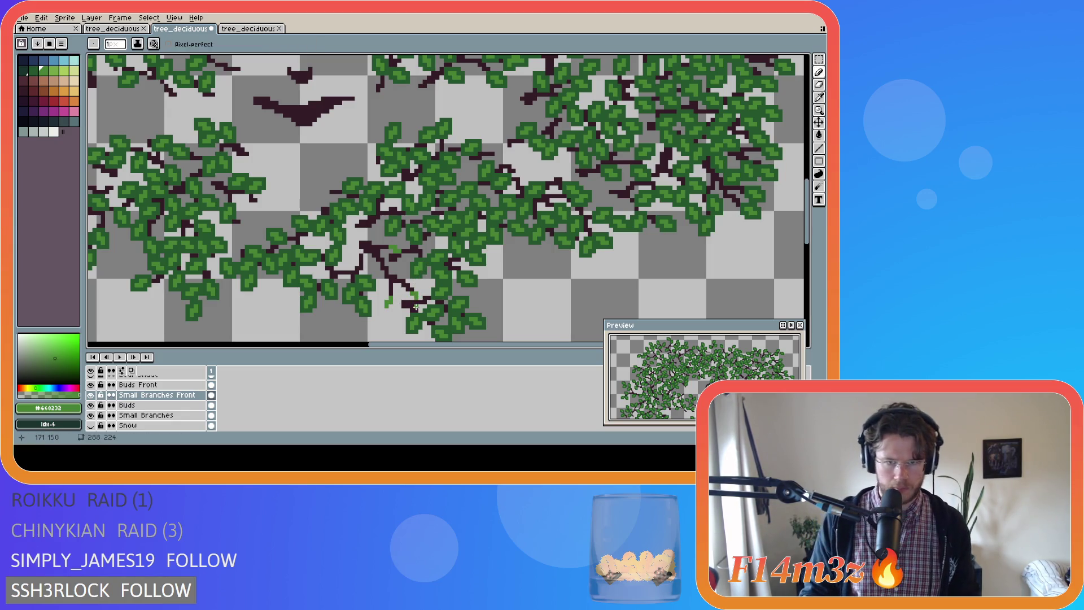
drag(390, 305, 399, 294)
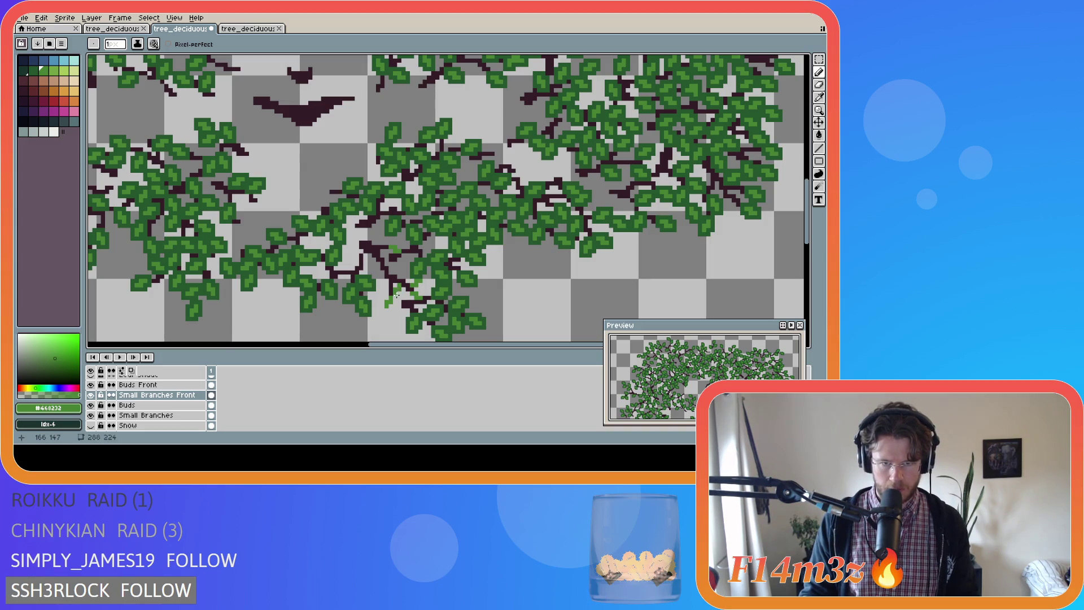
click(402, 288)
key(ctrl+z)
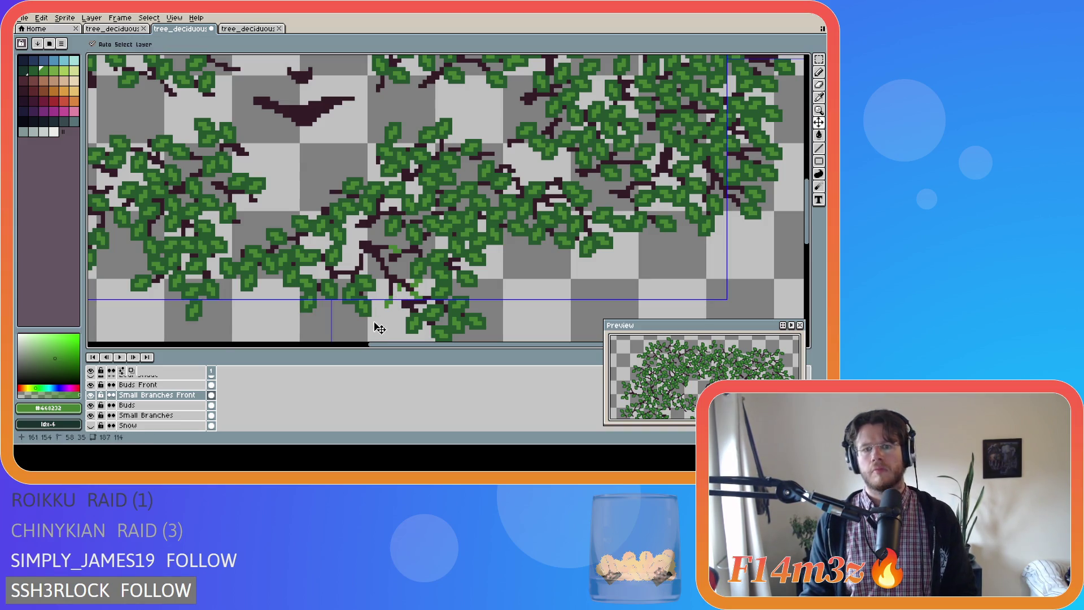
key(ctrl+z)
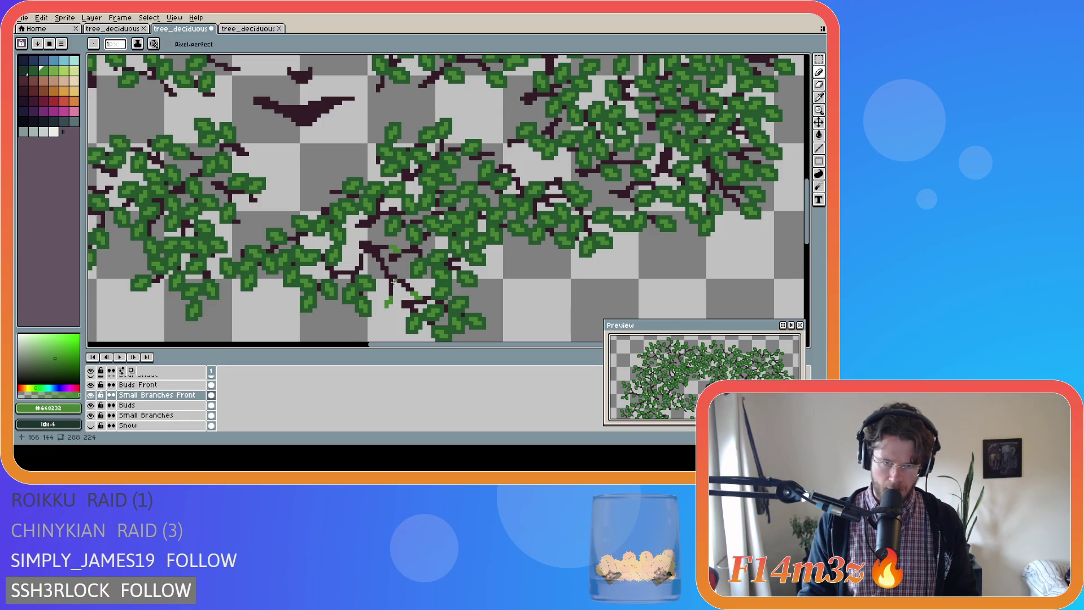
click(384, 289)
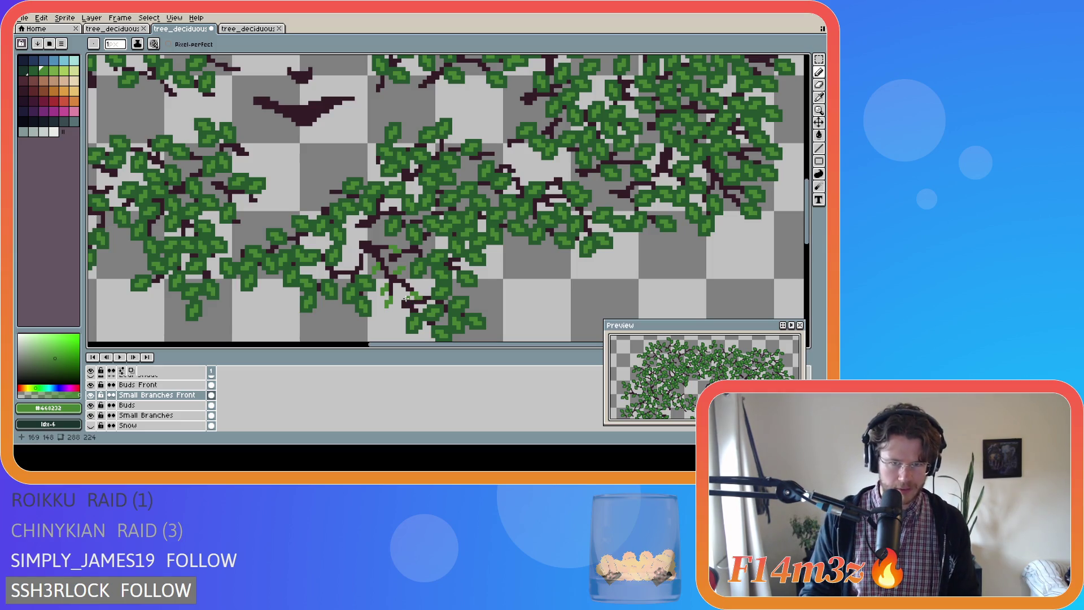
key(ctrl+z)
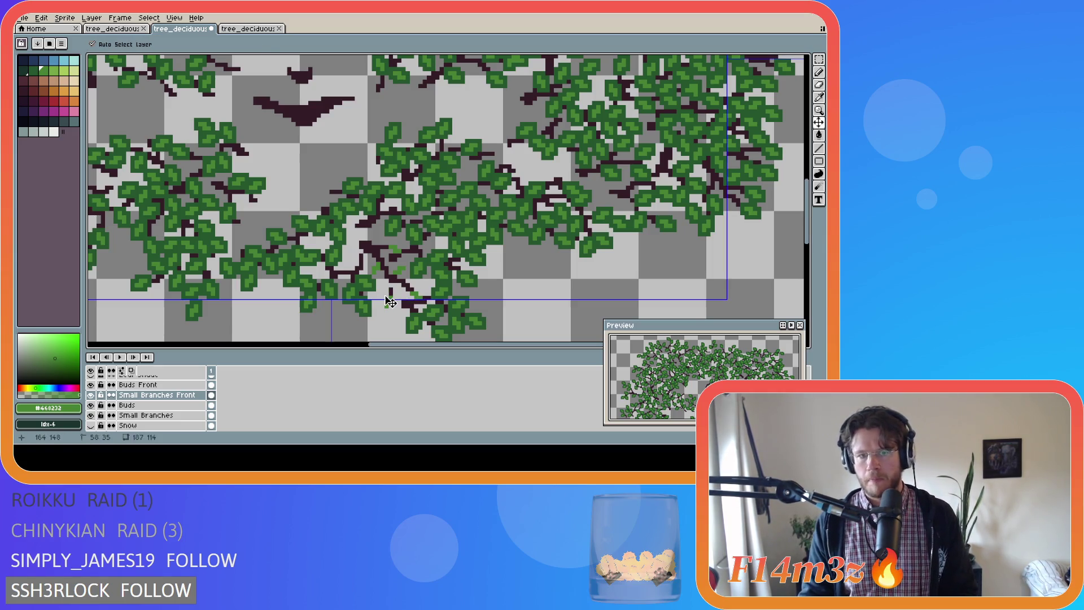
Hide and reshow the Buds Front and Small Branches Front layers to compare
click(400, 319)
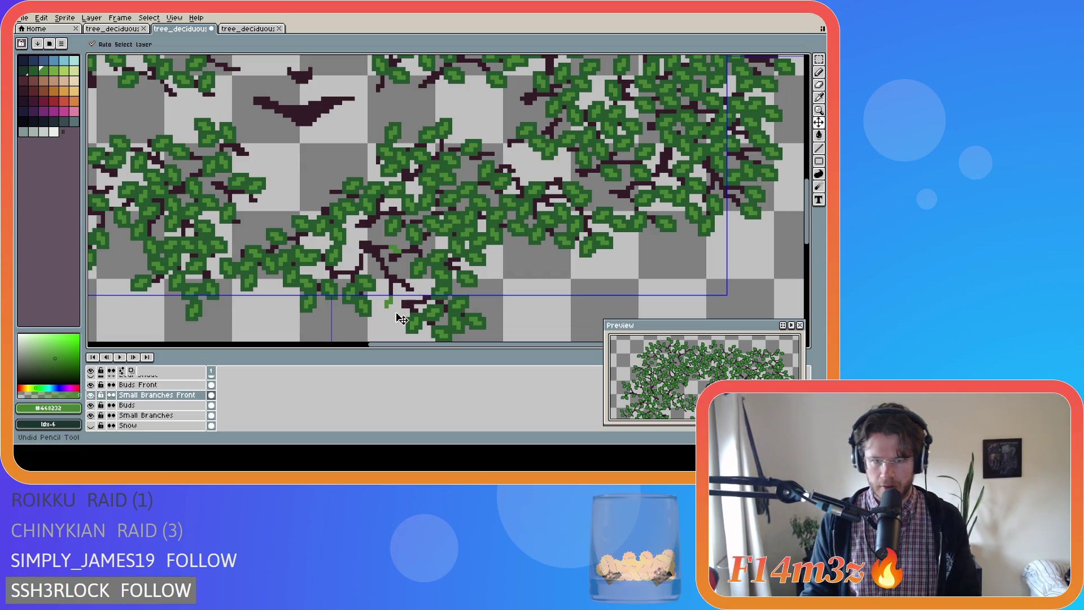
click(92, 385)
click(91, 395)
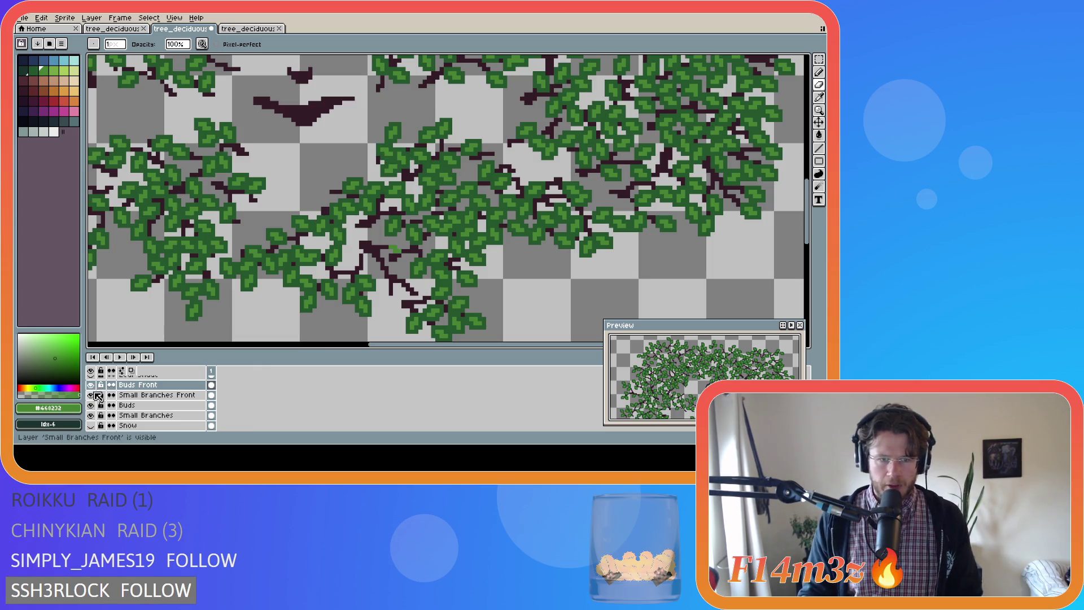
click(91, 395)
click(91, 385)
click(92, 385)
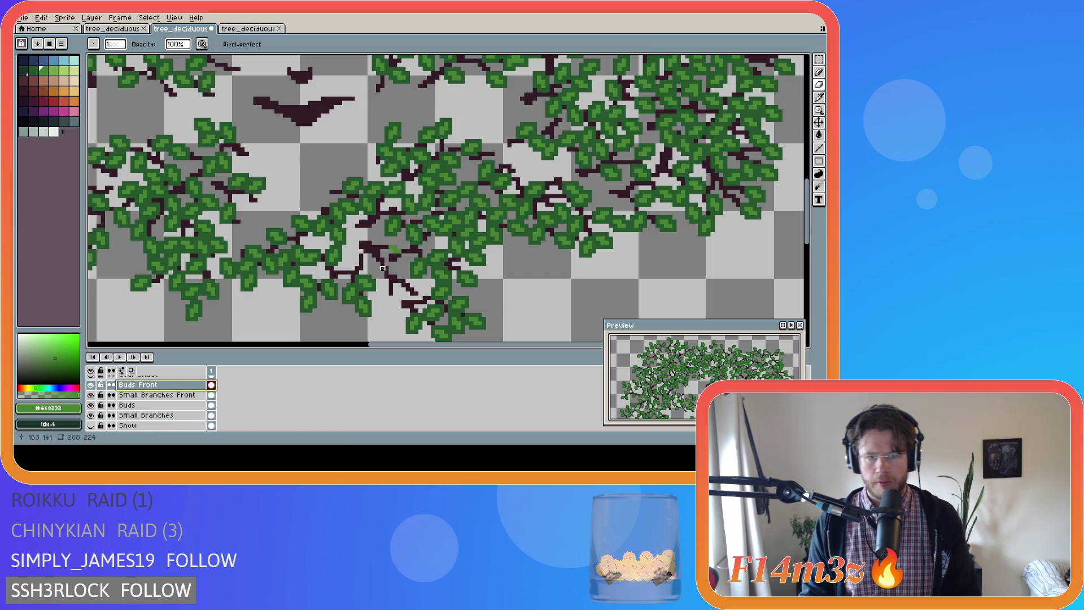
Add more green bud pixels to the branch on the Buds Front layer
click(395, 251)
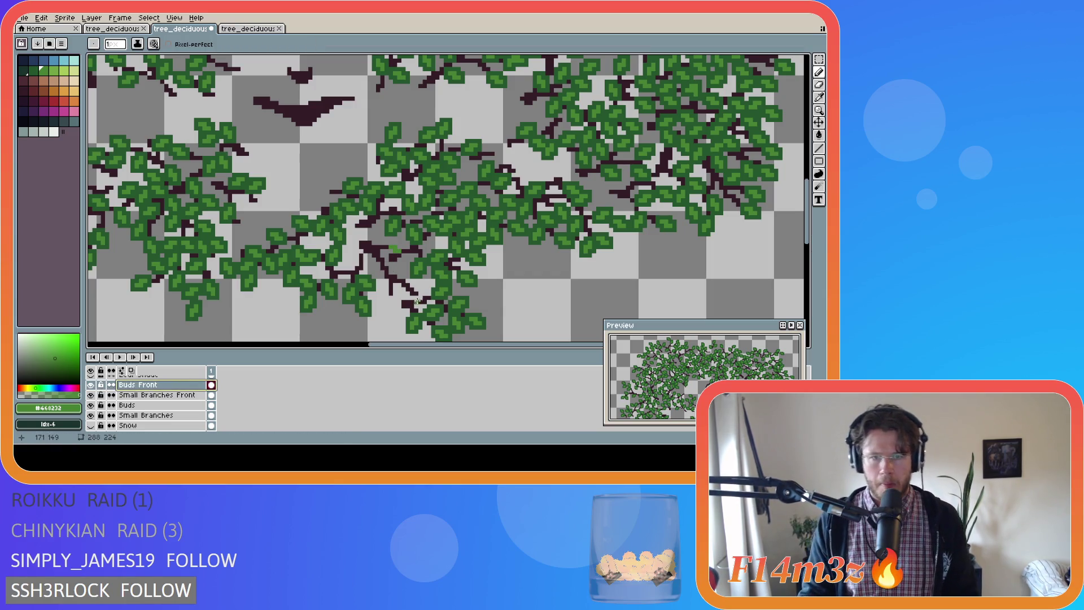
key(alt+Down)
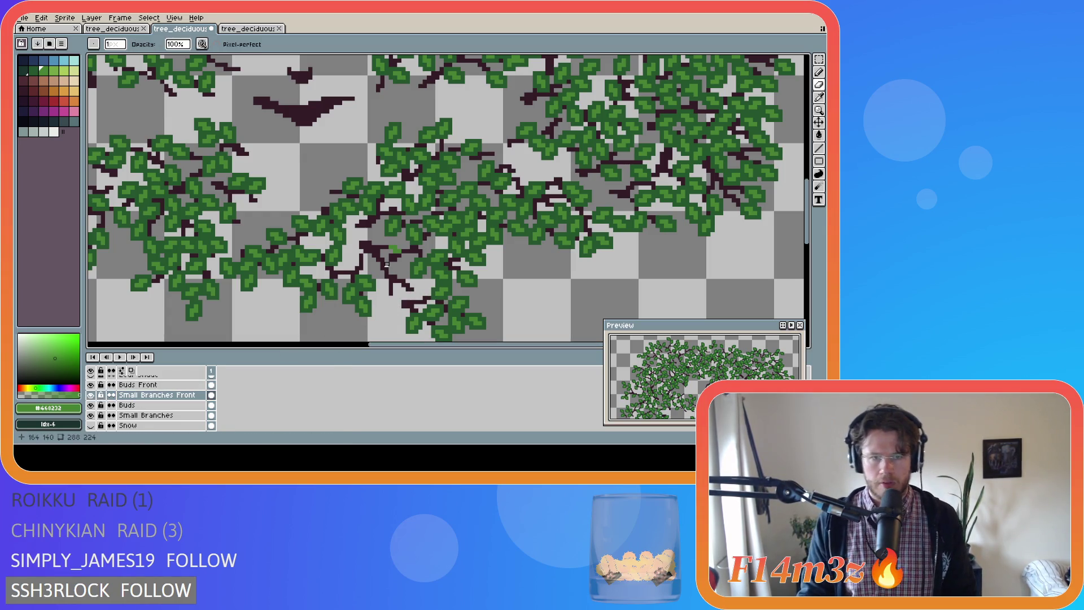
click(181, 385)
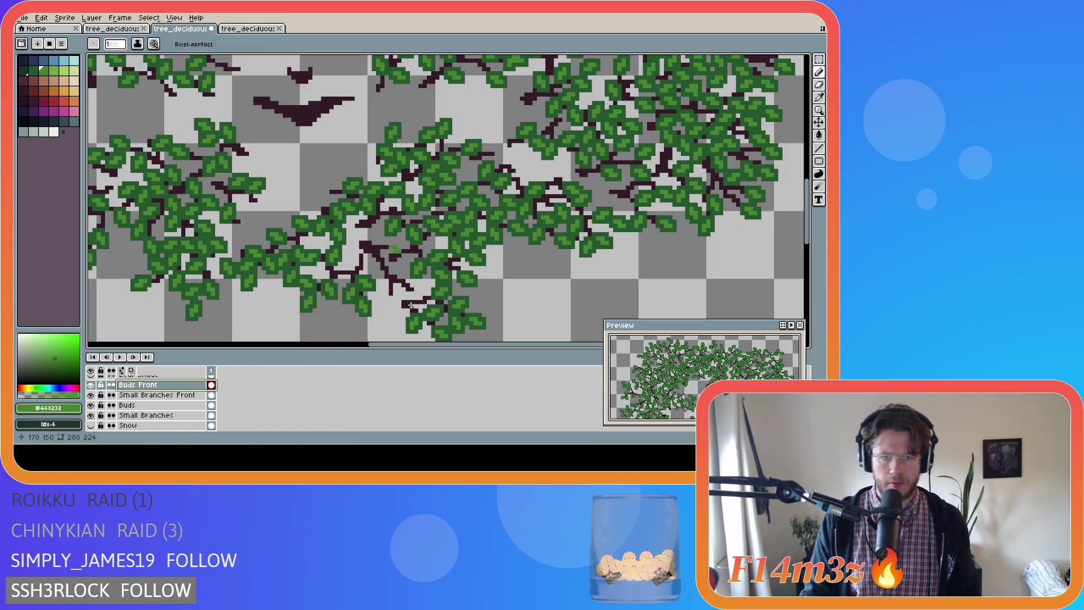
drag(415, 295, 419, 297)
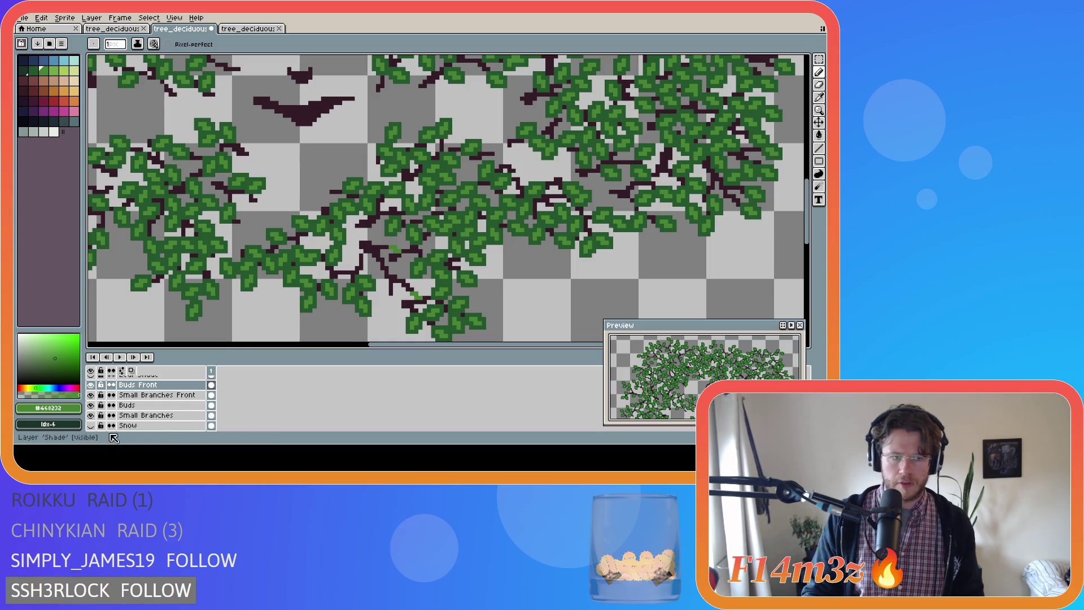
scroll(113, 406, down, 3)
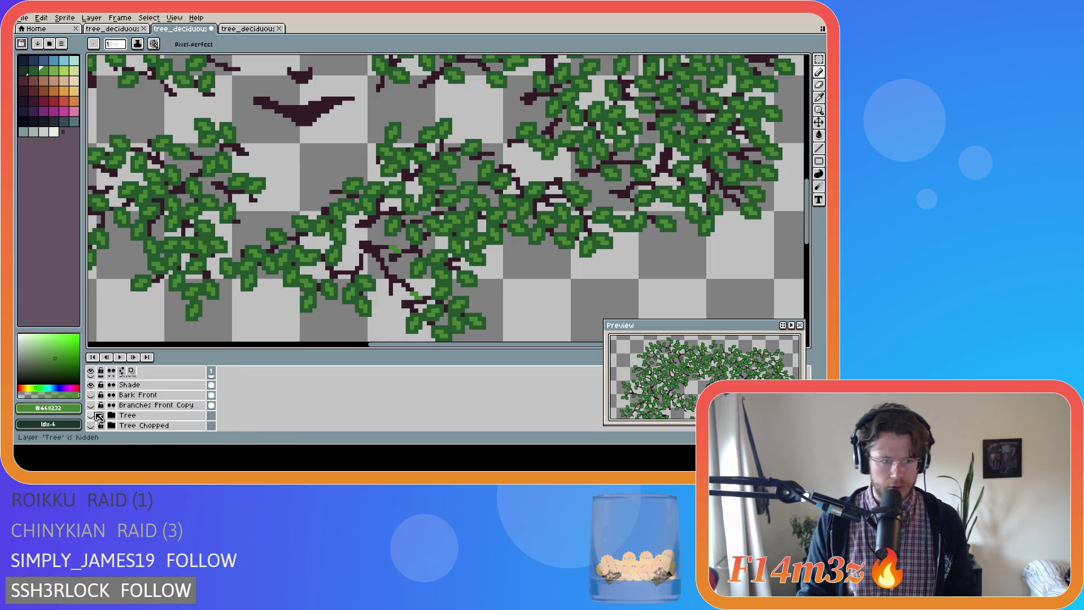
Toggle the Bark Front and Branches Front Copy layer visibility behind the foliage
click(91, 395)
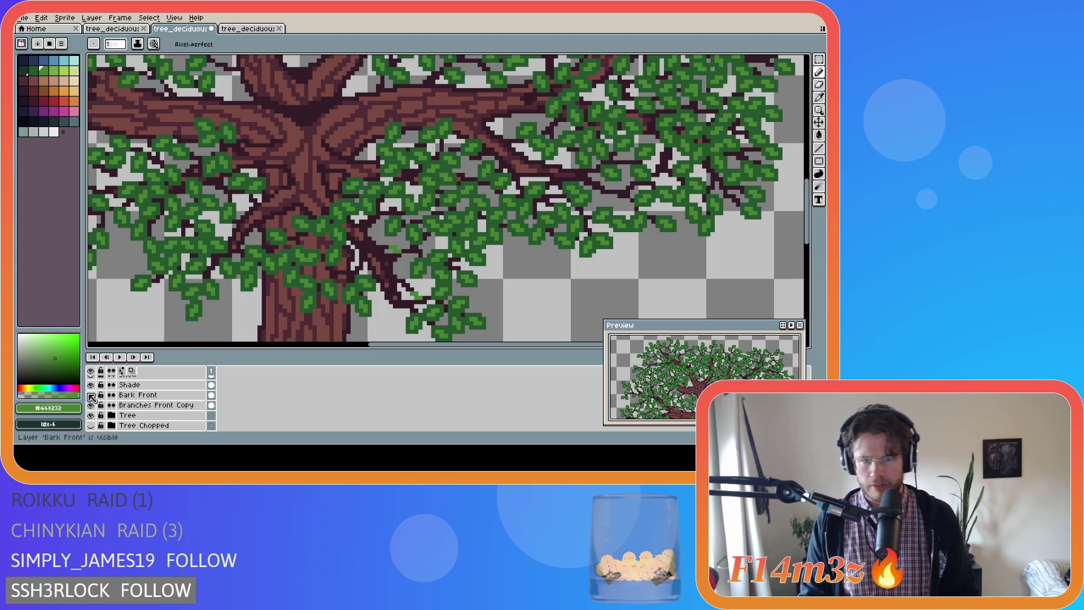
click(91, 395)
click(91, 405)
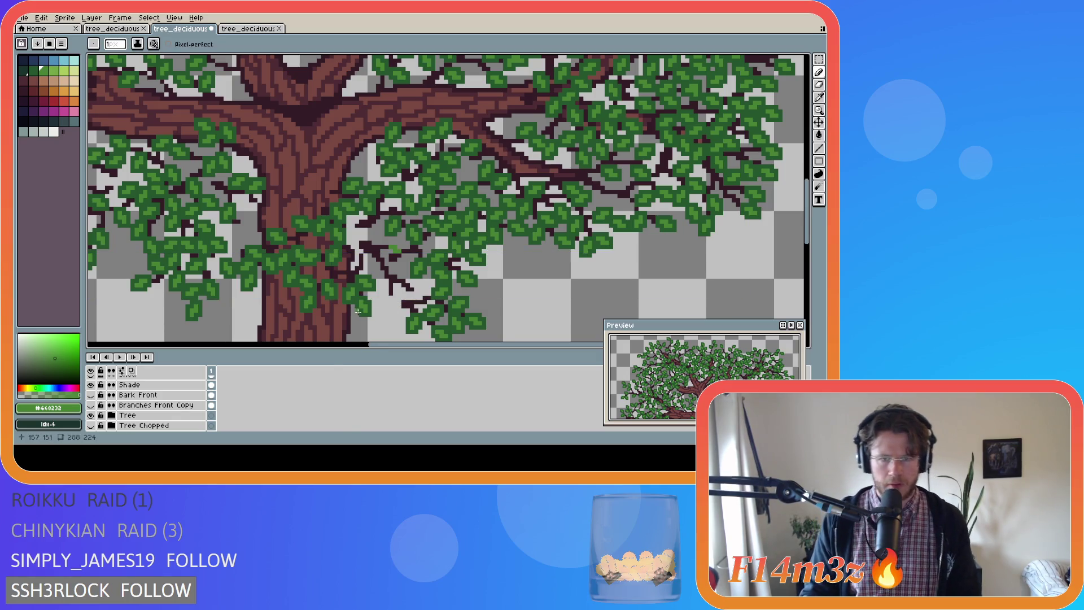
scroll(172, 407, up, 3)
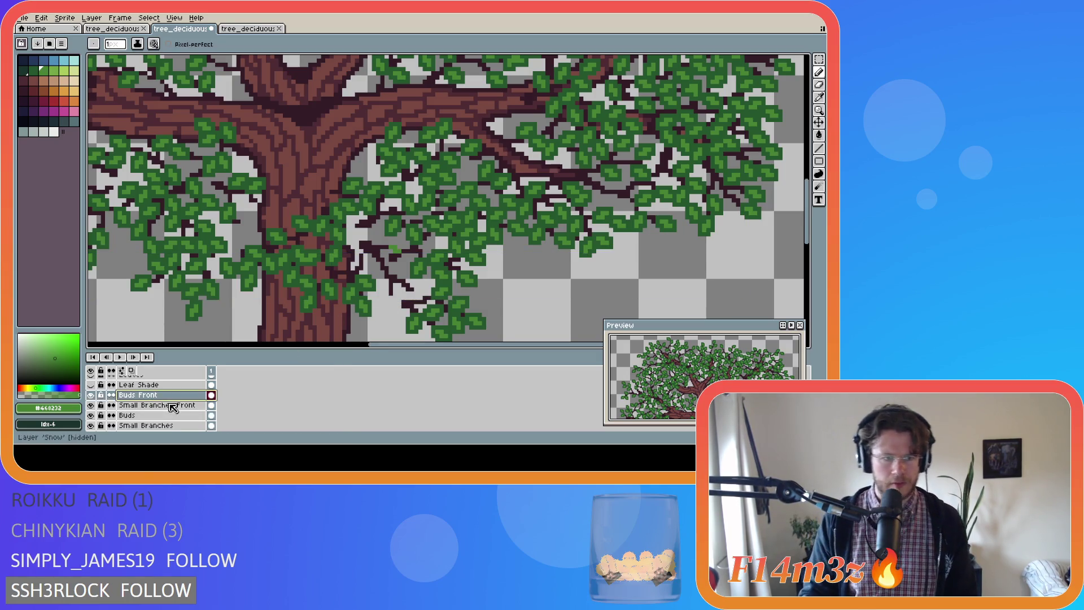
Move a small piece of the front branch one pixel up-left on Small Branches Front
click(170, 397)
click(172, 405)
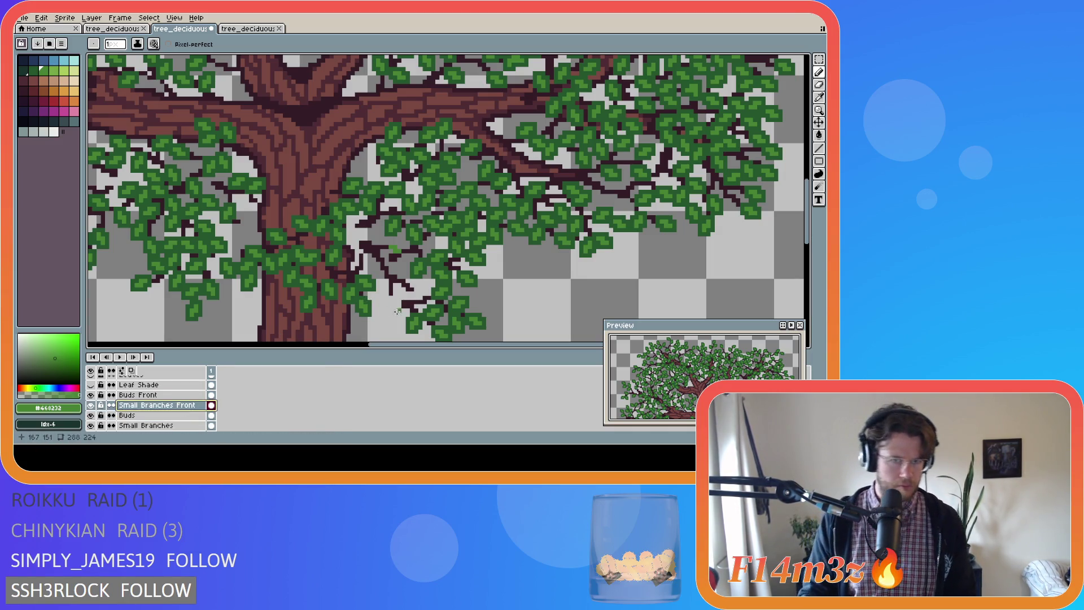
key(m)
drag(390, 276, 414, 293)
key(Left)
key(Up)
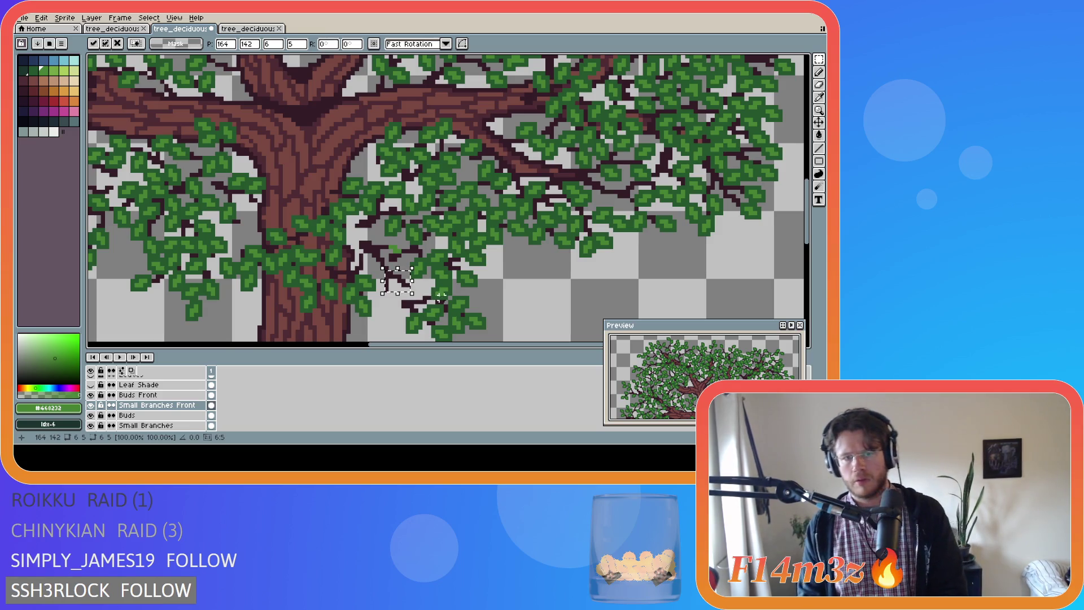
click(450, 305)
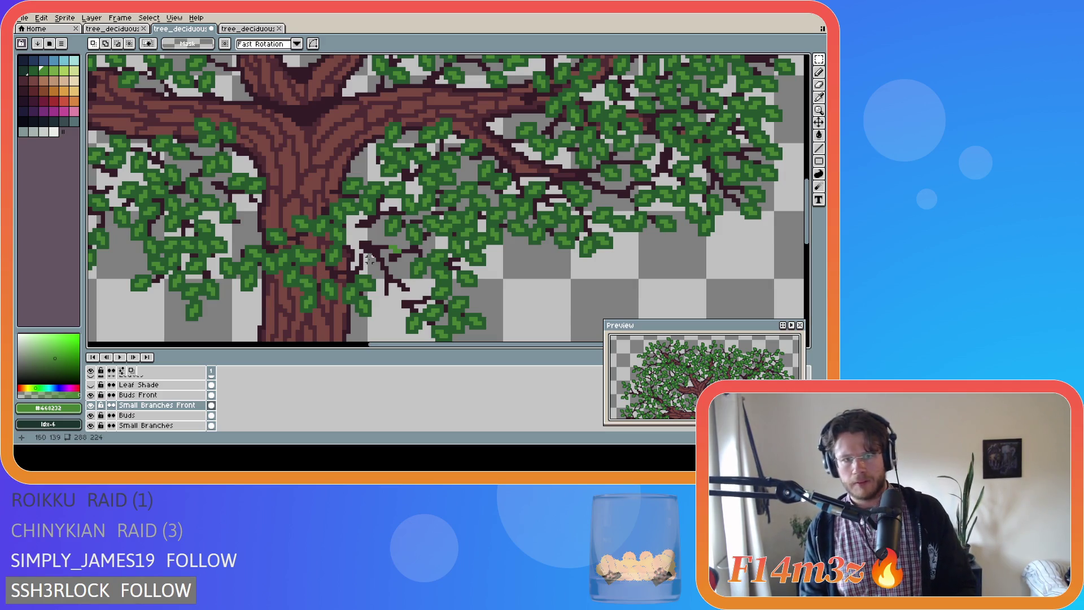
click(392, 247)
Draw green bud pixels on the lower front branch in the Buds Front layer
key(b)
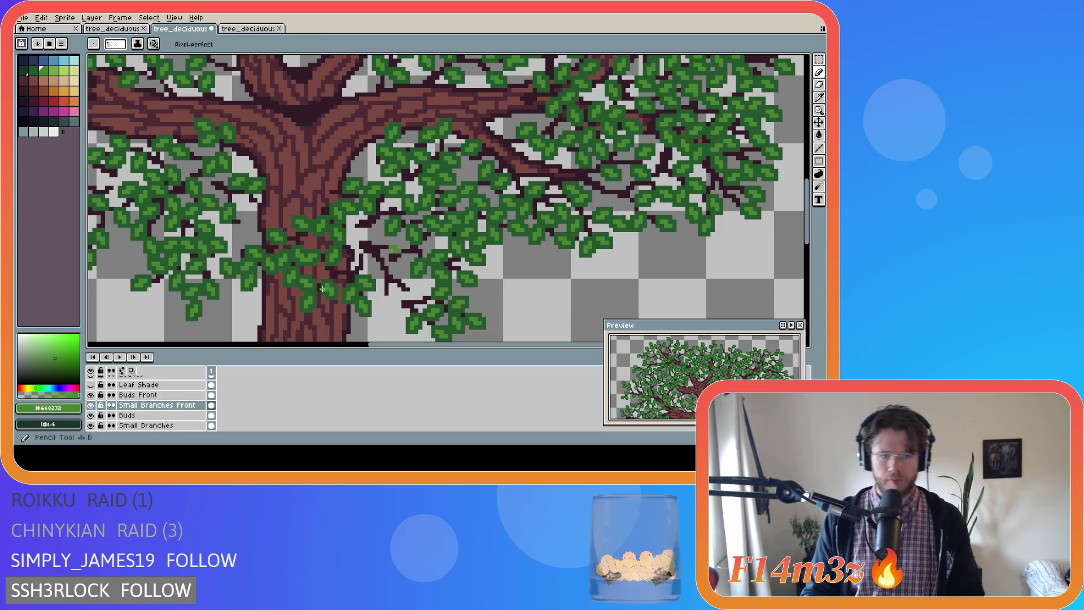
scroll(147, 403, down, 5)
scroll(113, 407, up, 3)
click(138, 384)
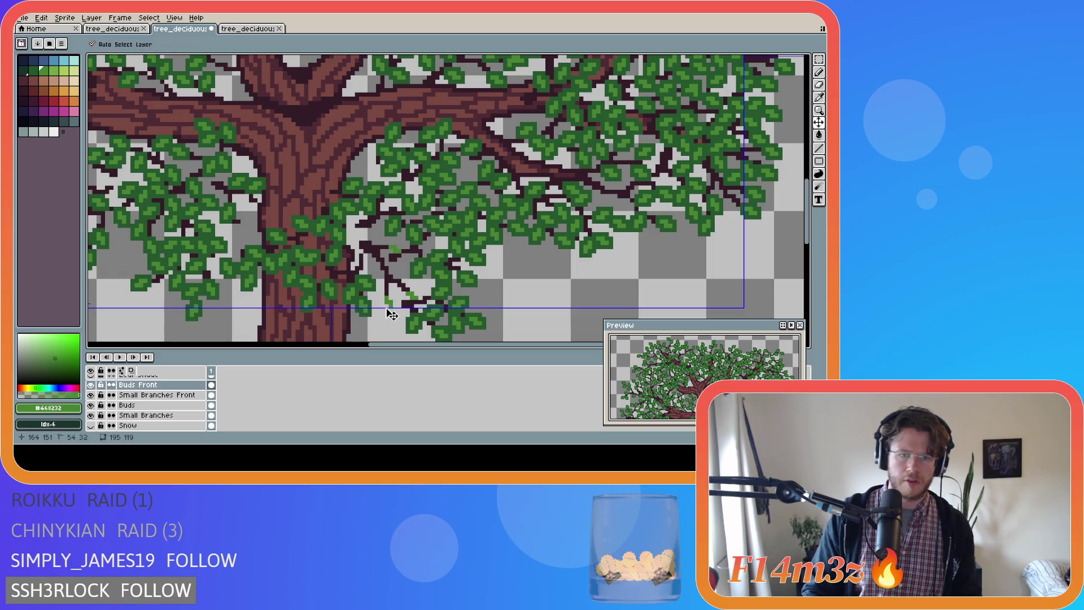
drag(382, 303, 382, 306)
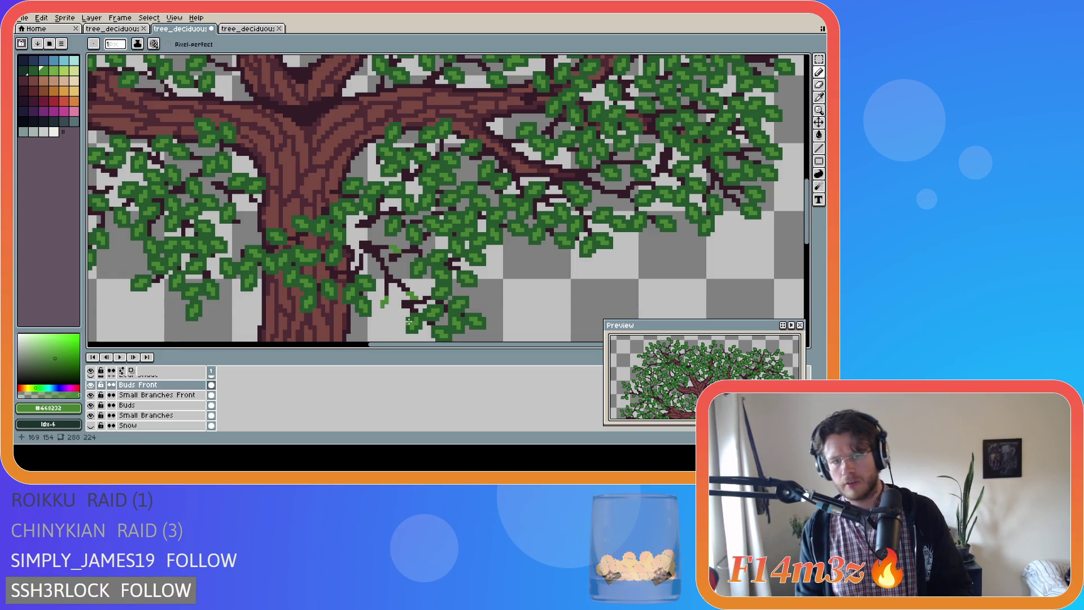
scroll(386, 316, down, 1)
Sample the dark branch colour, then the green bud colour, from the canvas
scroll(388, 322, up, 2)
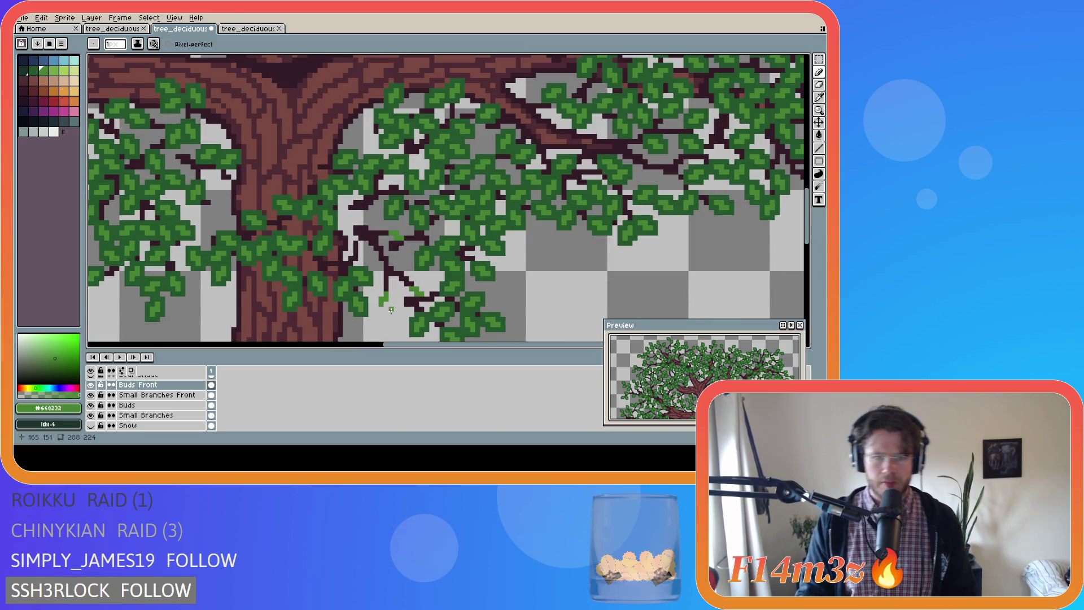
key(e)
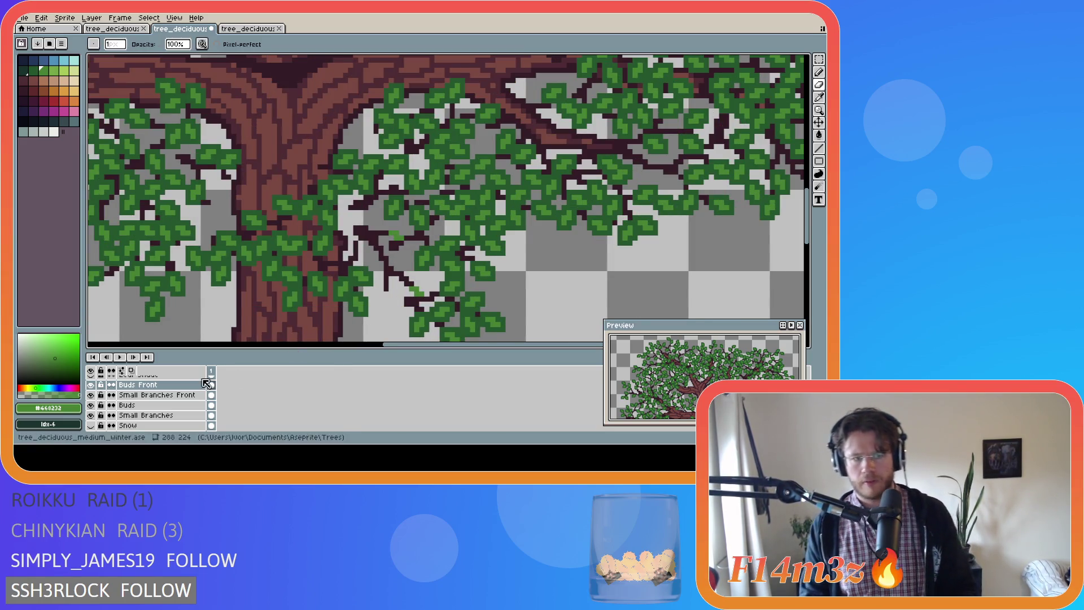
click(210, 394)
key(i)
click(388, 285)
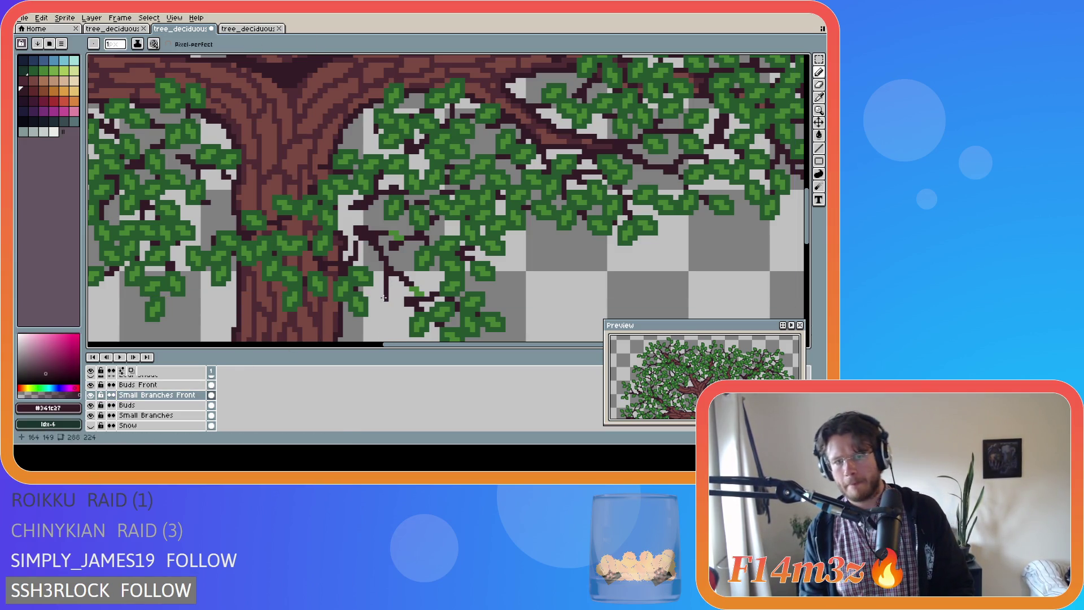
key(ctrl)
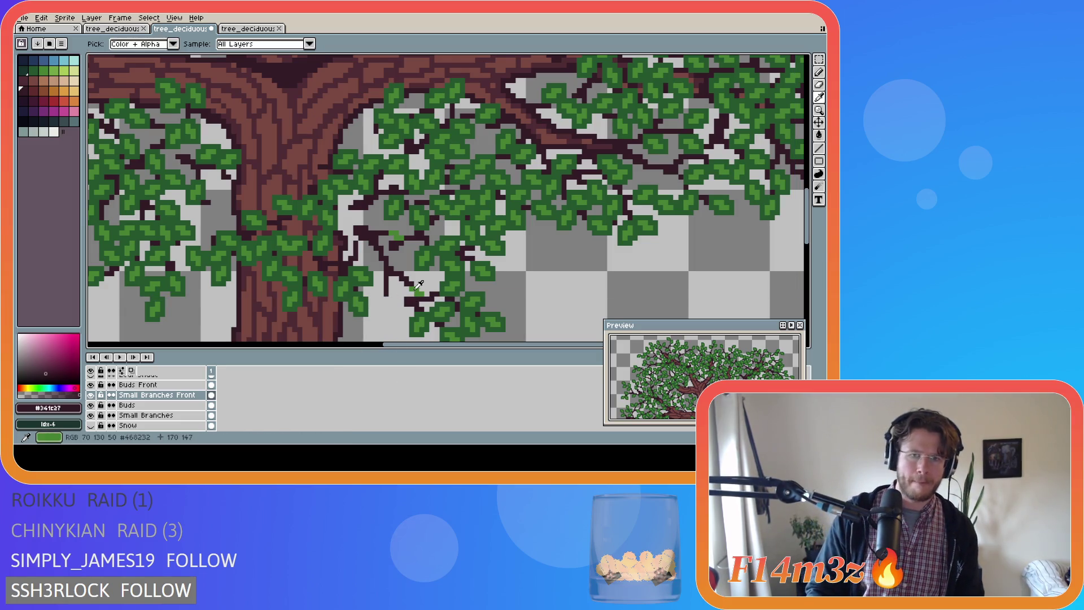
alt+click(342, 339)
key(Up)
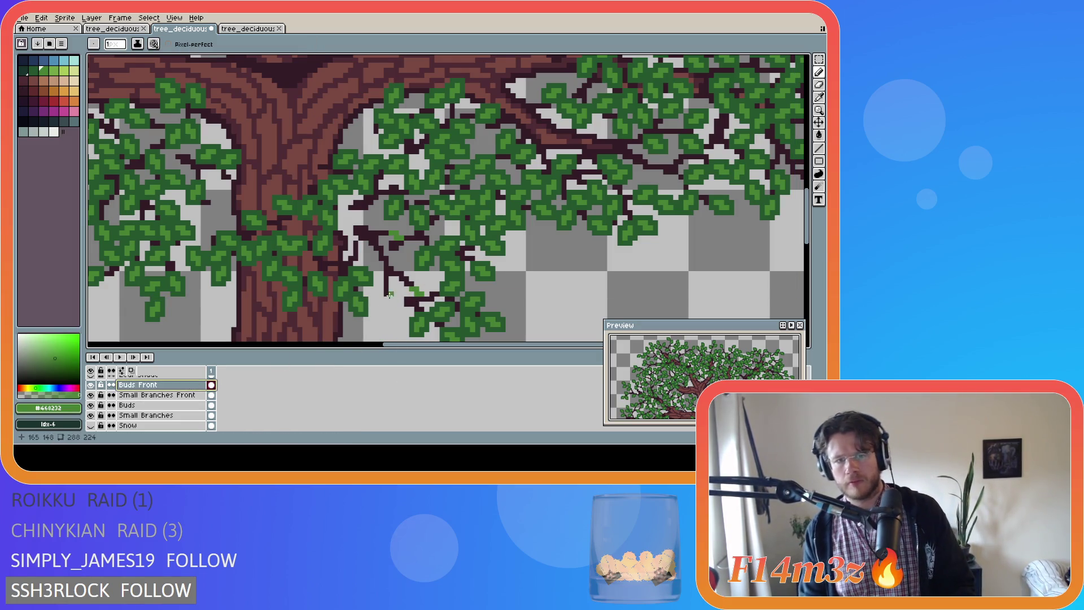
Place several green bud pixels along the lower twig, then redo an eraser stroke
click(385, 300)
click(382, 305)
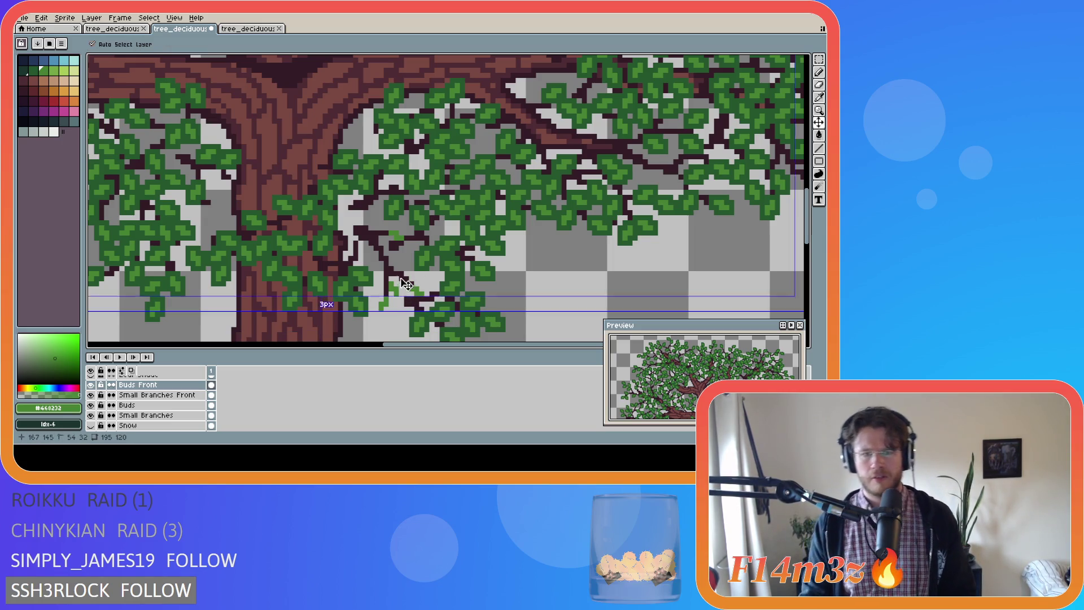
click(407, 265)
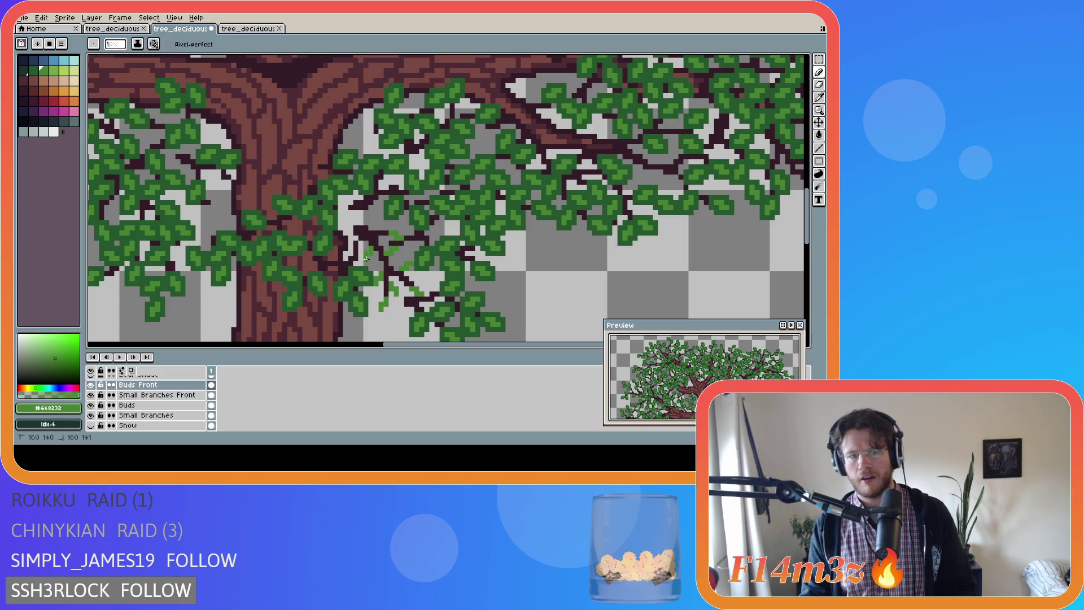
key(e)
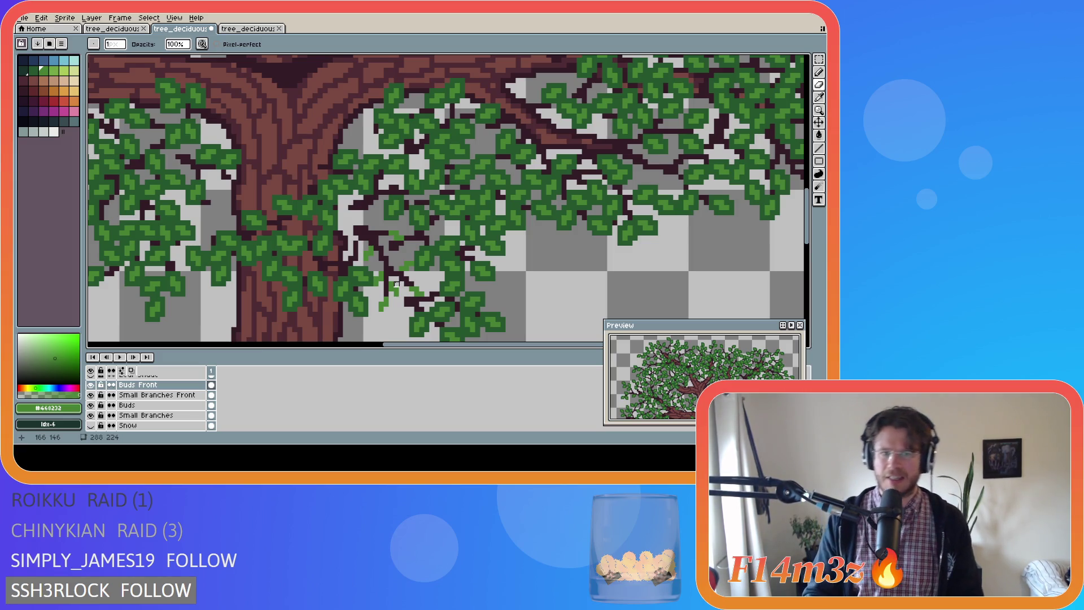
key(ctrl+y)
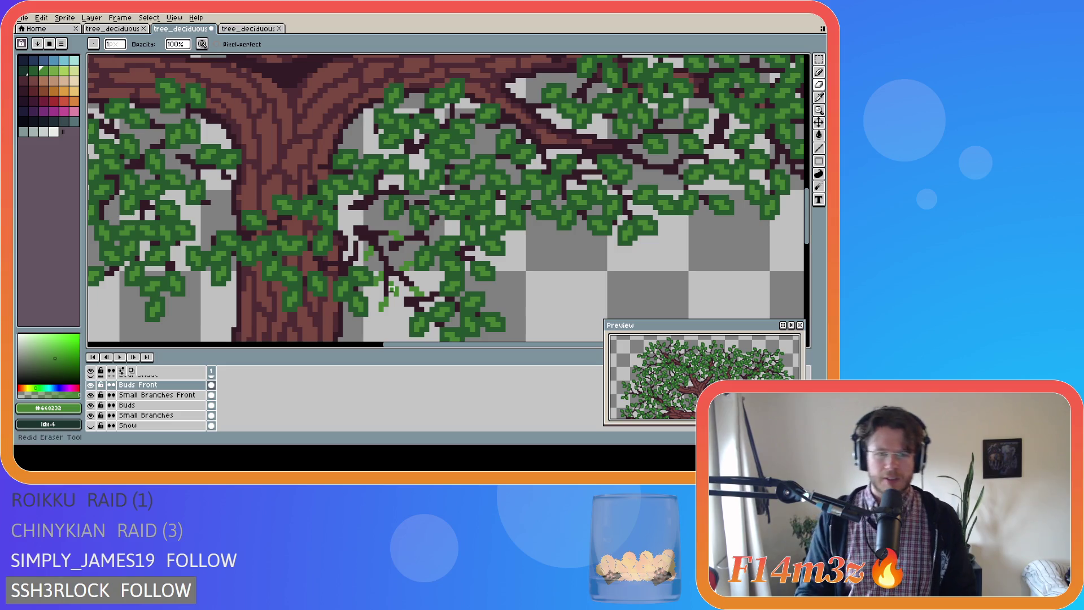
scroll(96, 404, down, 2)
Show the Shade layer and hide the Bark Front and Branches Front Copy layers
click(90, 395)
scroll(96, 404, down, 1)
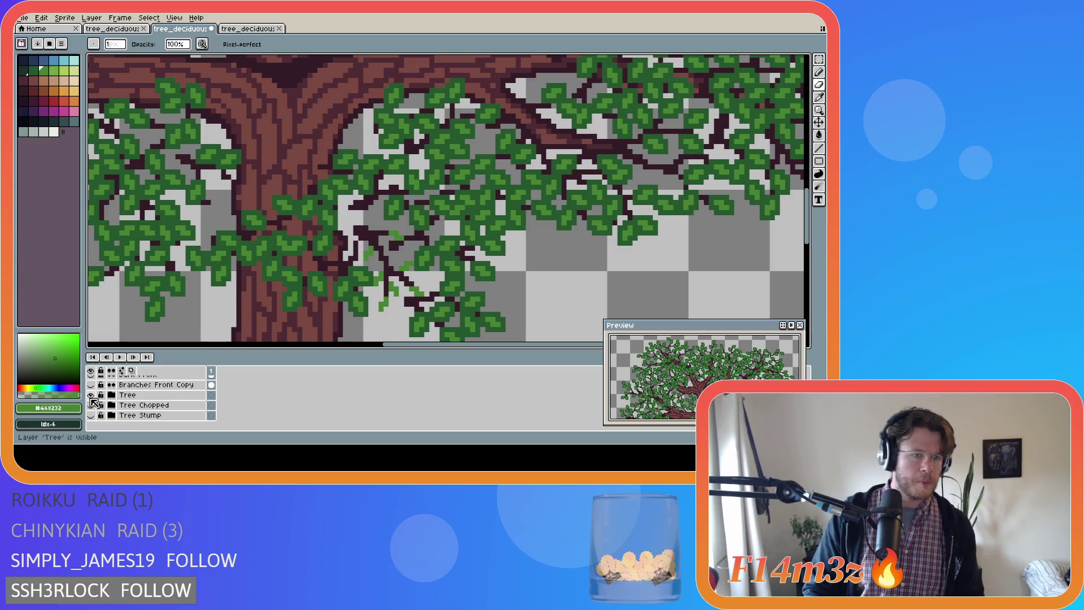
click(91, 385)
drag(91, 384, 92, 393)
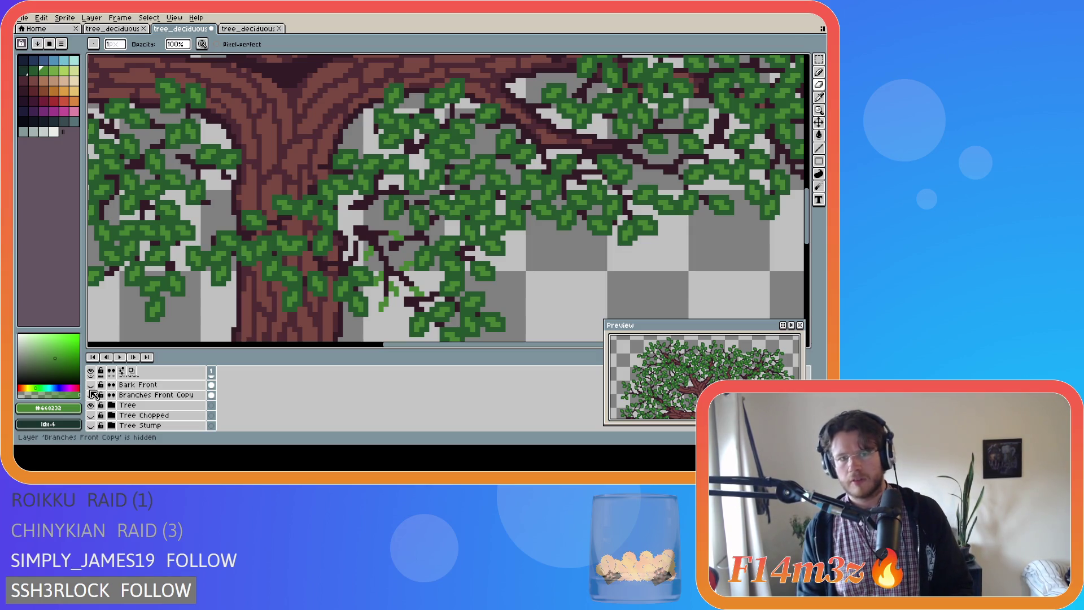
key(shift)
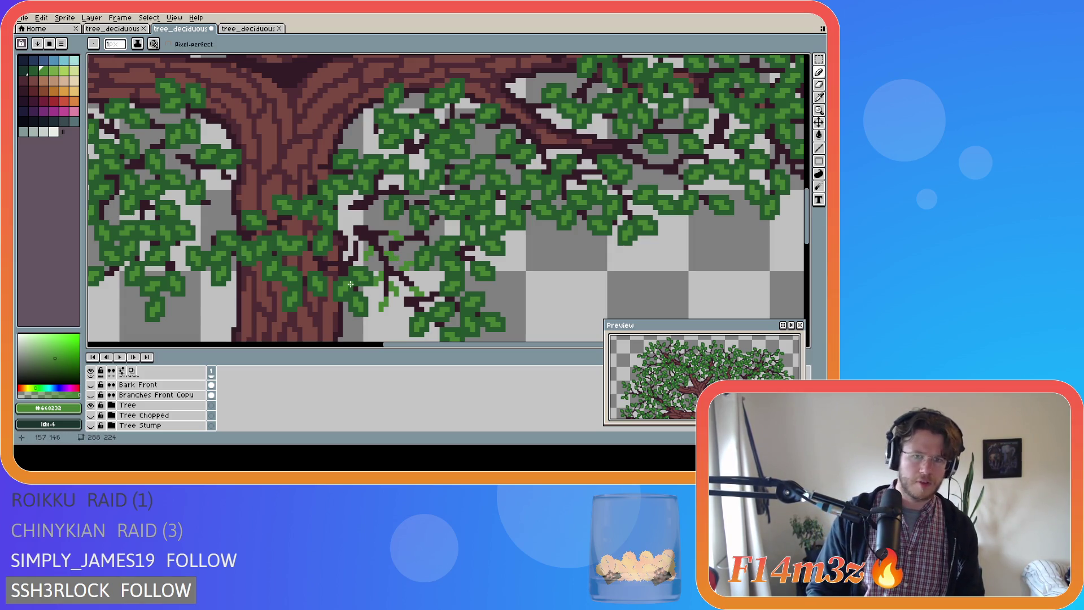
Add a green bud pixel on the dark branch, then compare the tree with and without front bark
click(375, 224)
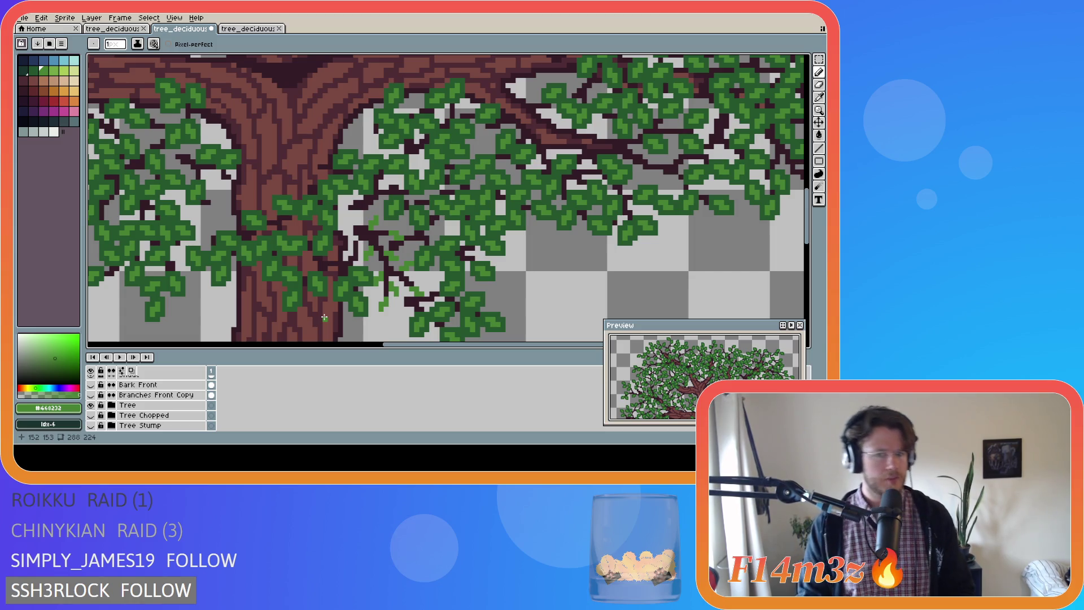
click(91, 384)
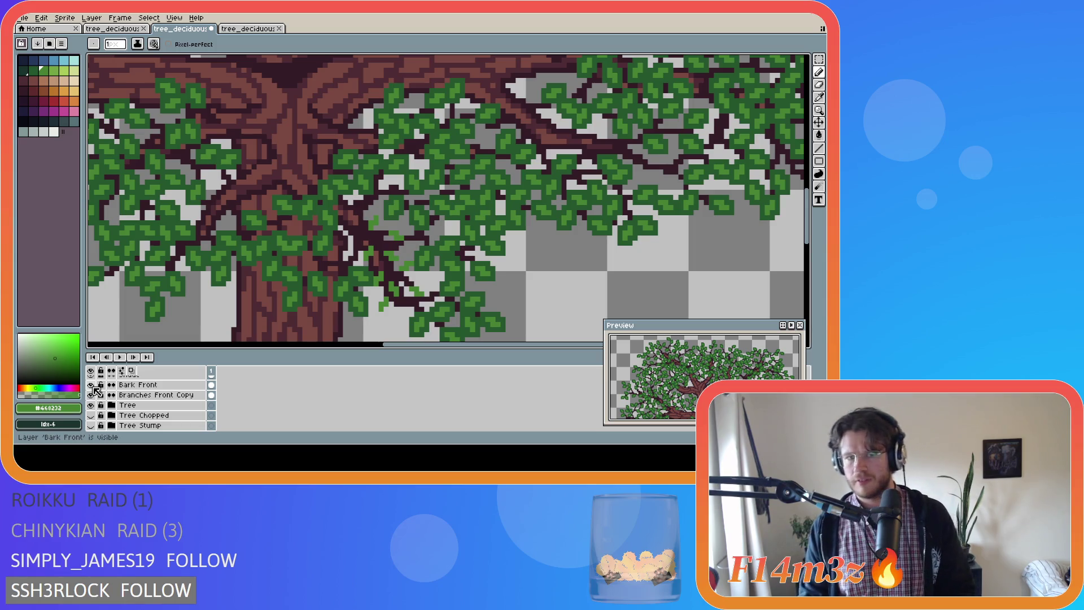
drag(92, 385, 92, 394)
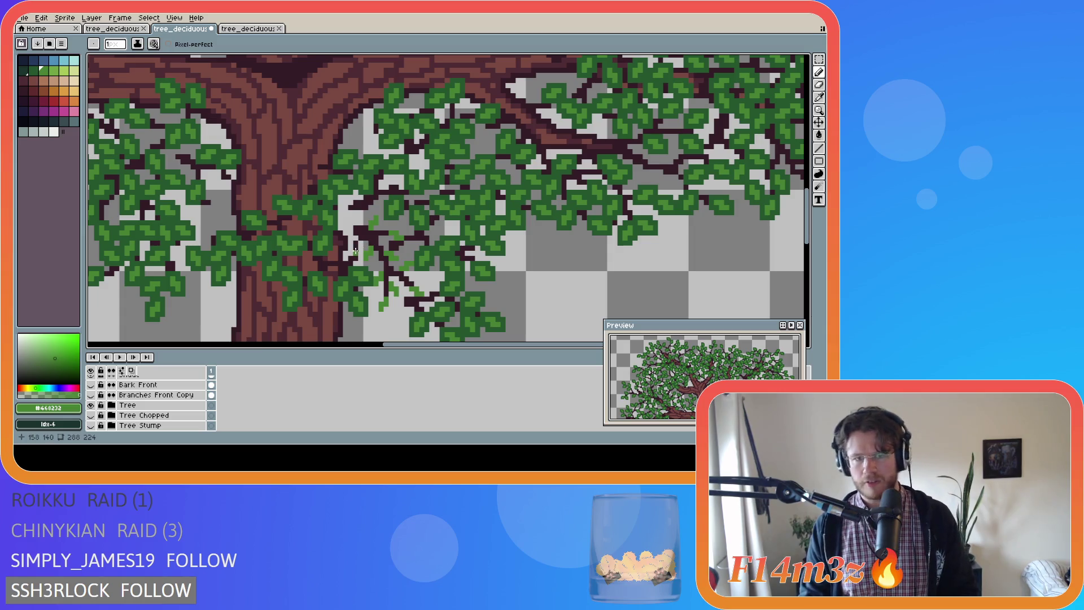
drag(92, 395, 91, 386)
click(92, 387)
click(92, 387)
click(92, 388)
click(92, 387)
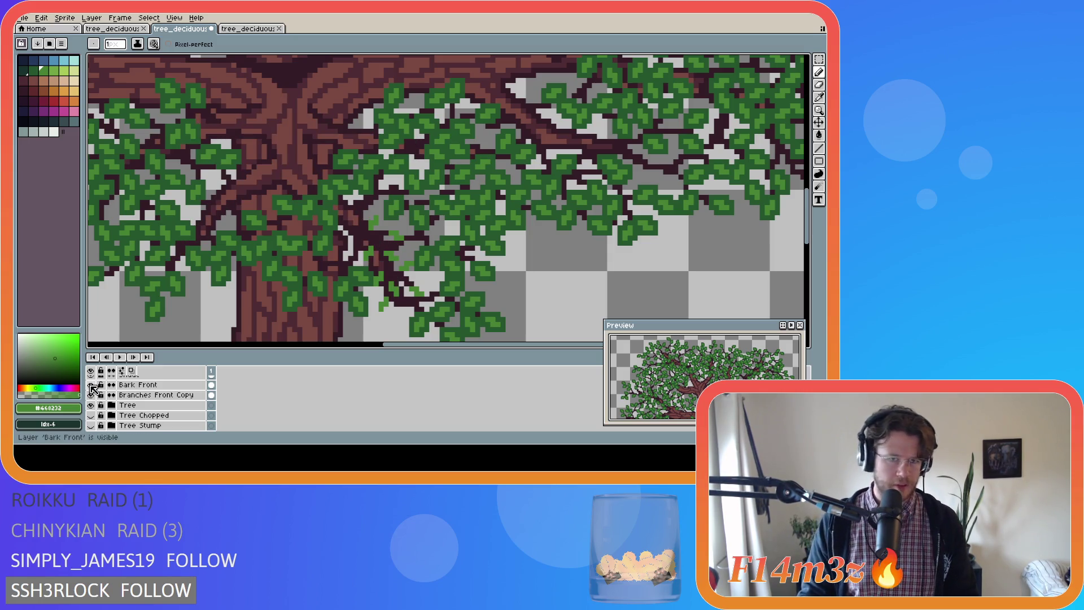
Select the Buds layer and eyedrop a bud colour from the canvas for the pencil
scroll(107, 404, up, 3)
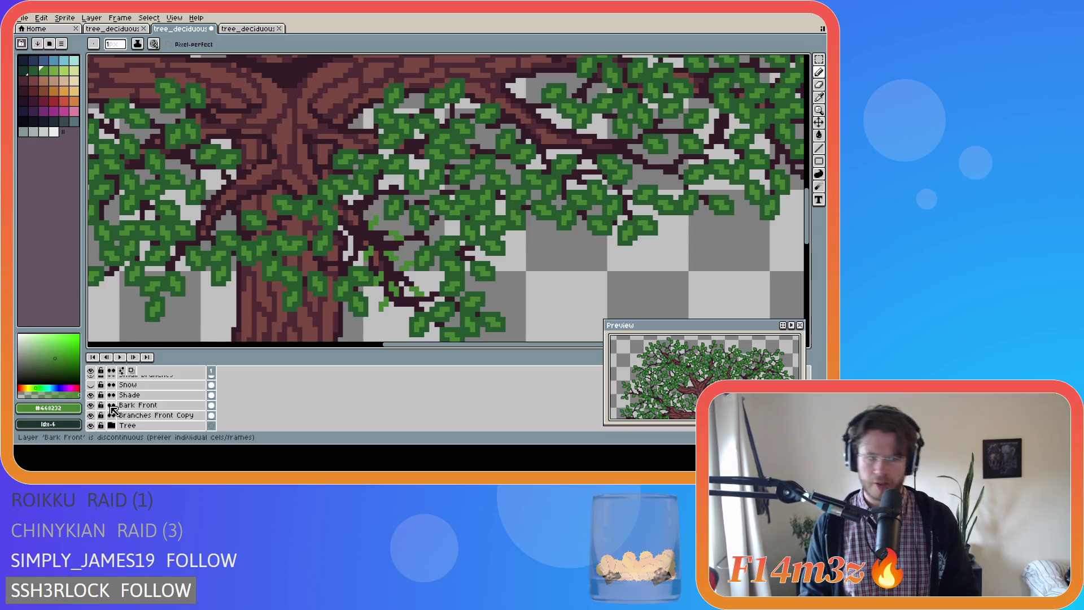
scroll(114, 410, up, 1)
click(124, 405)
key(i)
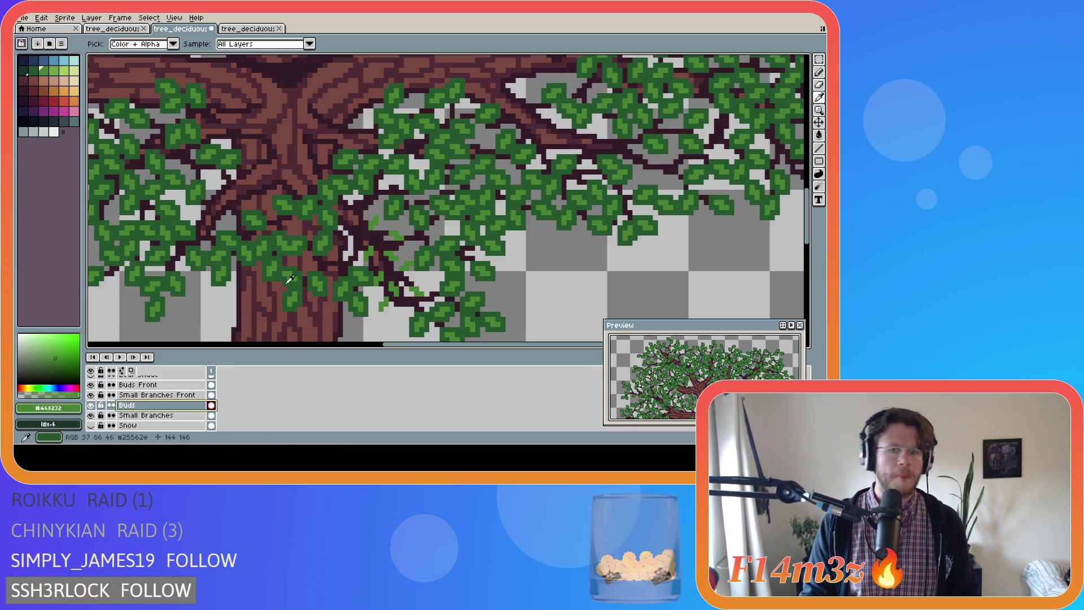
key(b)
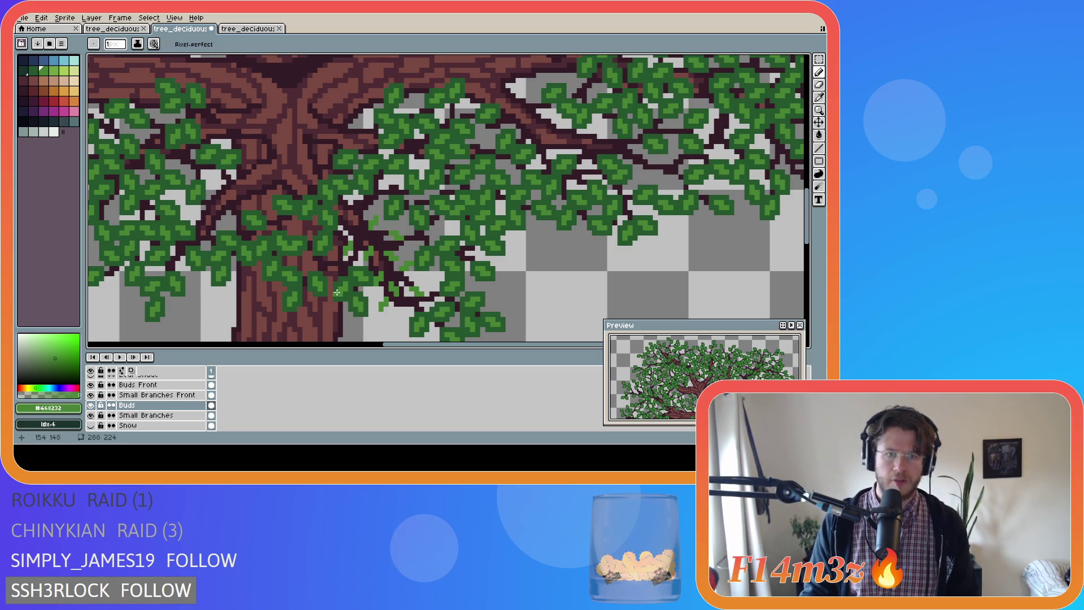
scroll(94, 410, up, 2)
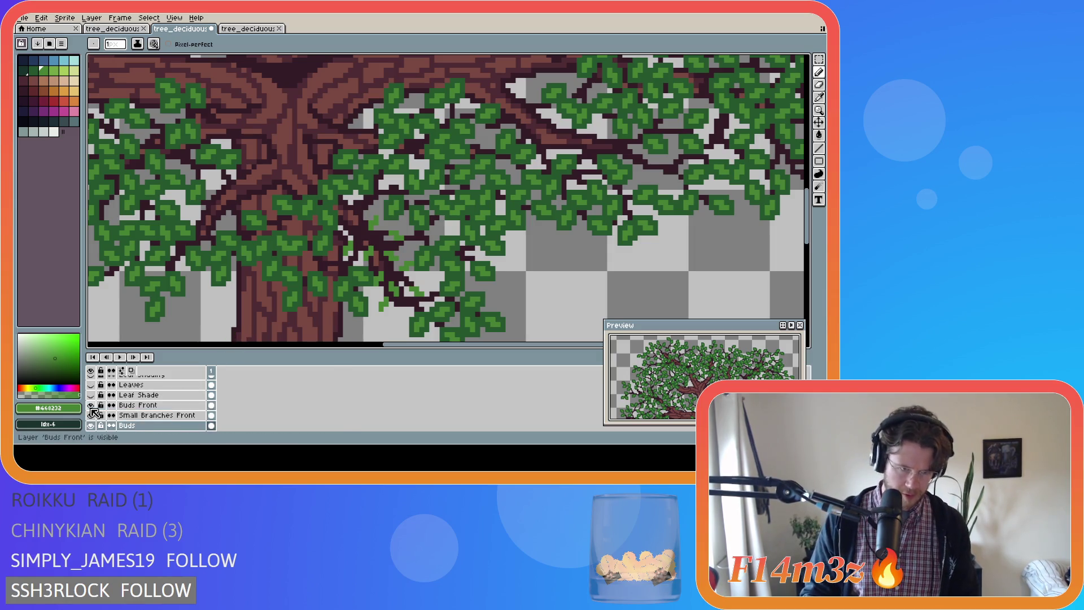
scroll(94, 409, down, 1)
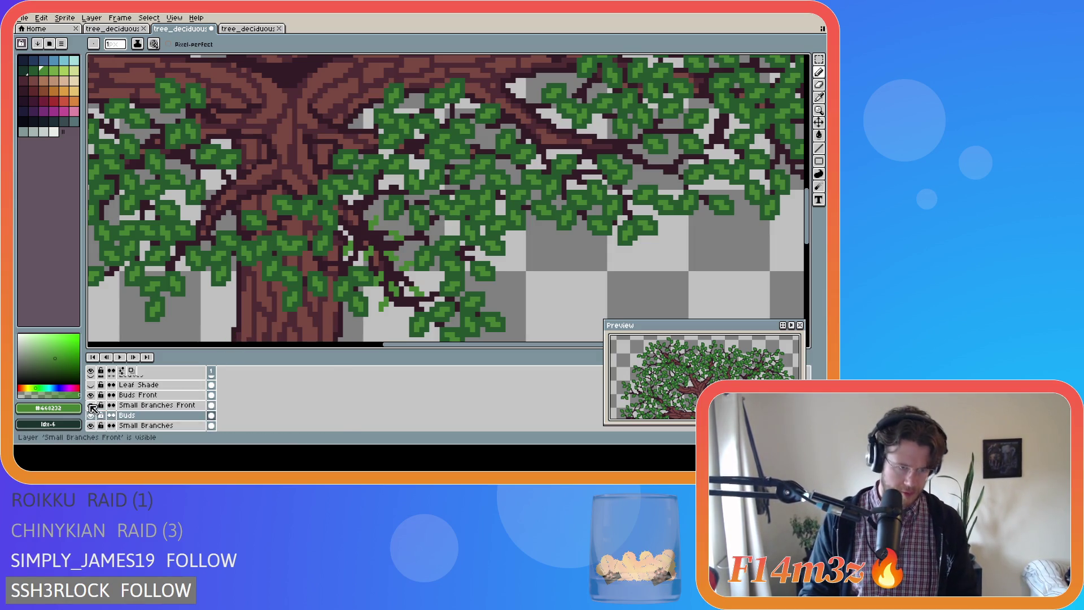
Toggle the Buds Front and Buds layers repeatedly to compare, leaving both visible
click(91, 396)
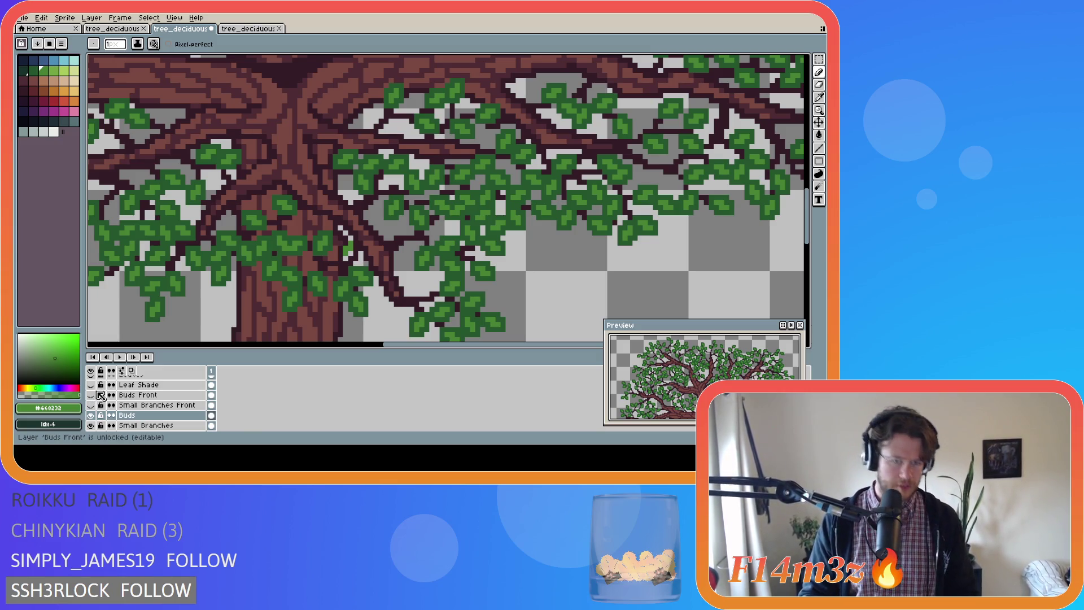
scroll(141, 398, down, 1)
click(91, 406)
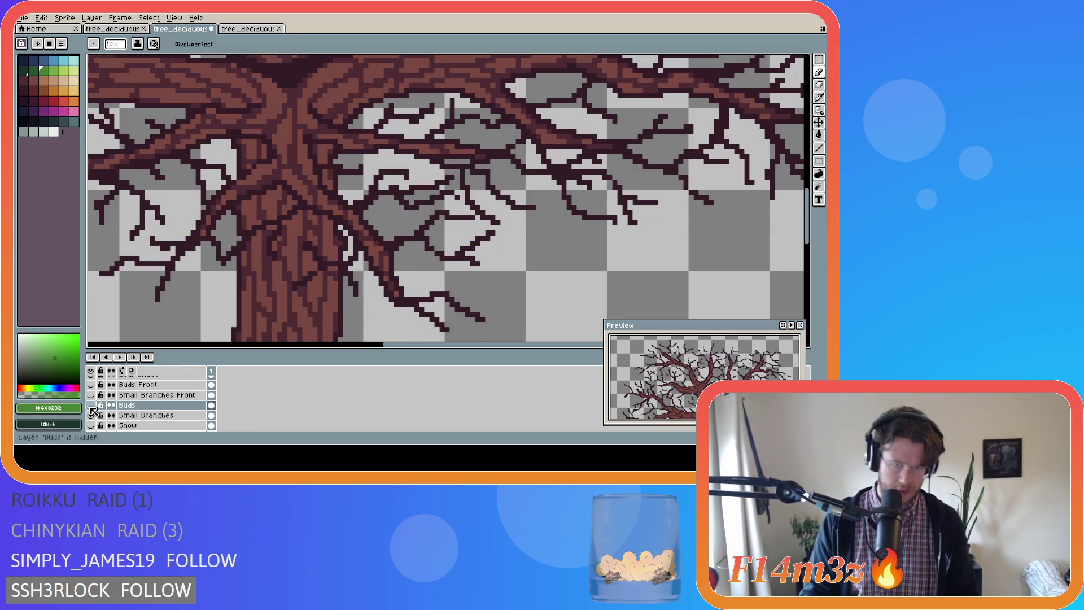
click(91, 405)
click(91, 406)
click(91, 406)
click(90, 405)
click(91, 405)
click(91, 405)
click(91, 405)
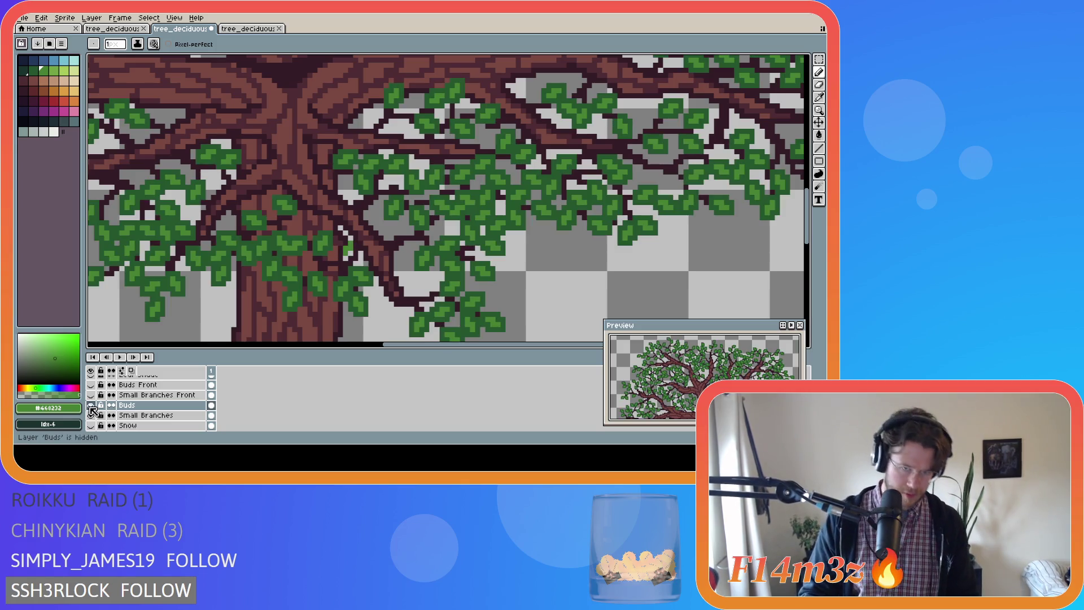
click(91, 406)
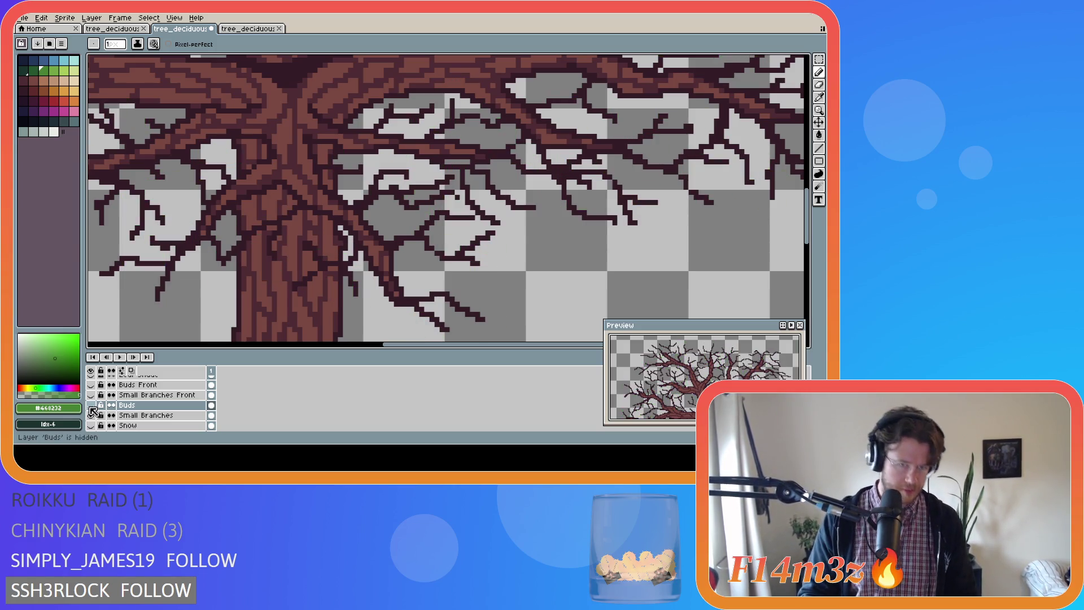
click(91, 406)
click(90, 405)
click(91, 406)
click(91, 405)
click(91, 406)
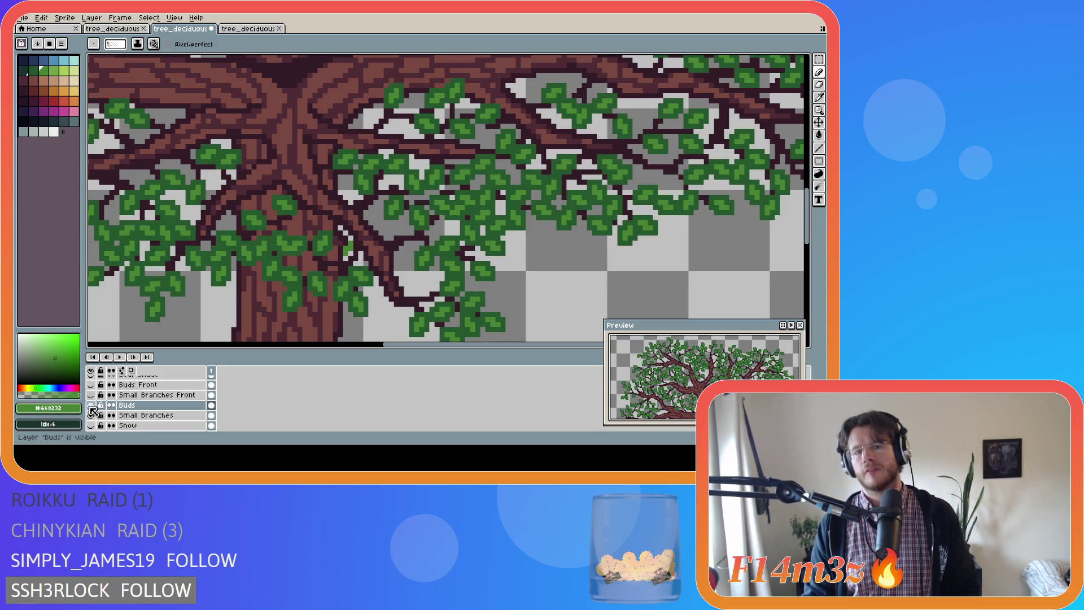
click(90, 407)
click(90, 407)
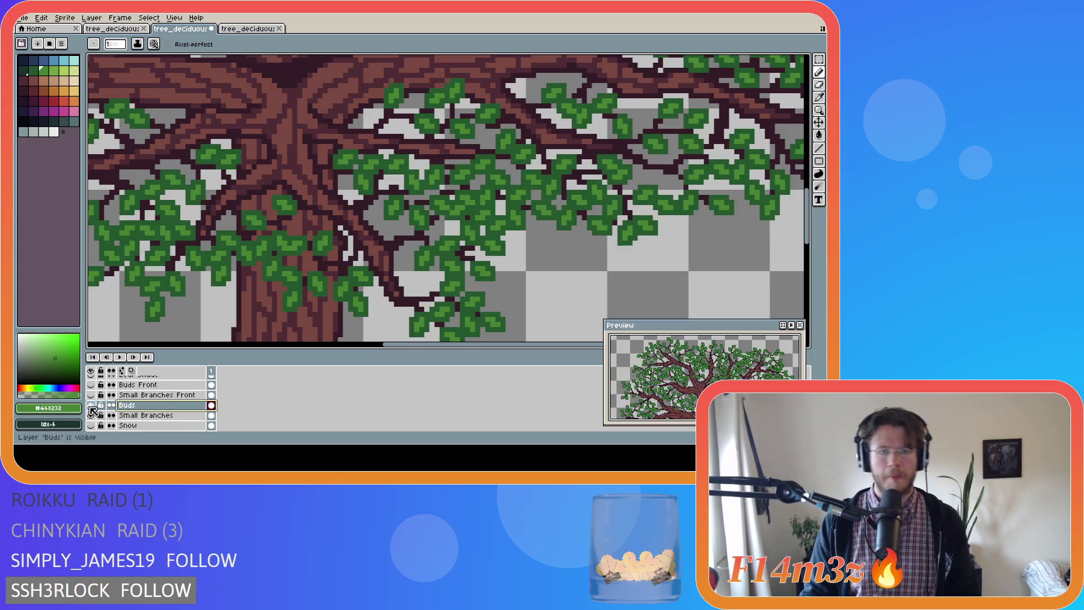
scroll(105, 405, up, 1)
click(91, 395)
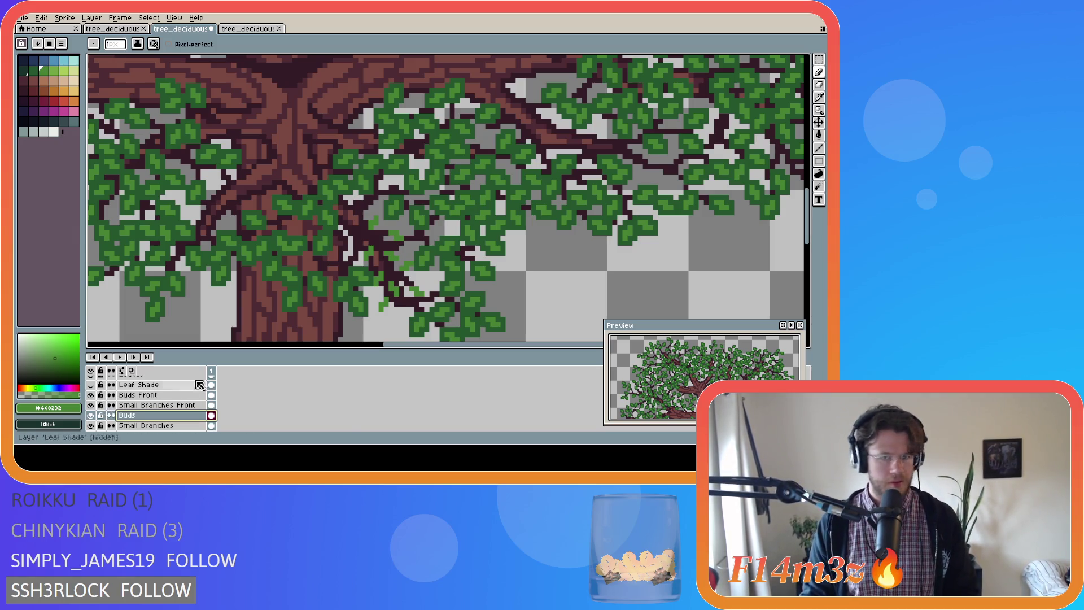
scroll(381, 319, up, 2)
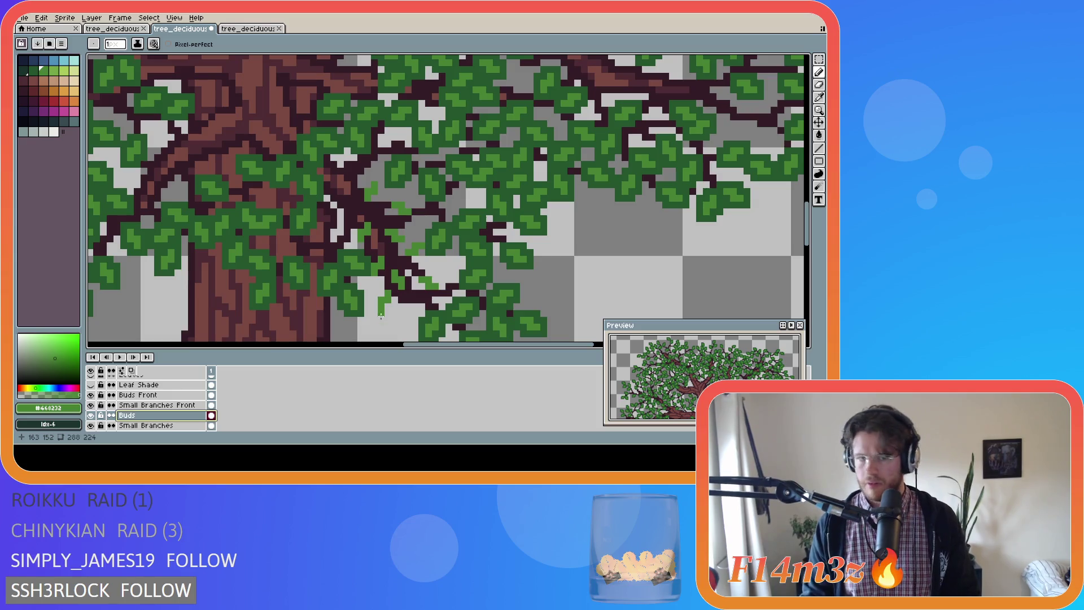
Hide the trunk layers, select Small Branches Front and pick the dark brown branch colour
scroll(94, 410, down, 5)
drag(91, 405, 91, 415)
scroll(169, 412, up, 3)
scroll(173, 416, up, 2)
click(164, 405)
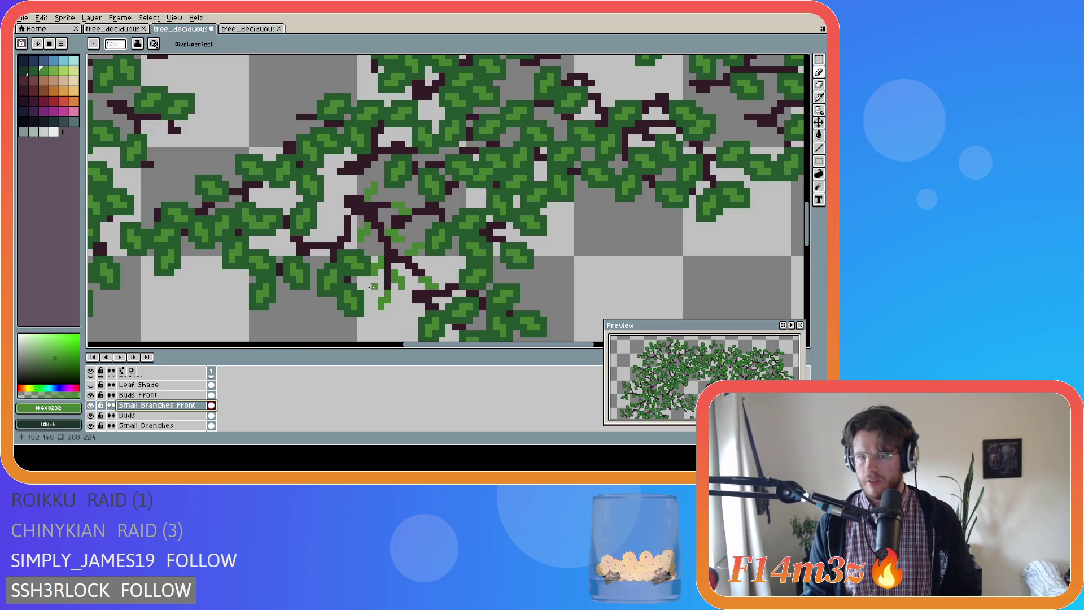
alt+click(370, 297)
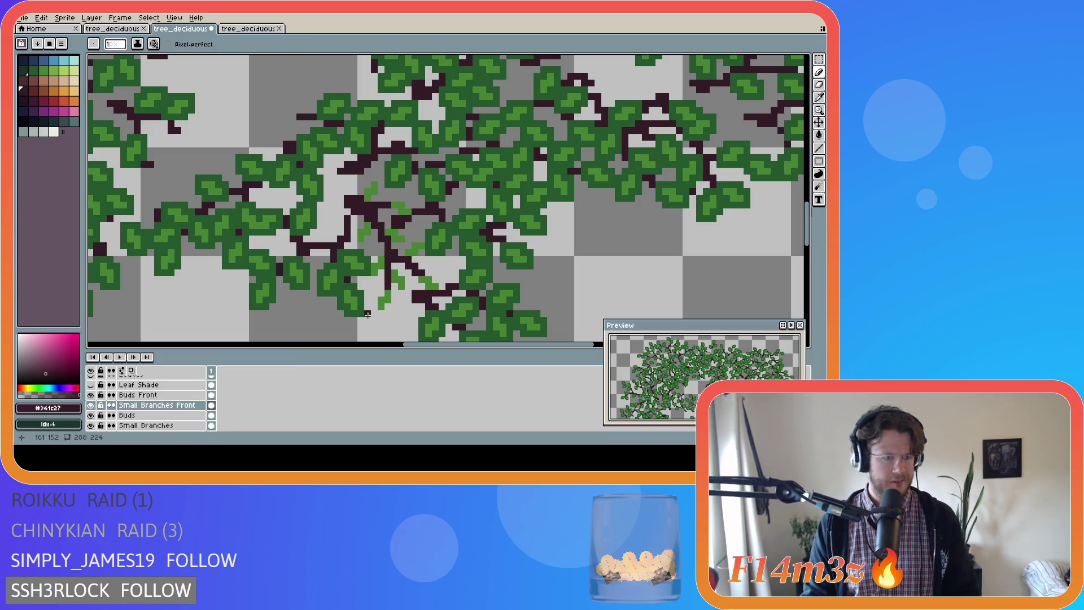
On Buds Front, select two small bud clusters and nudge each down one pixel
click(168, 397)
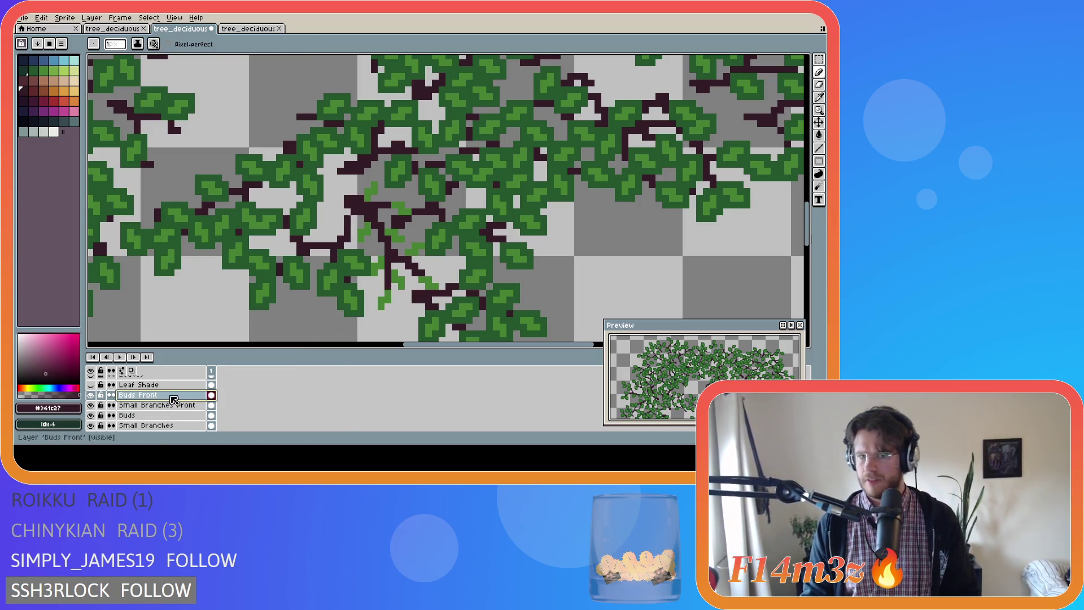
key(m)
drag(378, 290, 387, 314)
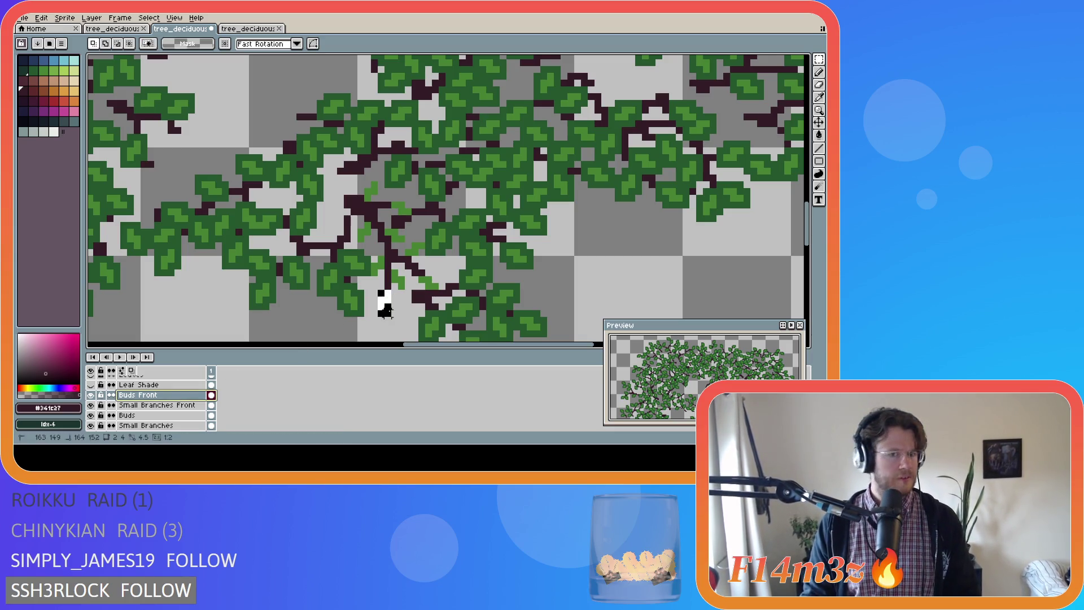
key(Down)
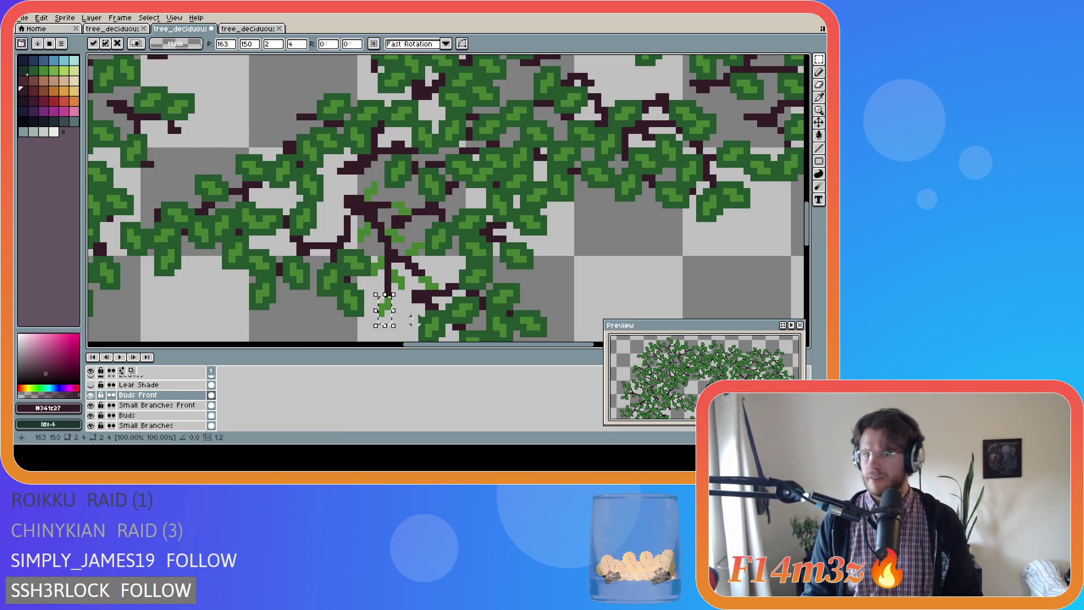
key(ctrl+d)
drag(373, 260, 387, 266)
key(Down)
key(ctrl+d)
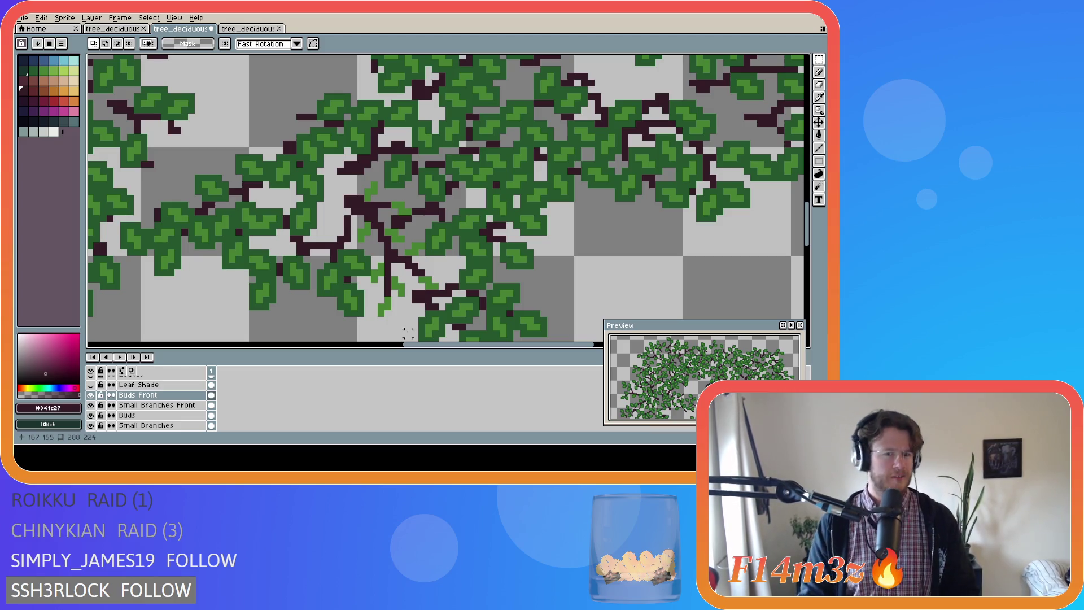
Repaint the buds with the sampled dark leaf green and save the sprite
alt+click(428, 251)
key(b)
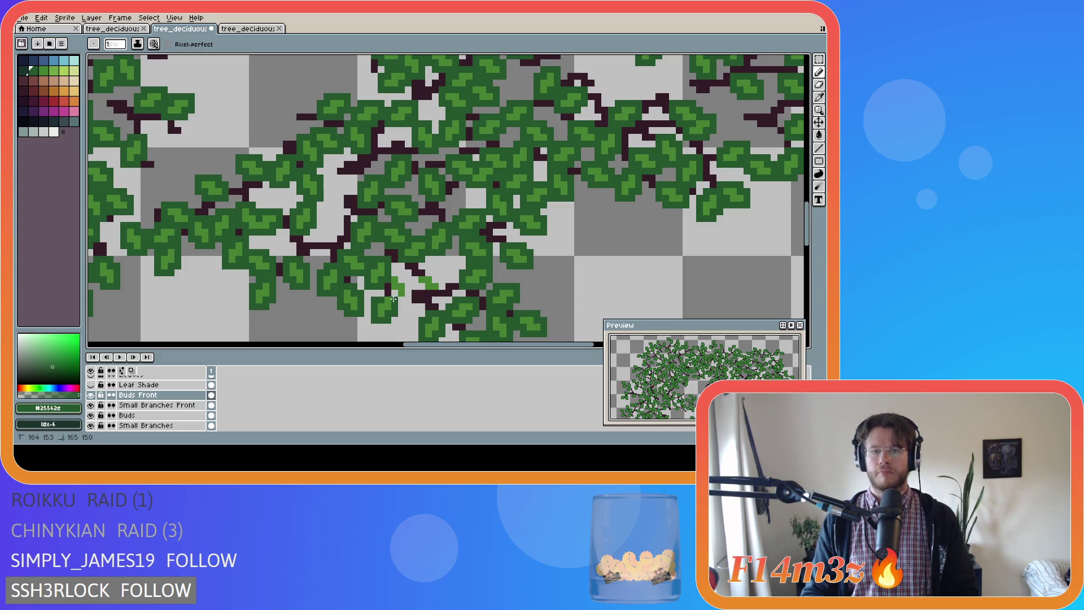
mouse_move(397, 293)
mouse_down()
mouse_move(409, 299)
mouse_move(391, 274)
mouse_up()
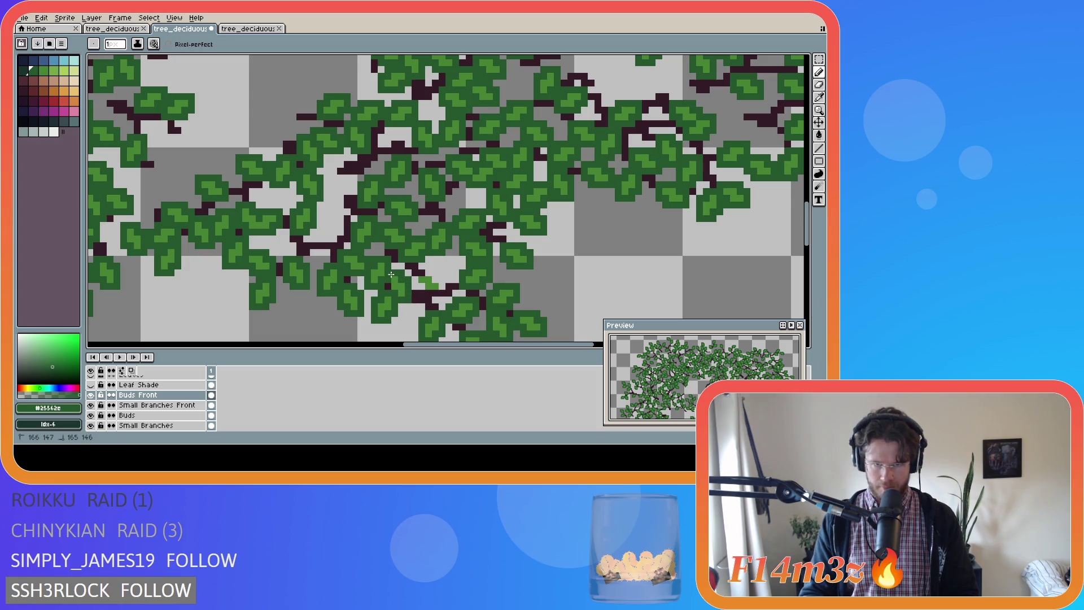
click(415, 274)
mouse_move(421, 292)
mouse_down()
mouse_move(442, 282)
mouse_move(426, 272)
mouse_up()
key(ctrl+s)
Show the Branches Front Copy and Bark Front layers and pan to the whole tree
scroll(299, 310, down, 2)
scroll(113, 404, up, 3)
scroll(107, 415, down, 5)
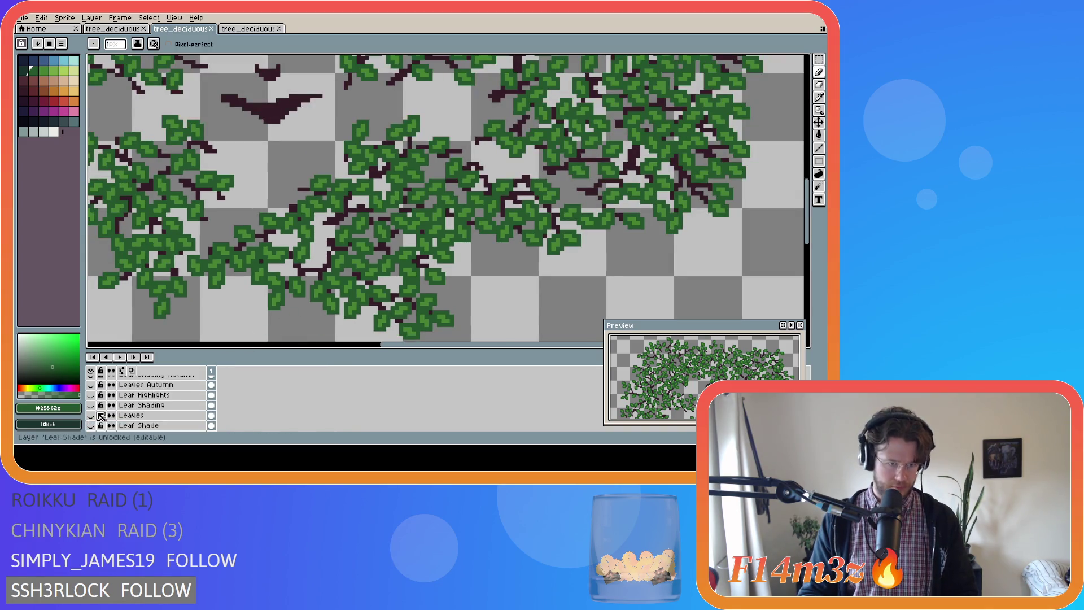
scroll(98, 419, down, 2)
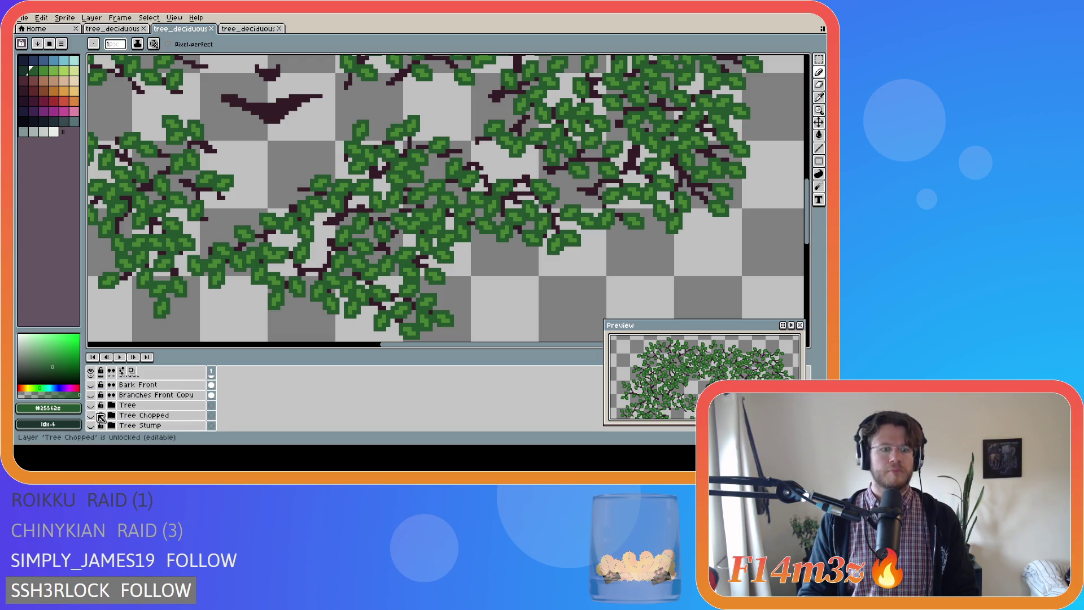
click(92, 396)
click(91, 385)
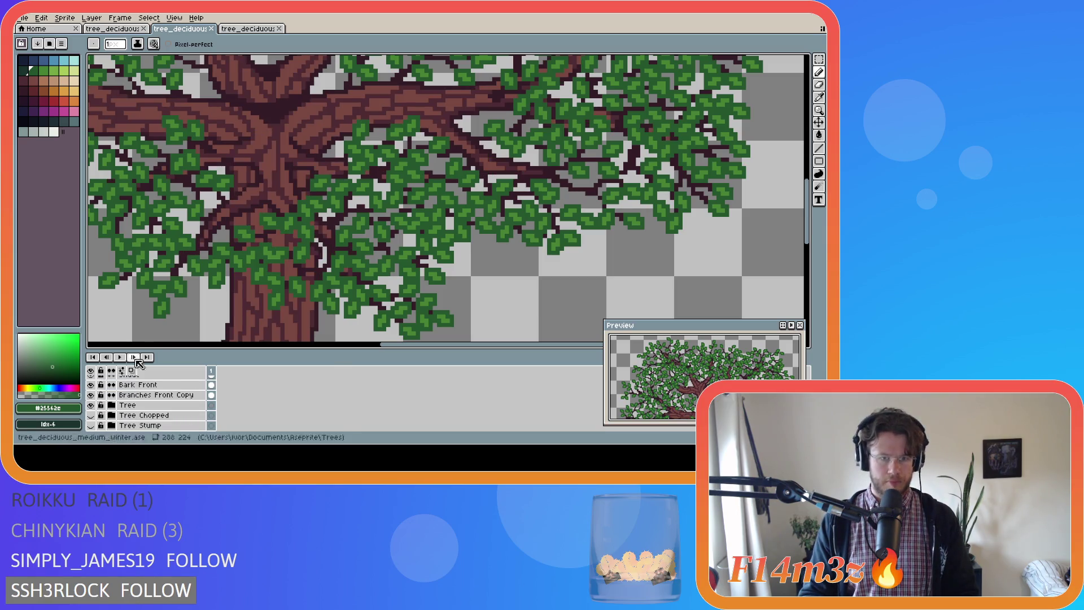
scroll(191, 245, down, 3)
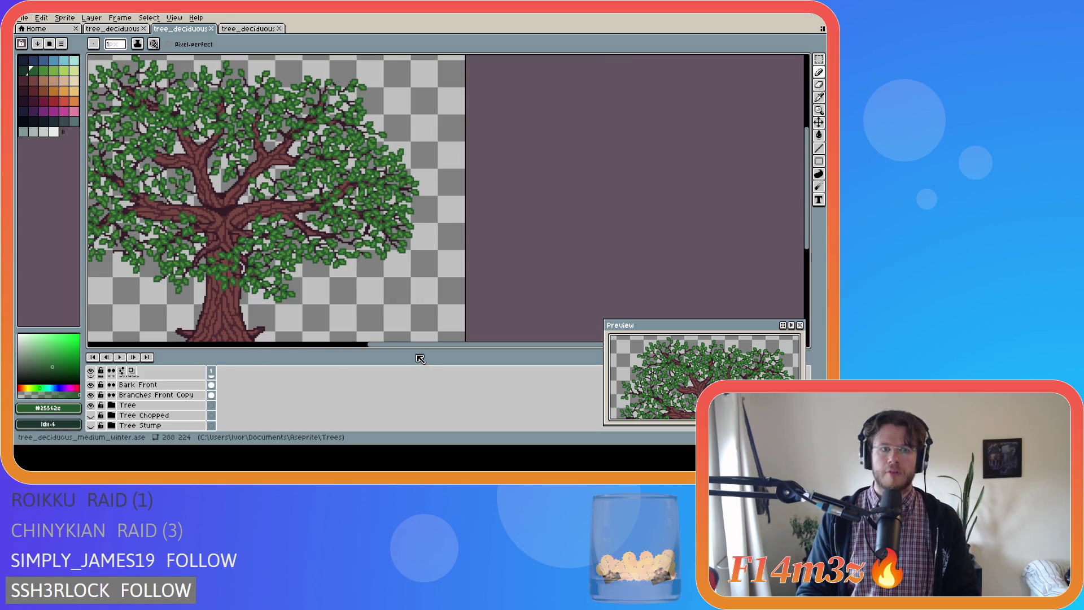
drag(433, 344, 348, 345)
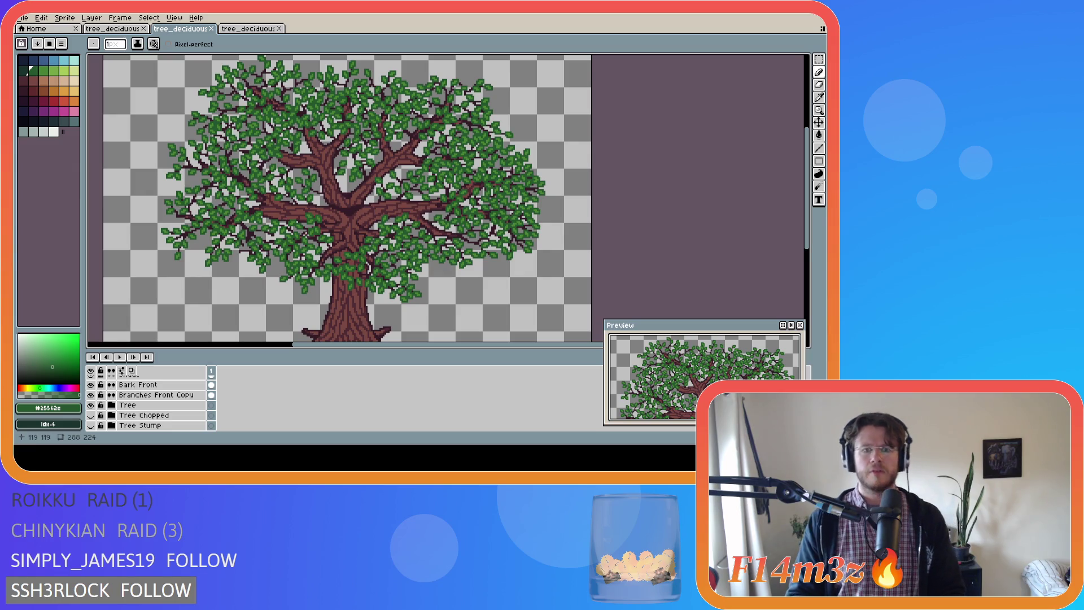
Toggle Buds Front to compare, leave it visible, and pick the leaf mid-green #468232
scroll(141, 398, up, 3)
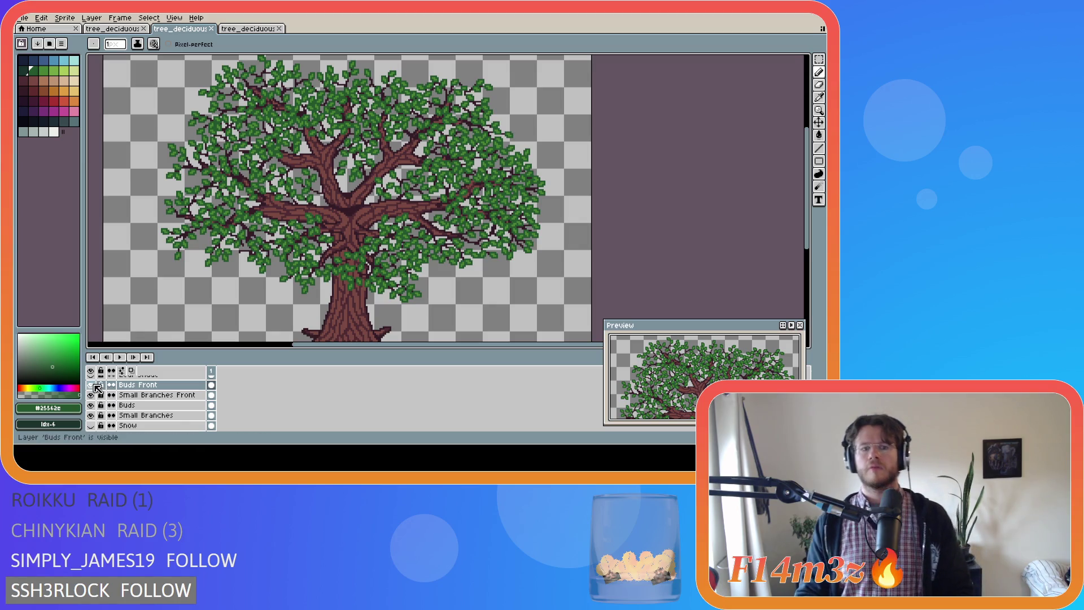
click(95, 385)
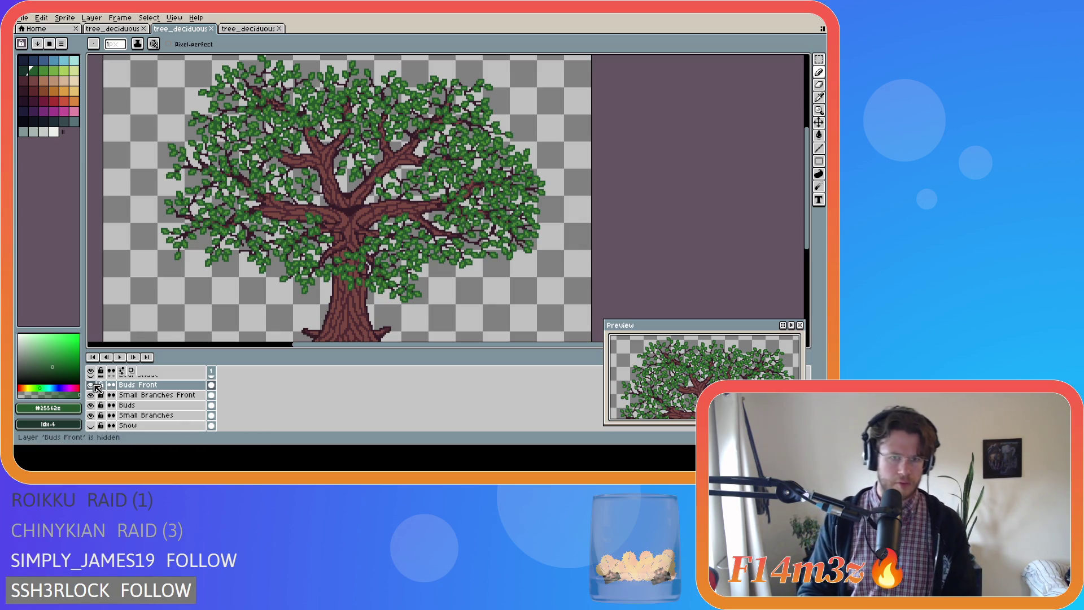
click(95, 385)
click(95, 385)
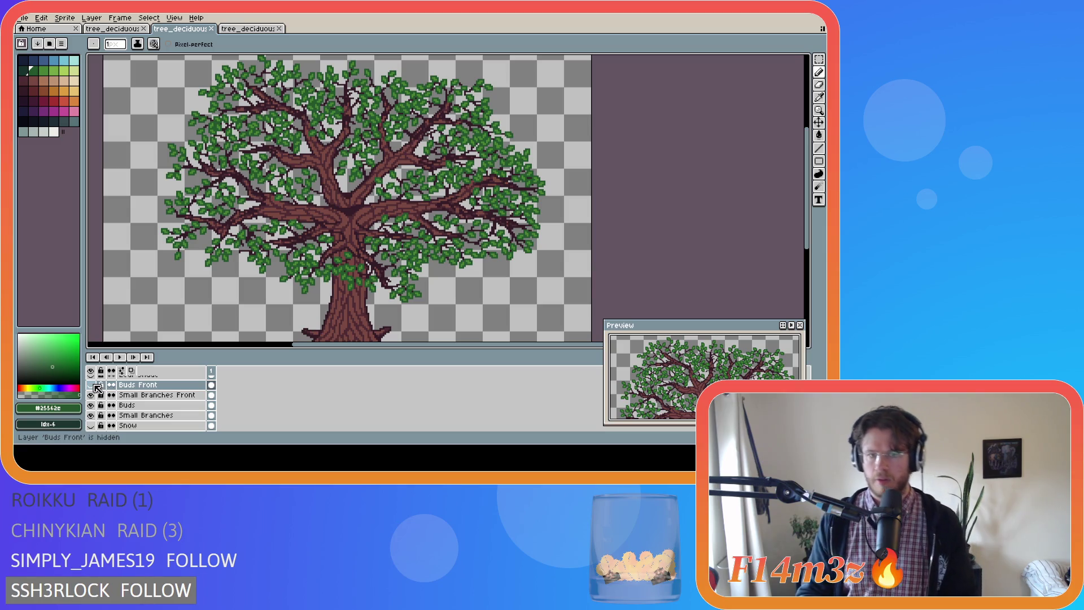
click(95, 385)
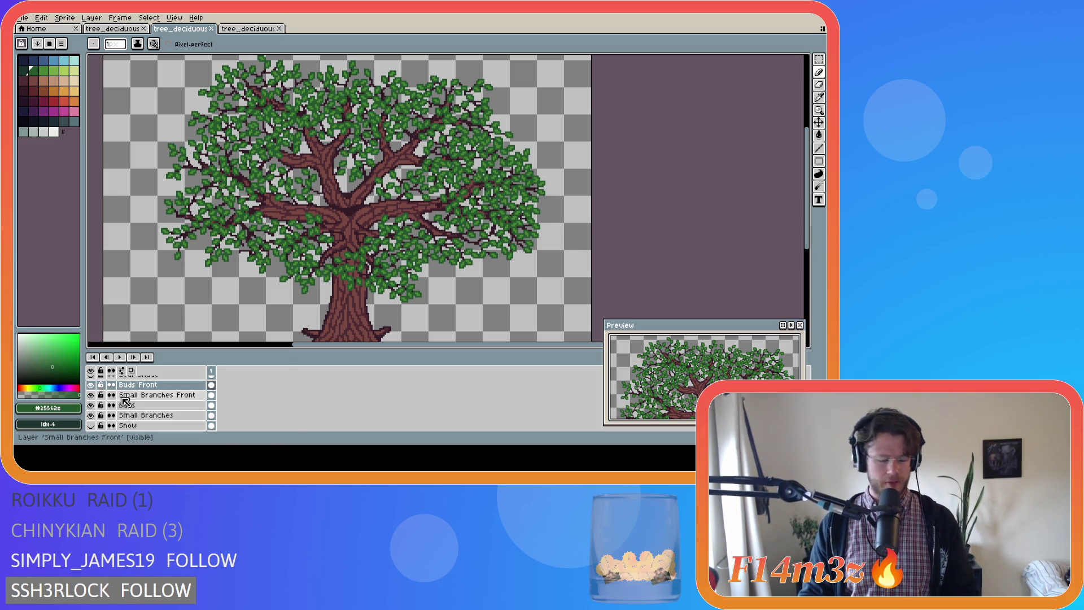
key(i)
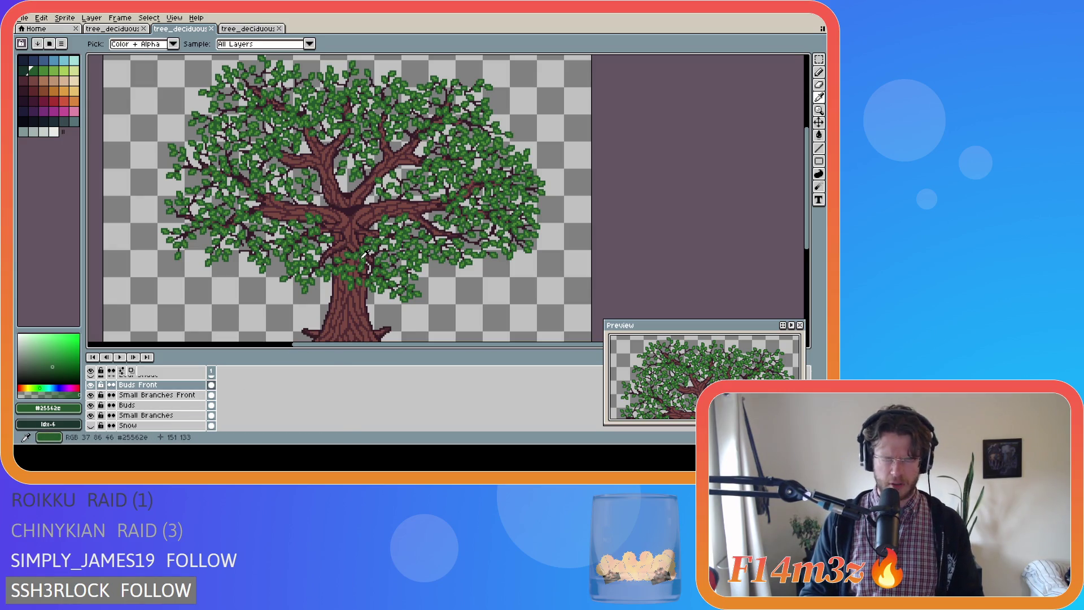
key(b)
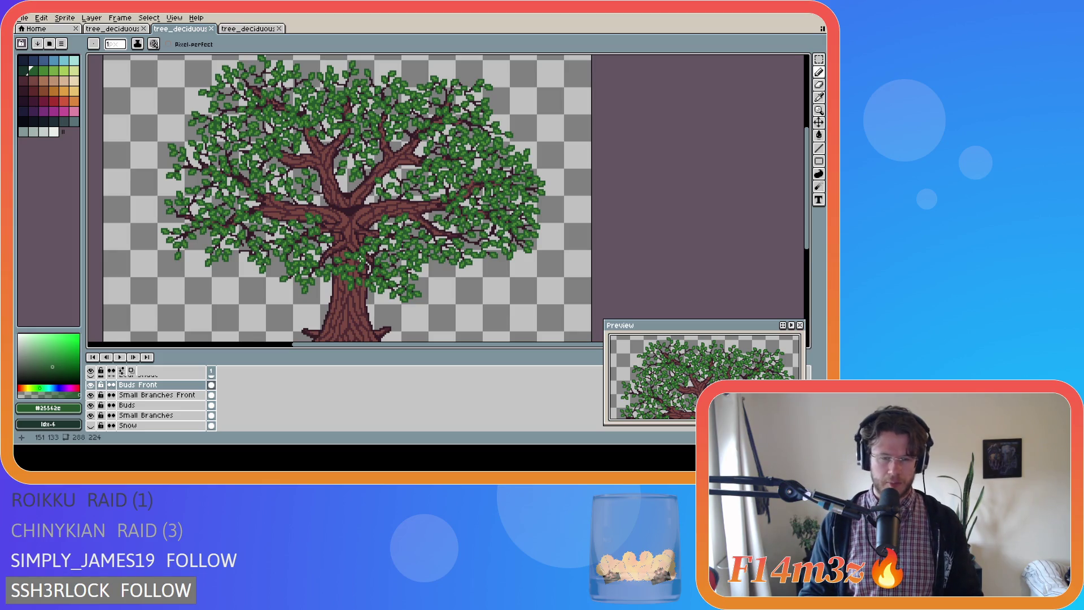
scroll(360, 259, up, 2)
Sample the leaf green, then the dark maroon branch colour from the canvas
key(i)
click(350, 259)
key(b)
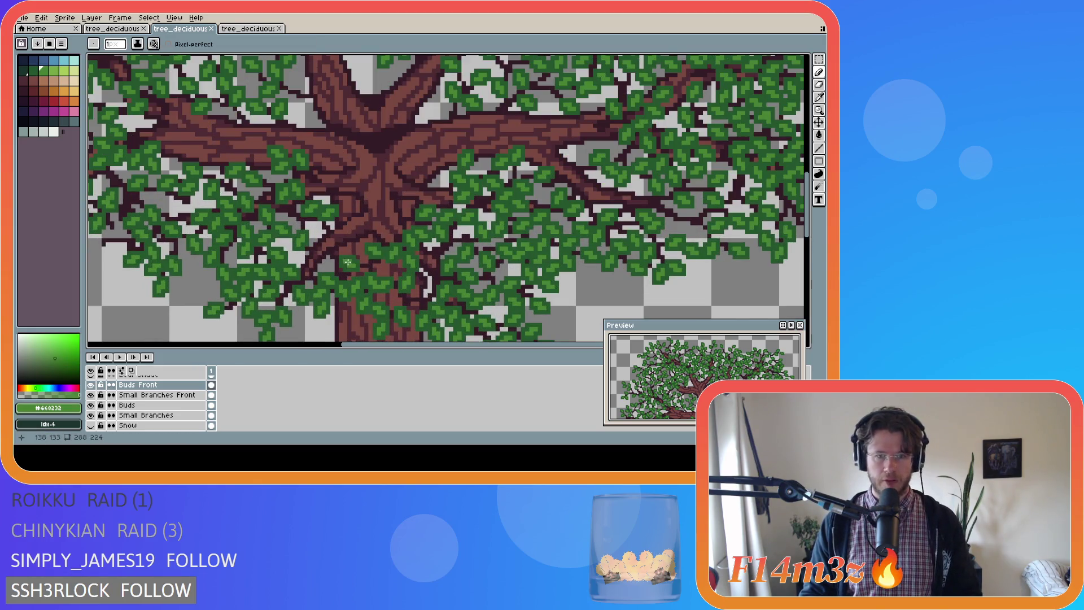
scroll(320, 247, up, 1)
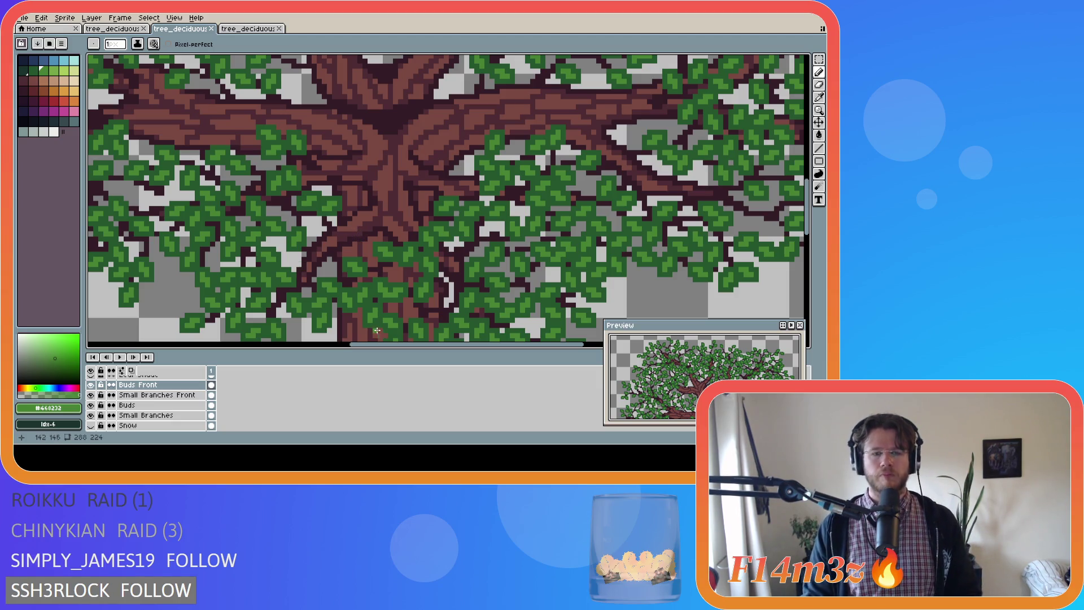
scroll(456, 255, left, 3)
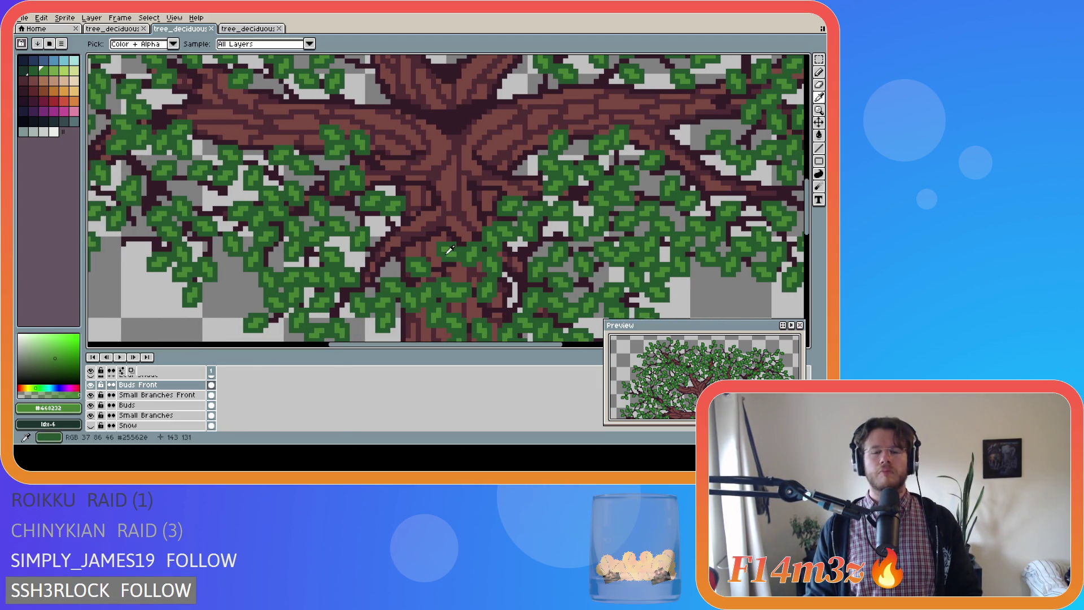
alt+click(393, 220)
Draw a short dark maroon branch near the trunk centre and hide the Bark Front layer
scroll(152, 412, up, 2)
scroll(163, 408, up, 4)
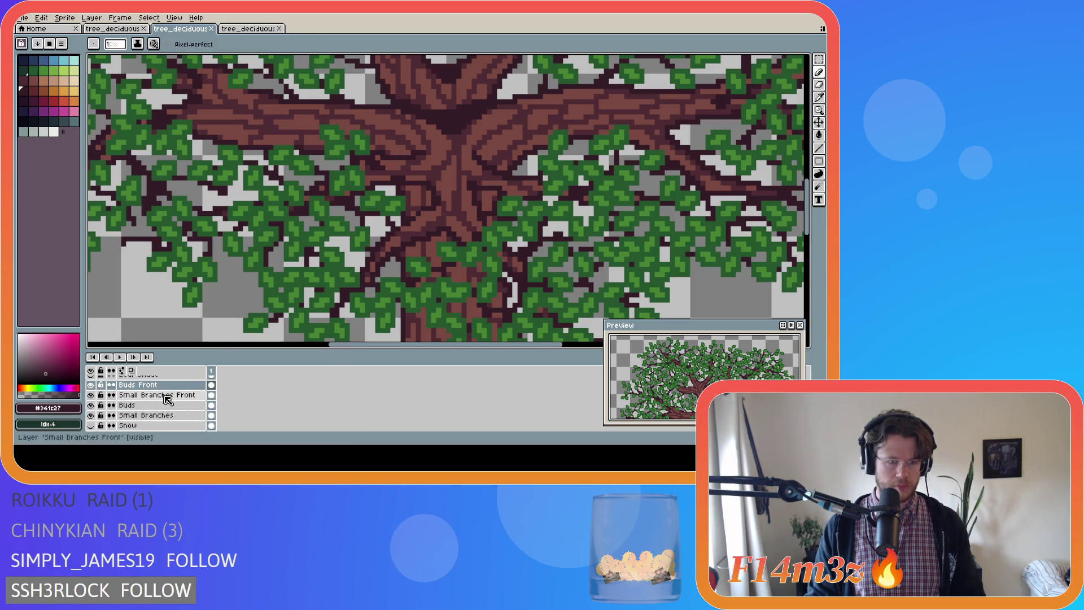
scroll(171, 411, down, 5)
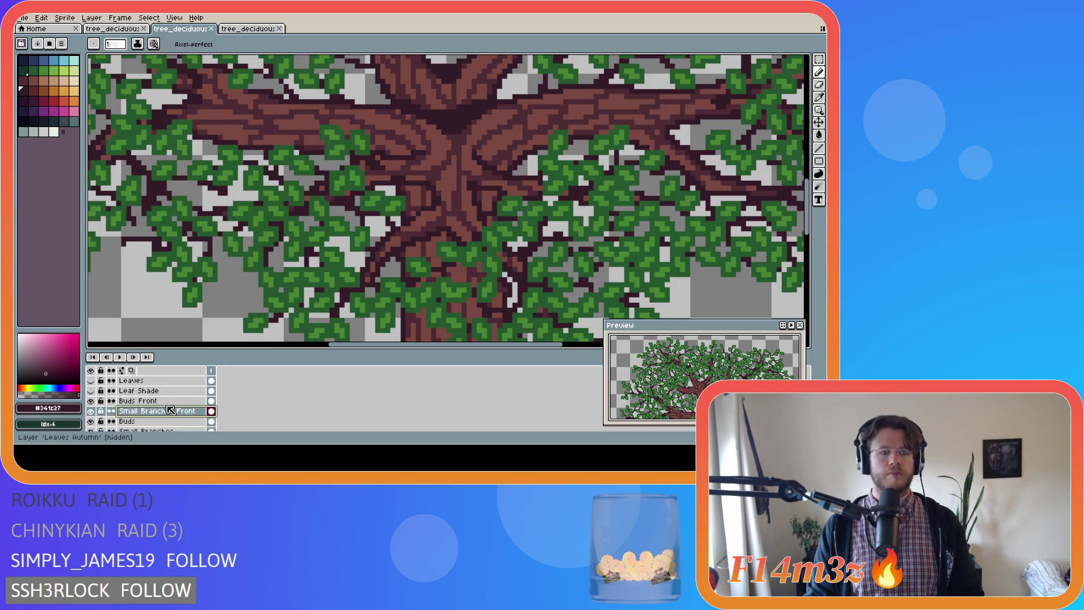
scroll(170, 410, down, 2)
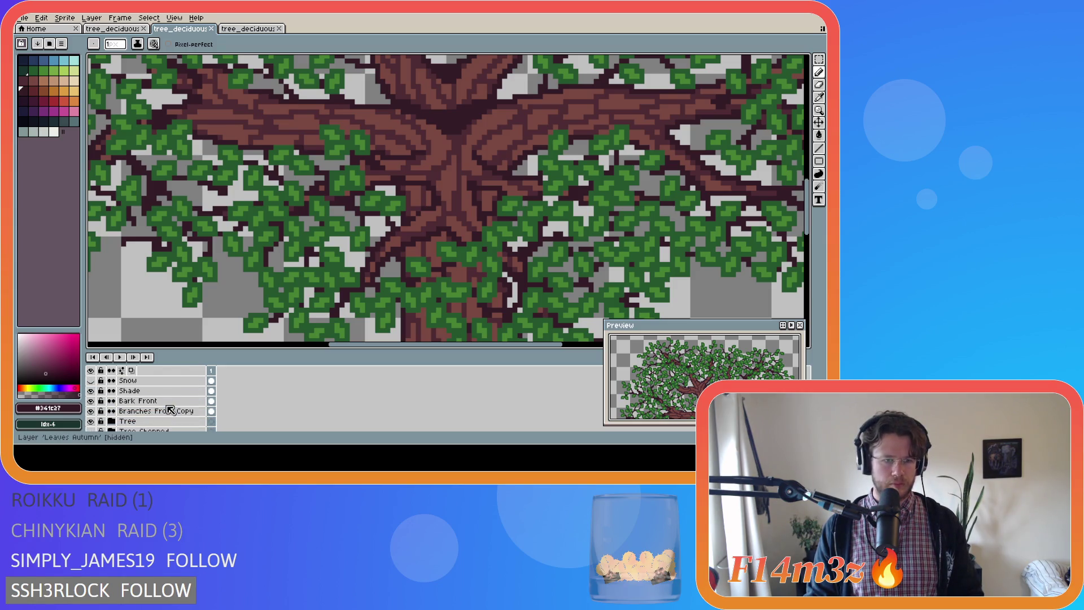
scroll(171, 410, up, 4)
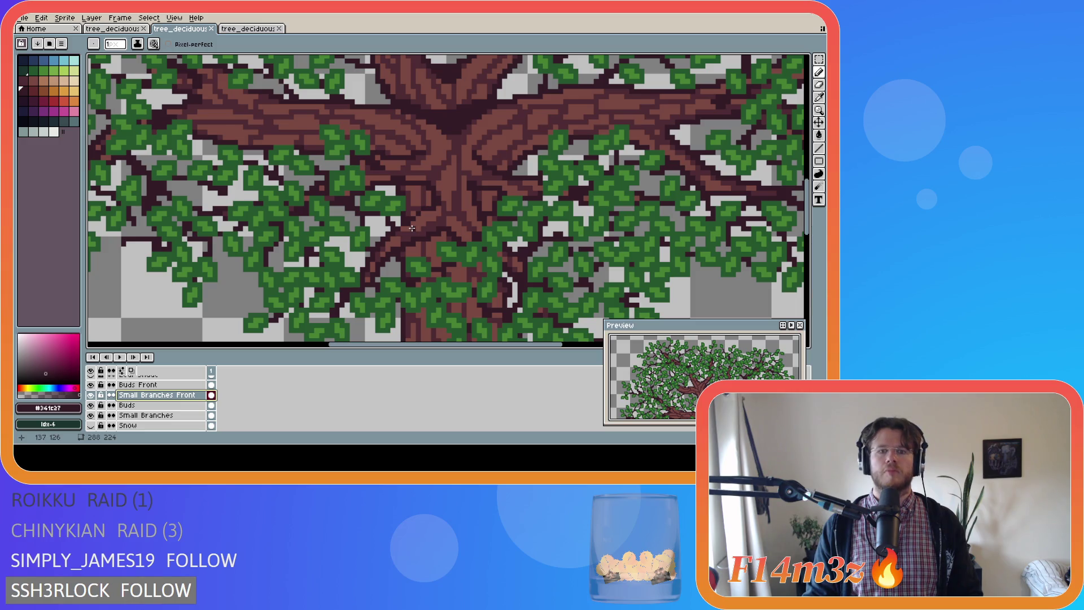
drag(412, 228, 383, 255)
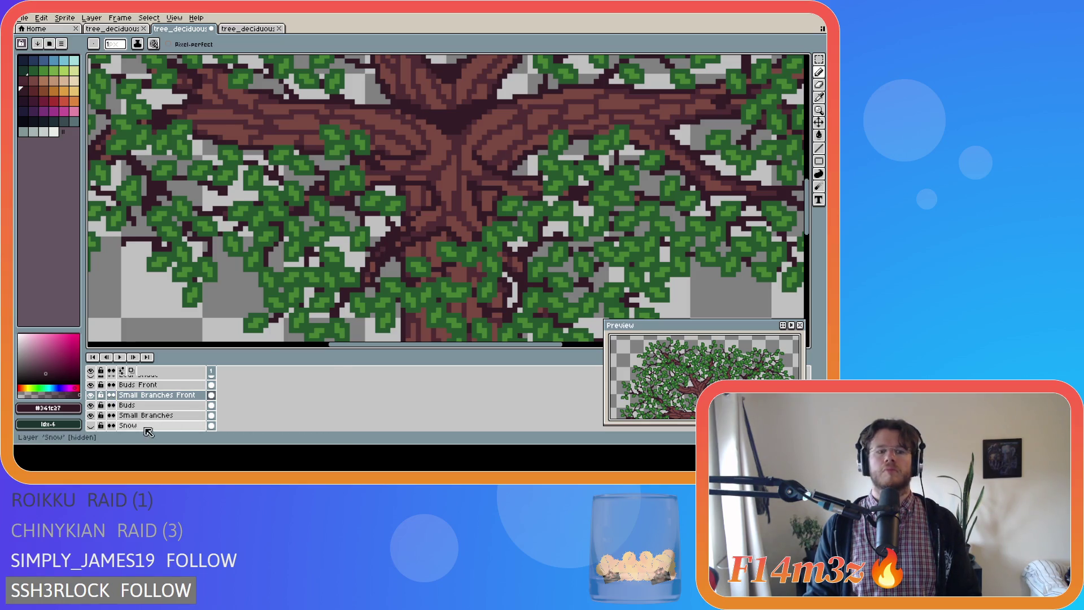
scroll(104, 406, down, 5)
click(91, 395)
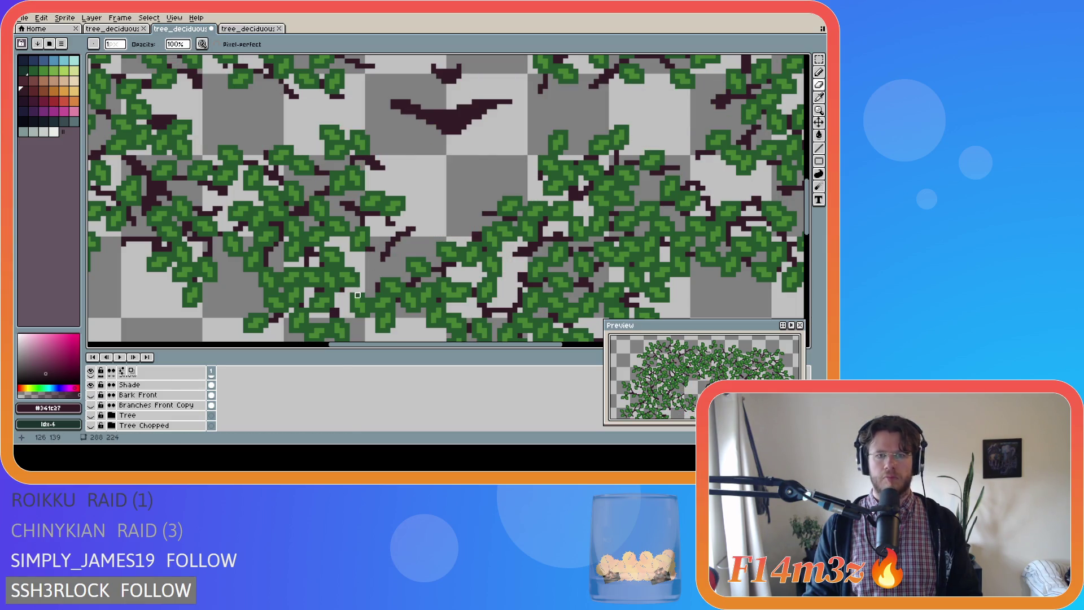
Eyedrop the leaf green, move to Buds Front, and paint a small green bud on the branch
key(b)
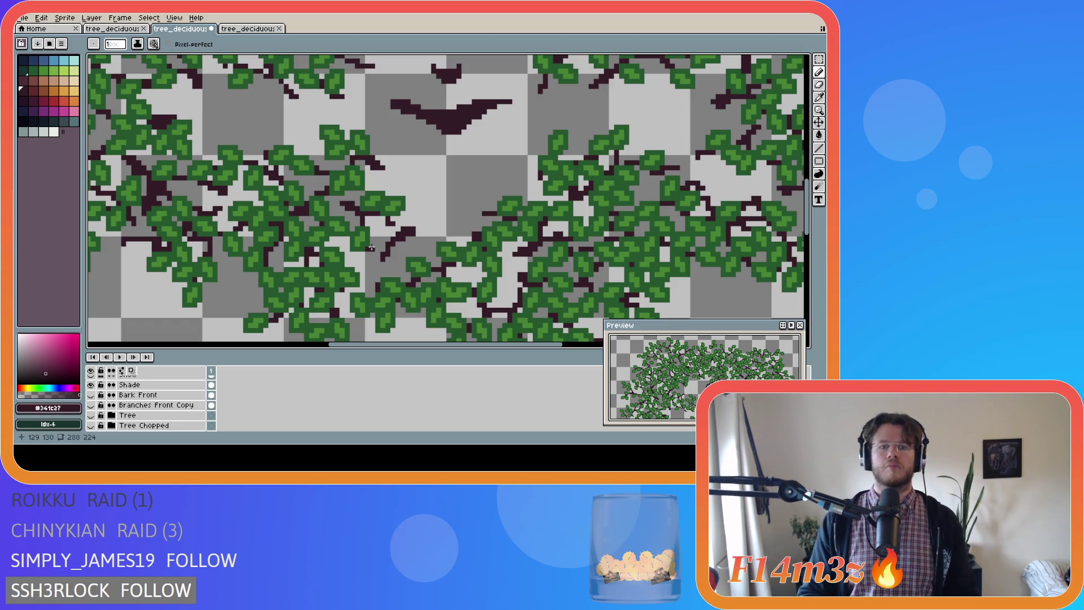
scroll(168, 402, up, 1)
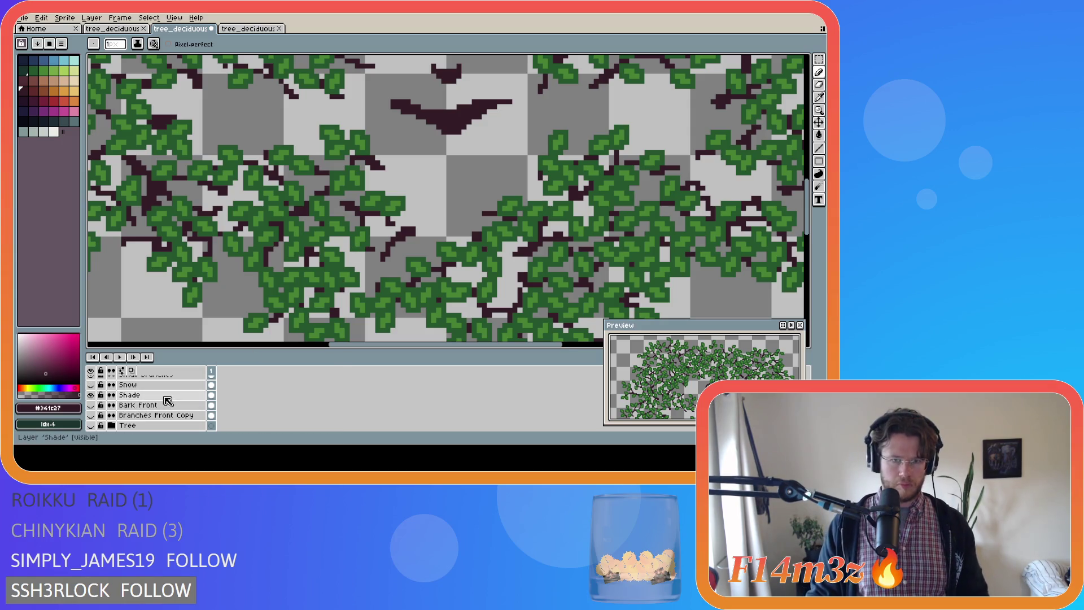
drag(366, 264, 355, 269)
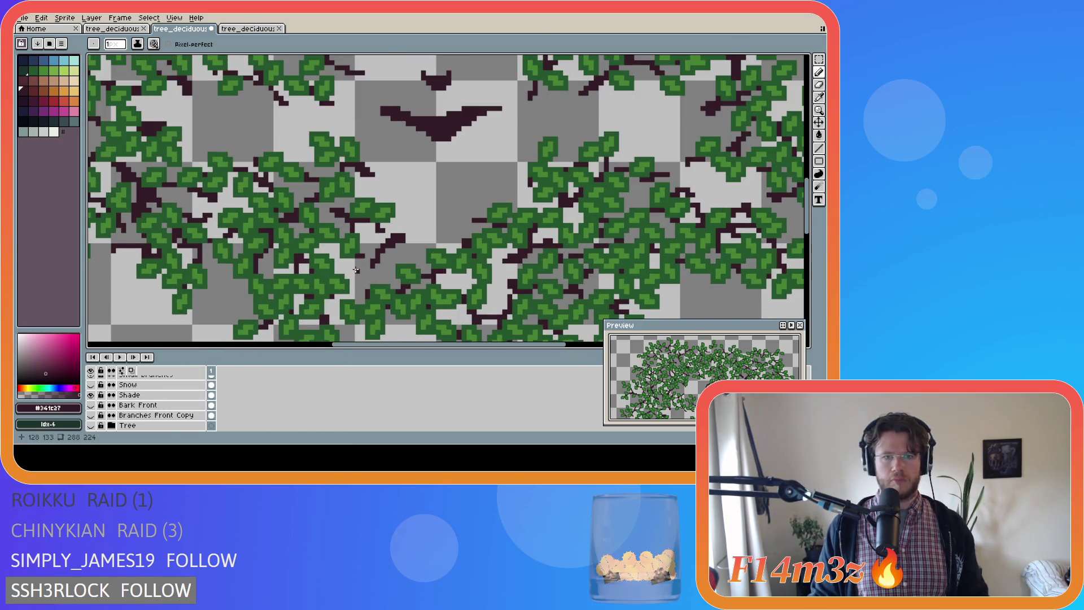
scroll(356, 270, up, 1)
scroll(356, 271, down, 1)
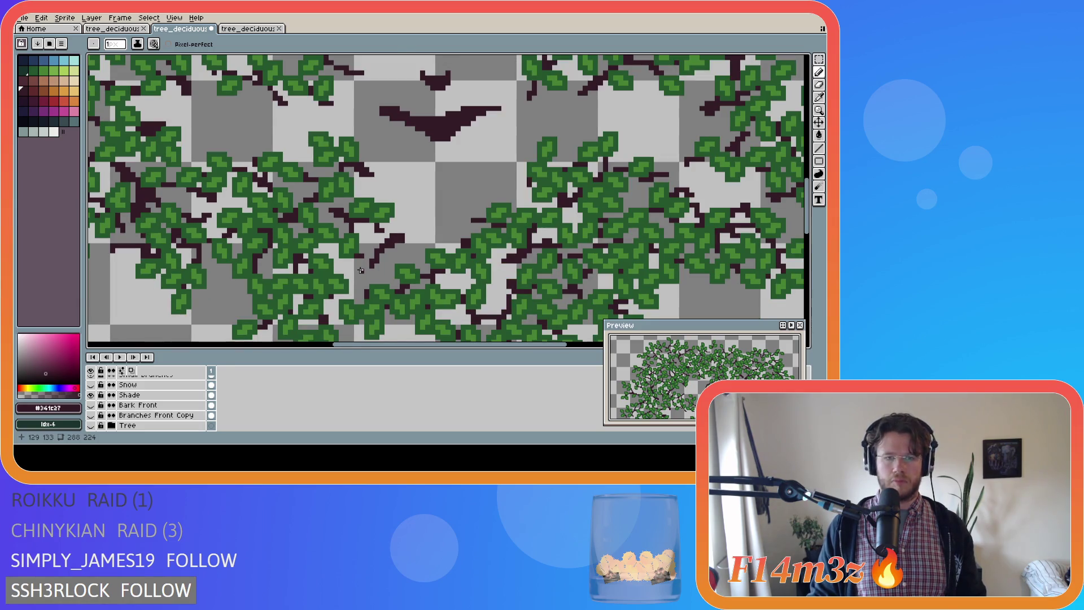
scroll(371, 270, up, 1)
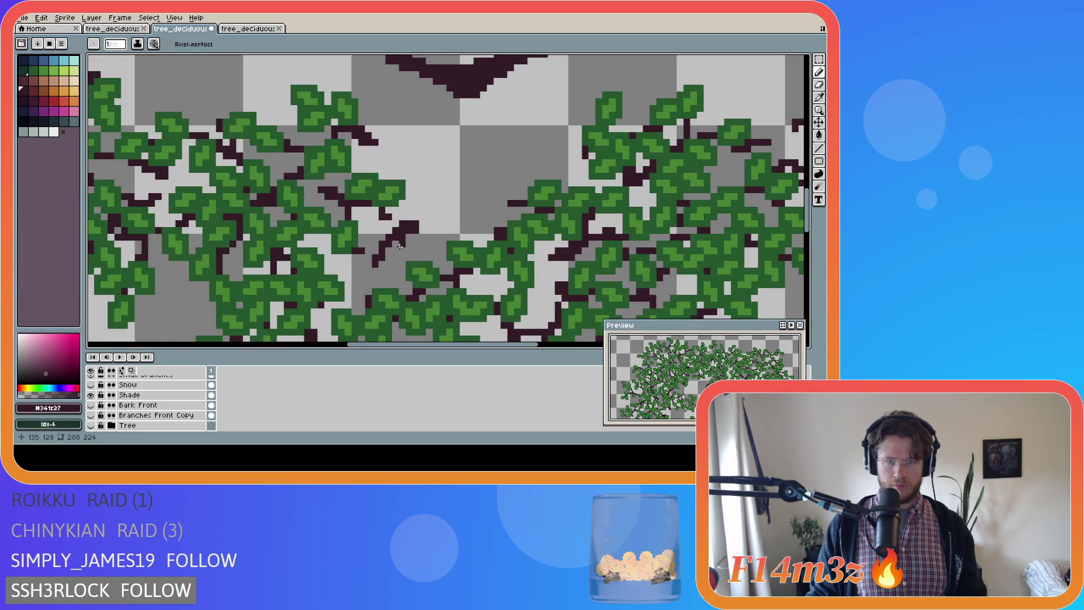
alt+click(207, 330)
key(alt+Up)
key(alt+Up)
key(alt+Up)
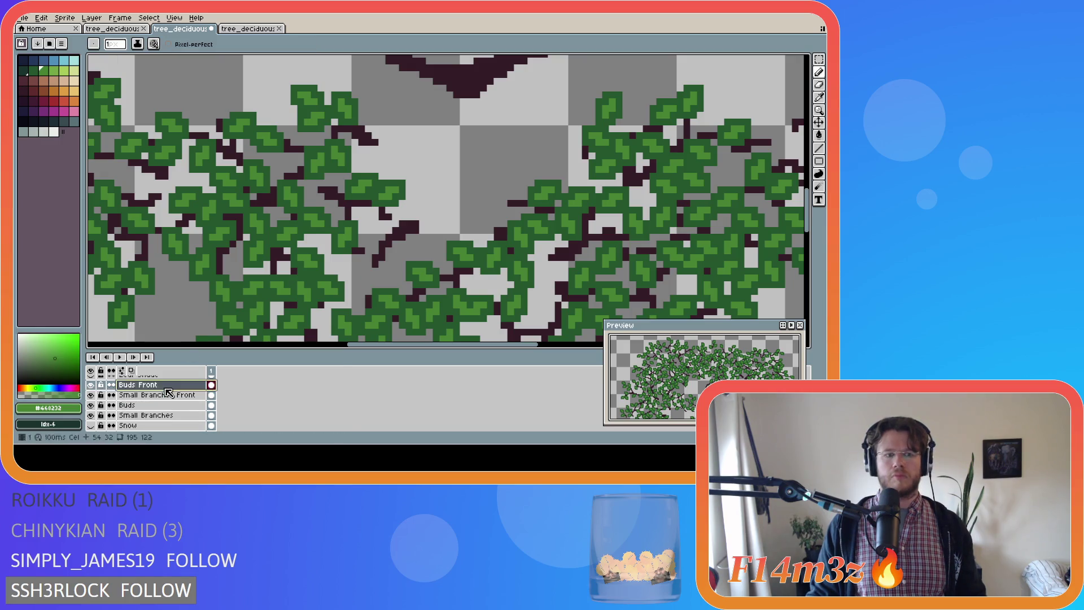
mouse_move(374, 265)
mouse_down()
mouse_move(363, 276)
mouse_move(375, 272)
mouse_up()
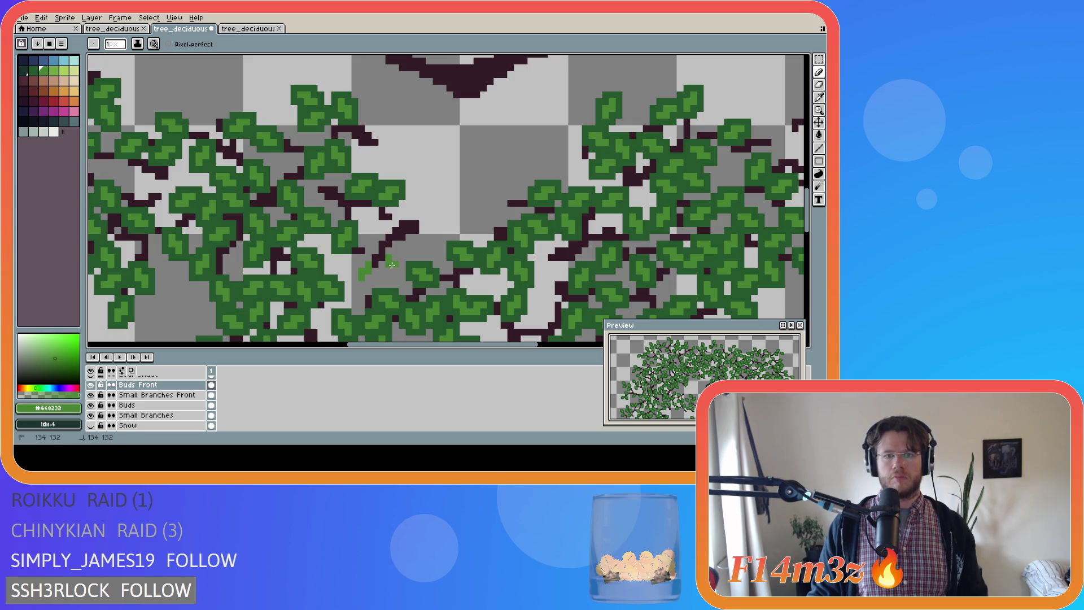
Paint more light-green buds, shade them with darker green, and save tree_deciduous_medium_winter.ase
drag(382, 237, 368, 230)
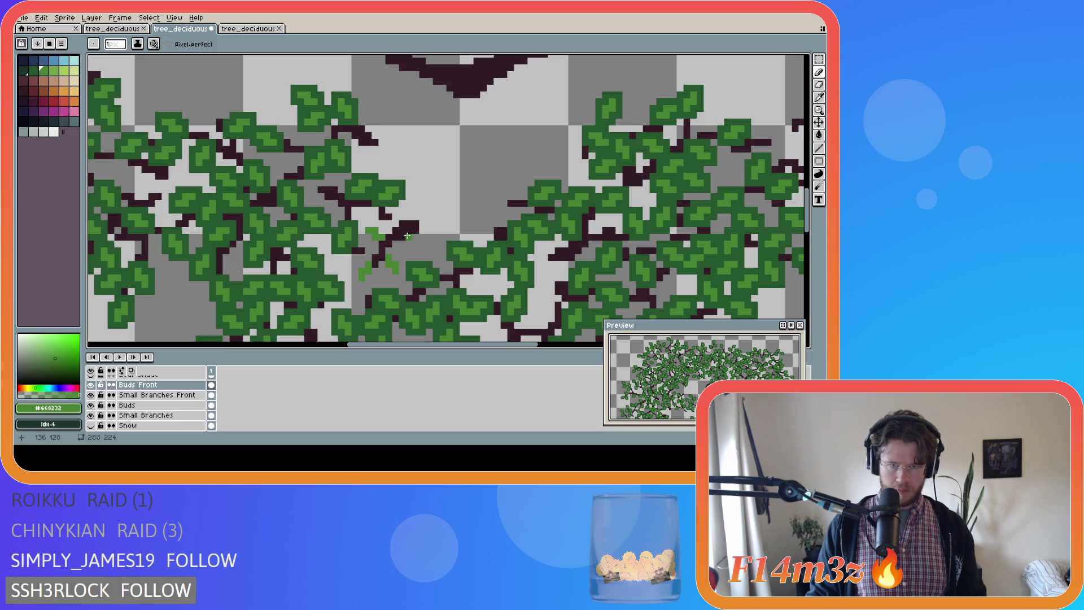
drag(411, 238, 410, 244)
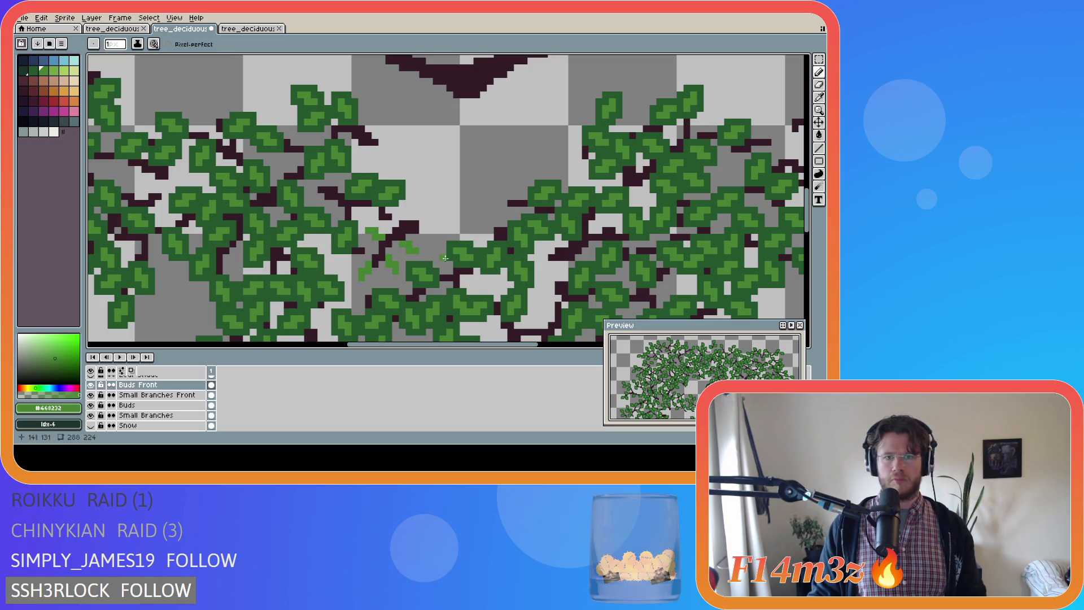
scroll(421, 291, down, 1)
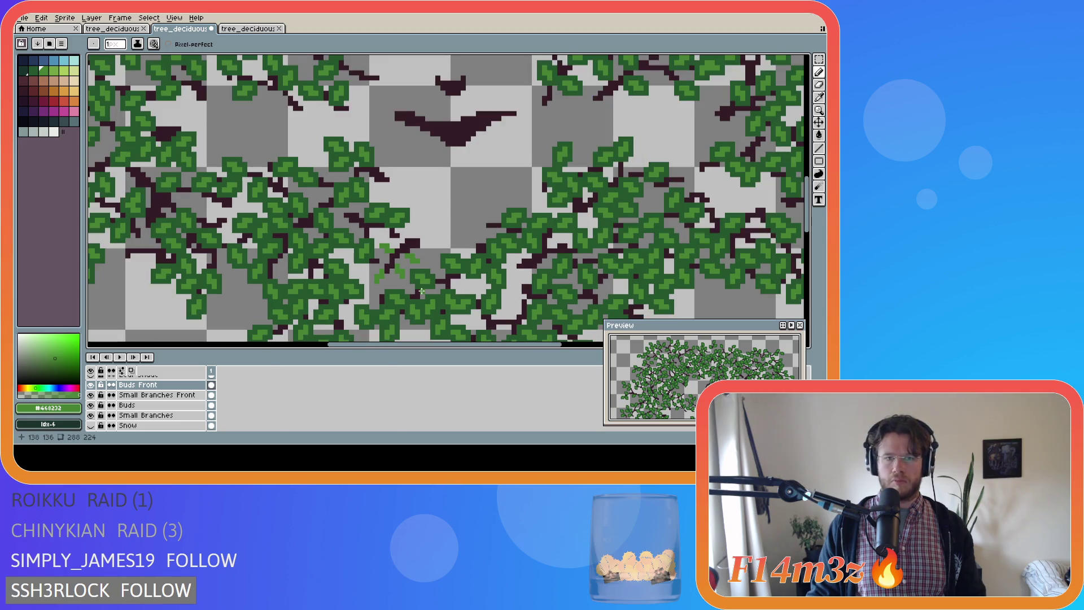
alt+click(378, 255)
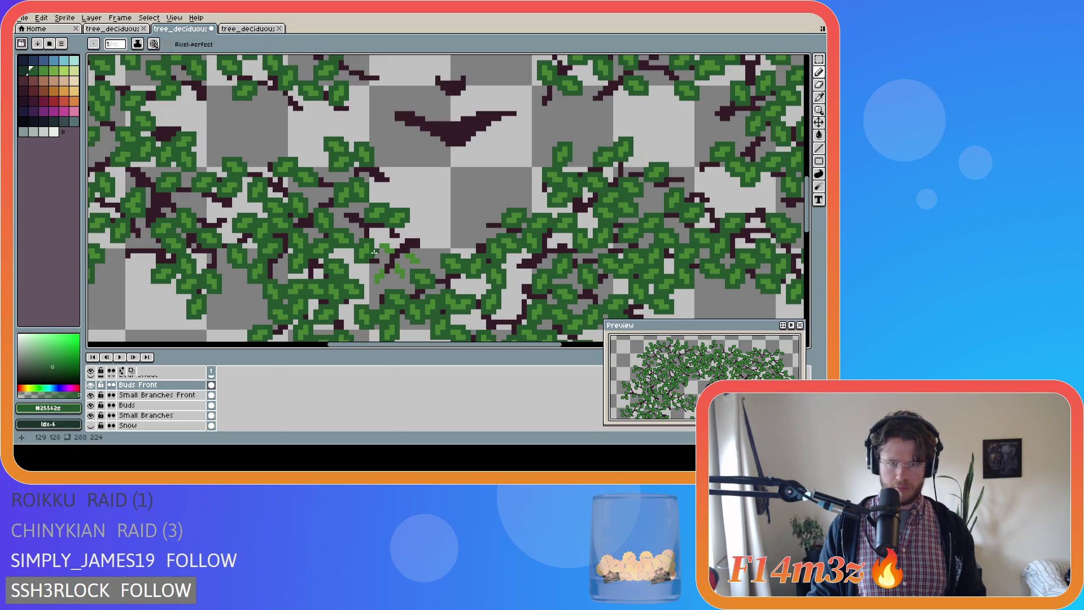
mouse_move(380, 249)
mouse_down()
mouse_move(387, 256)
mouse_move(379, 240)
mouse_move(383, 280)
mouse_move(372, 286)
mouse_move(391, 267)
mouse_move(403, 281)
mouse_move(406, 266)
mouse_up()
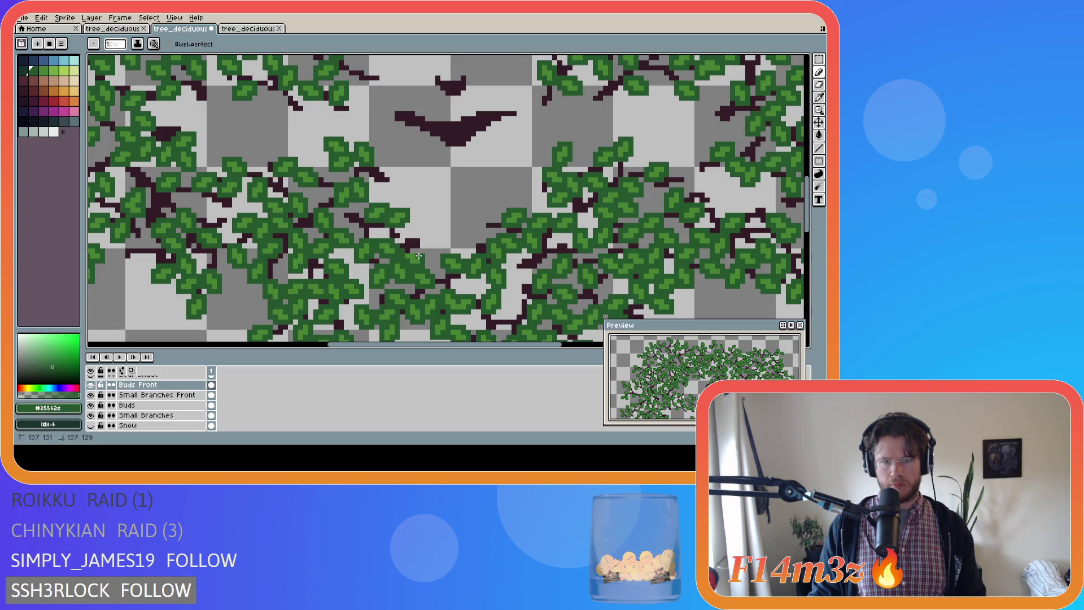
key(ctrl+s)
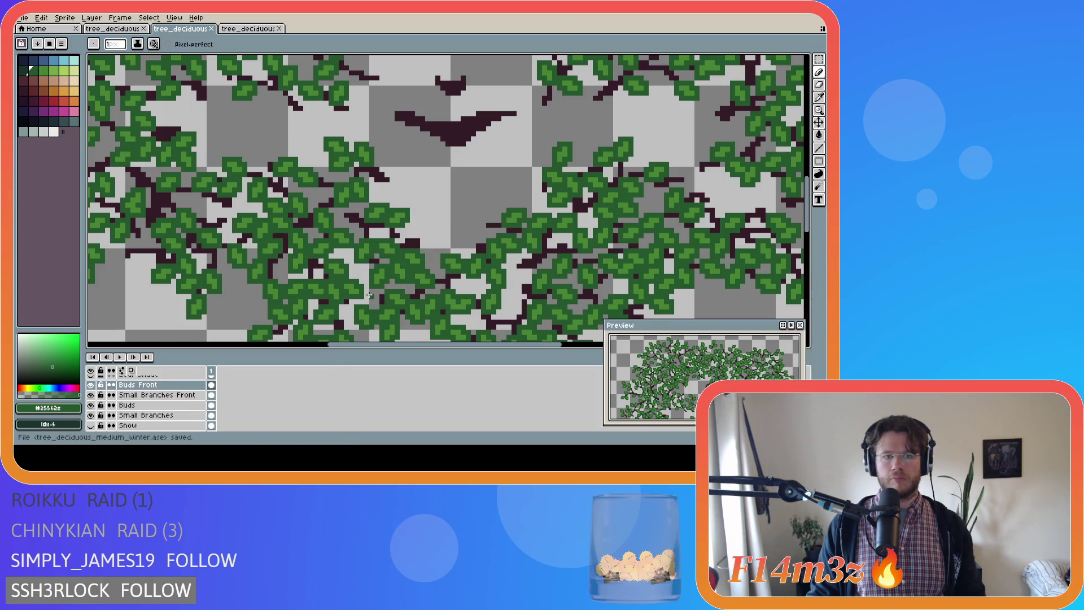
Show the Bark Front, Branches Front Copy and Tree layers, and unlock the Shade layer
scroll(369, 294, down, 2)
scroll(180, 404, down, 5)
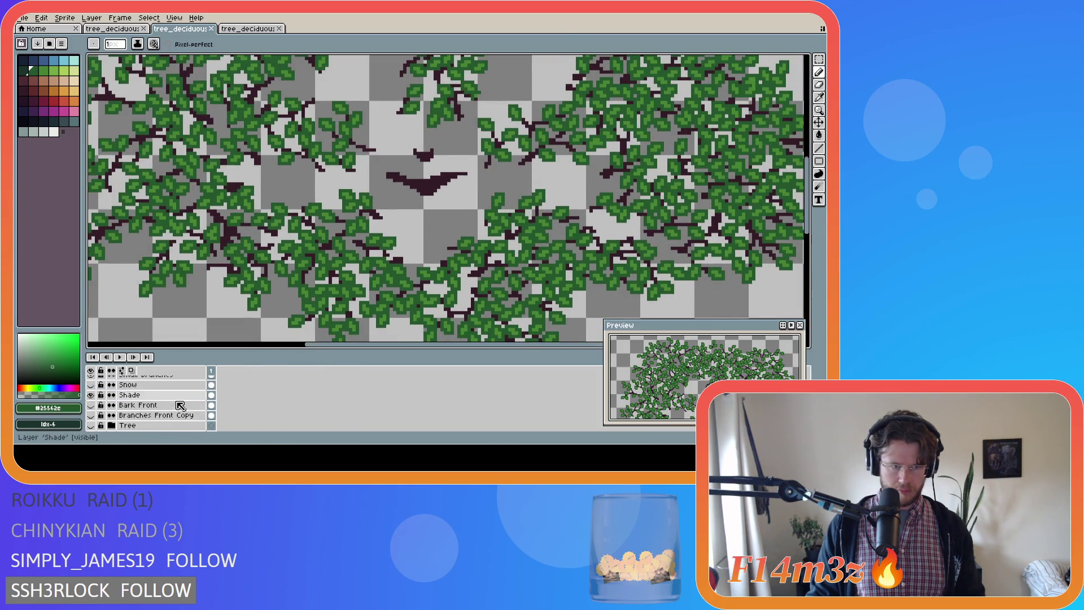
scroll(158, 405, up, 2)
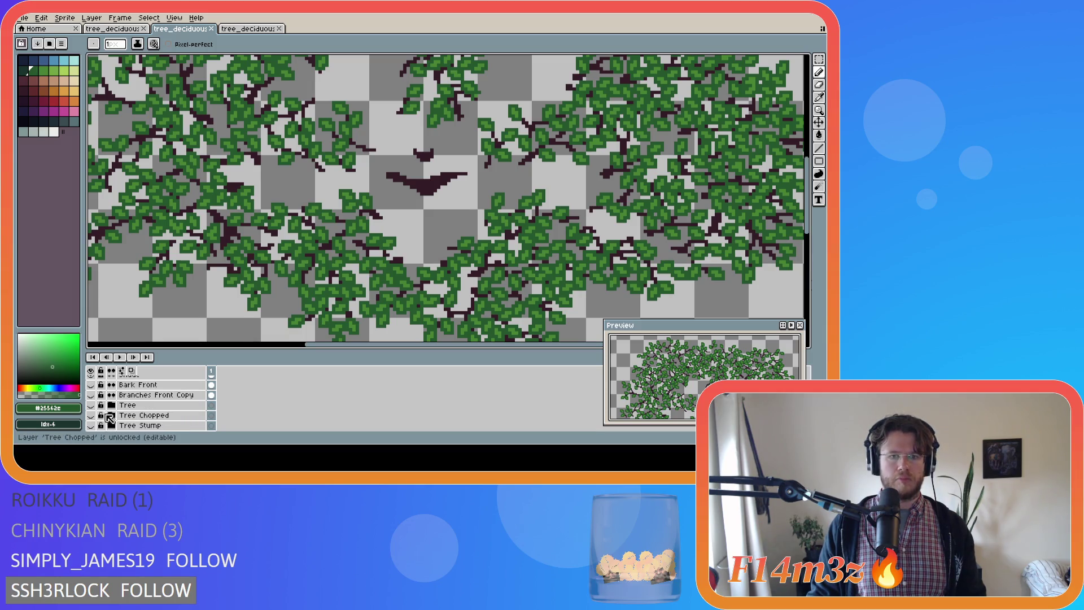
click(90, 415)
click(90, 405)
click(90, 395)
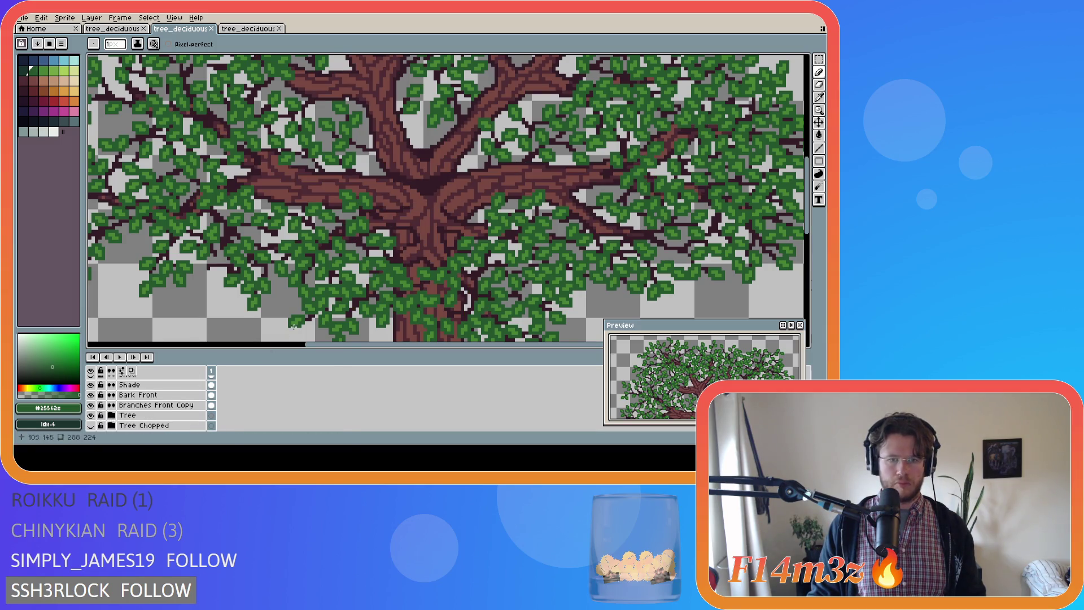
scroll(325, 290, down, 2)
scroll(388, 303, down, 2)
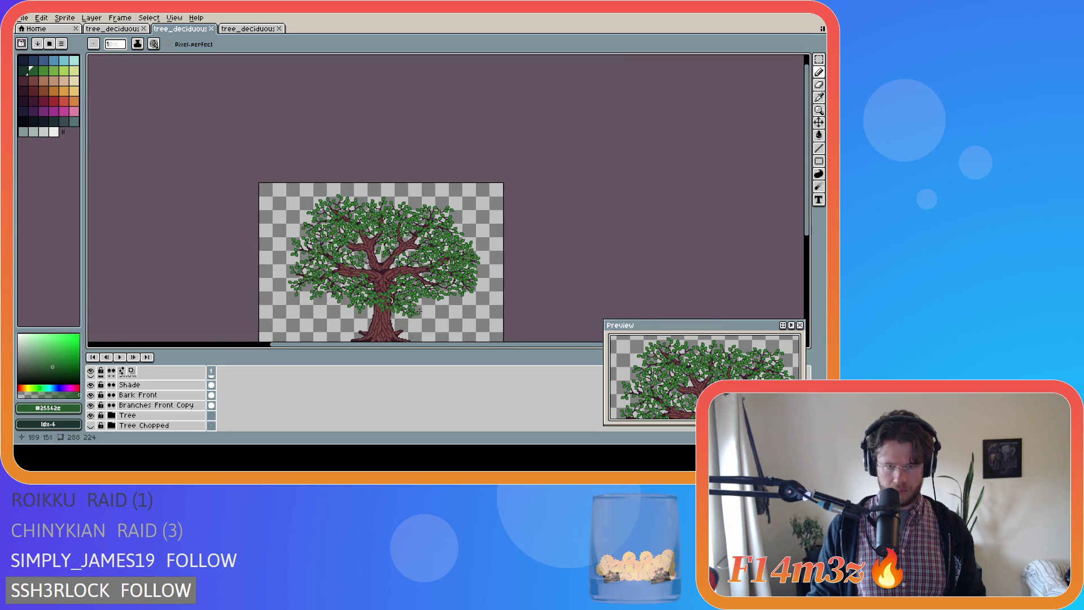
scroll(426, 289, up, 5)
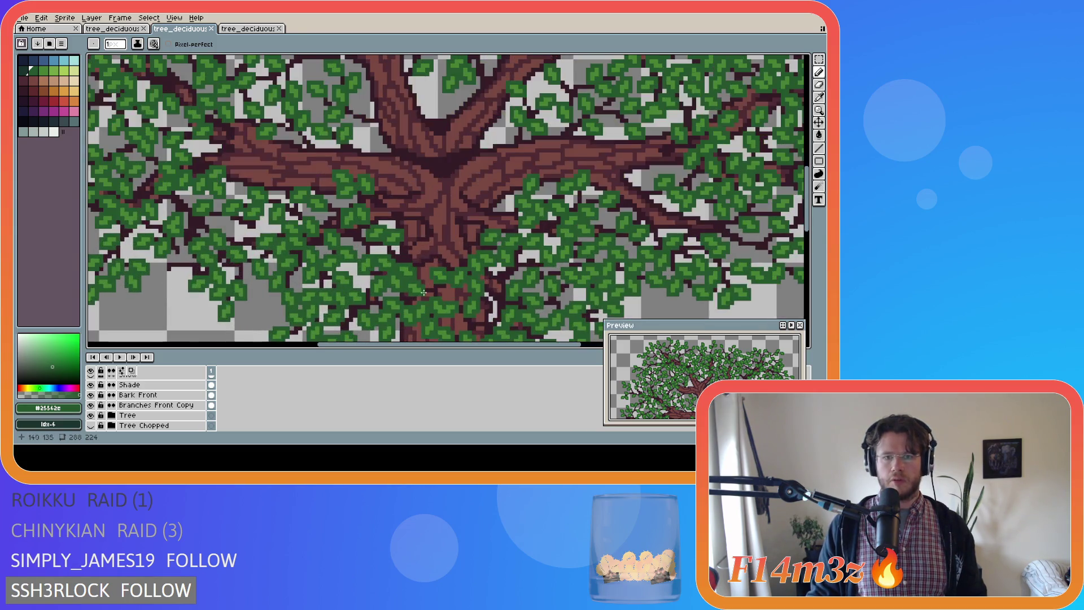
scroll(141, 398, up, 1)
click(101, 405)
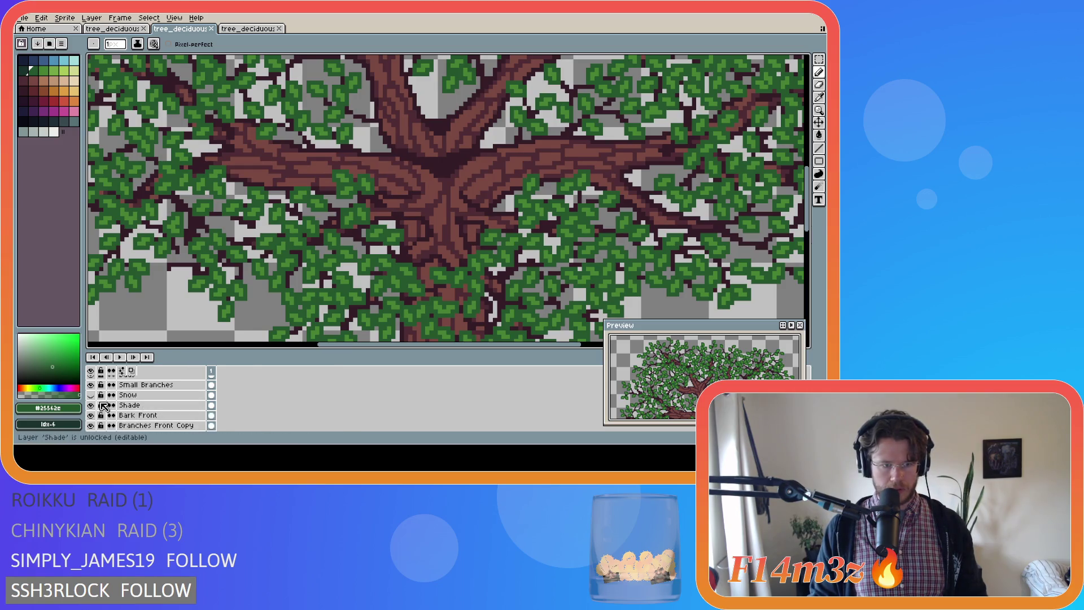
Hide the Tree and Bark Front layers to compare, then show the Tree group again
scroll(104, 406, down, 1)
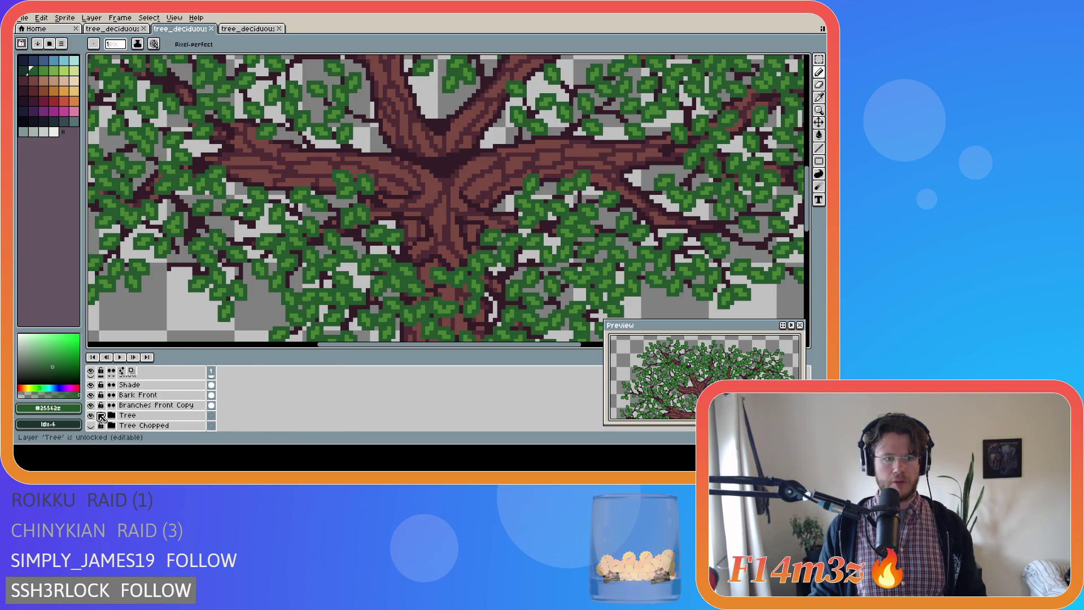
click(92, 416)
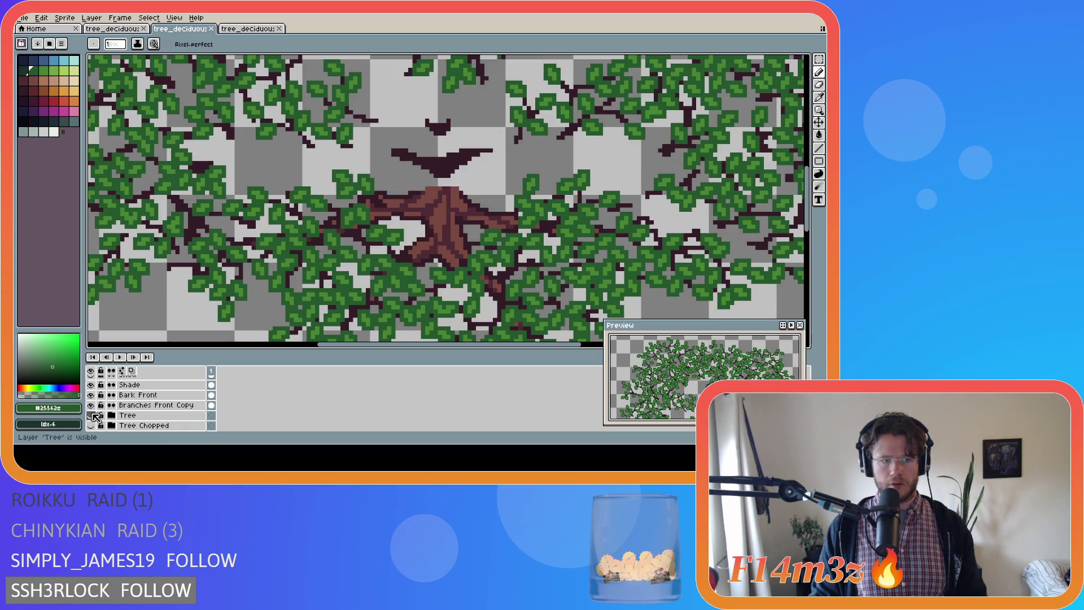
click(92, 396)
scroll(113, 406, up, 1)
scroll(129, 409, up, 3)
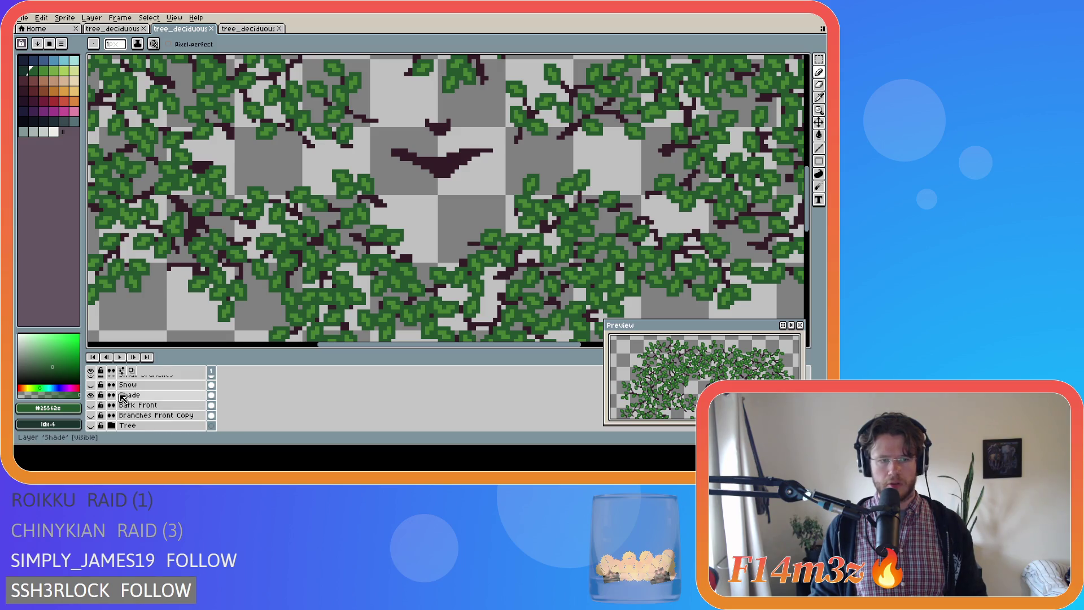
scroll(125, 402, down, 1)
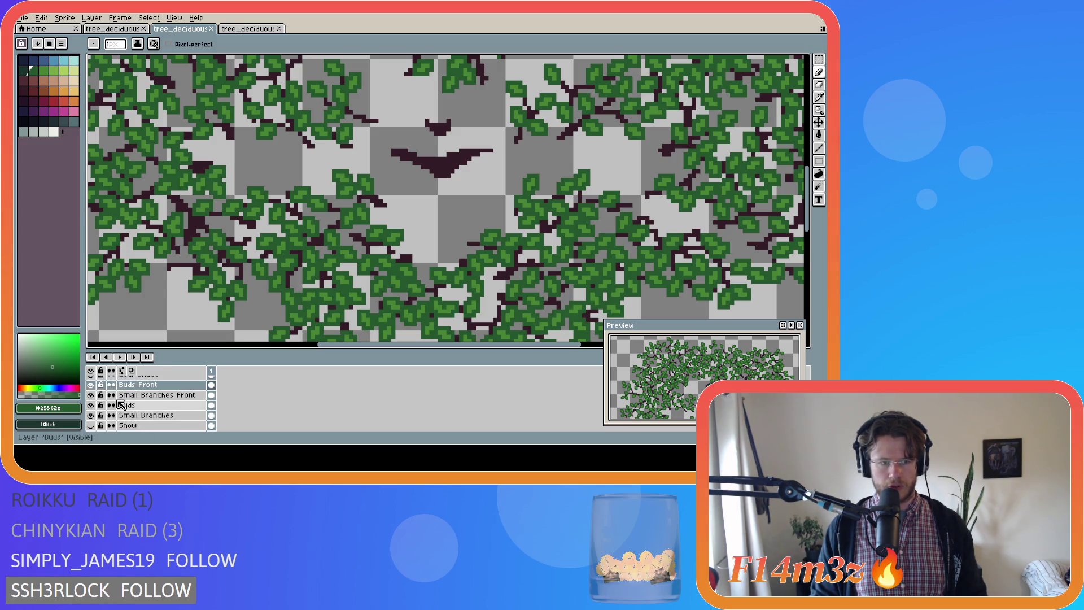
scroll(125, 405, up, 1)
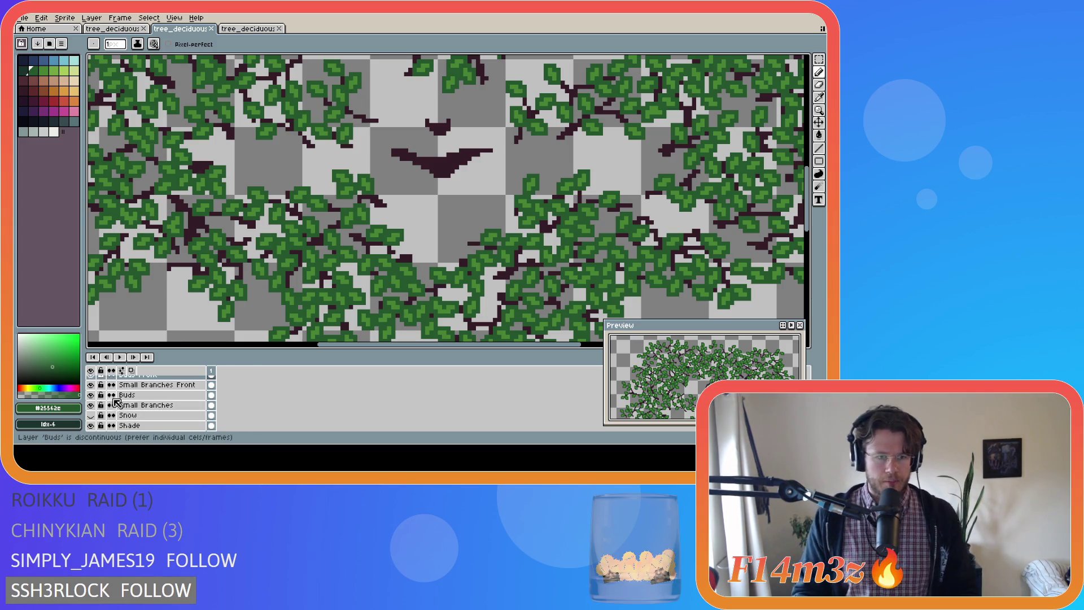
scroll(117, 406, down, 1)
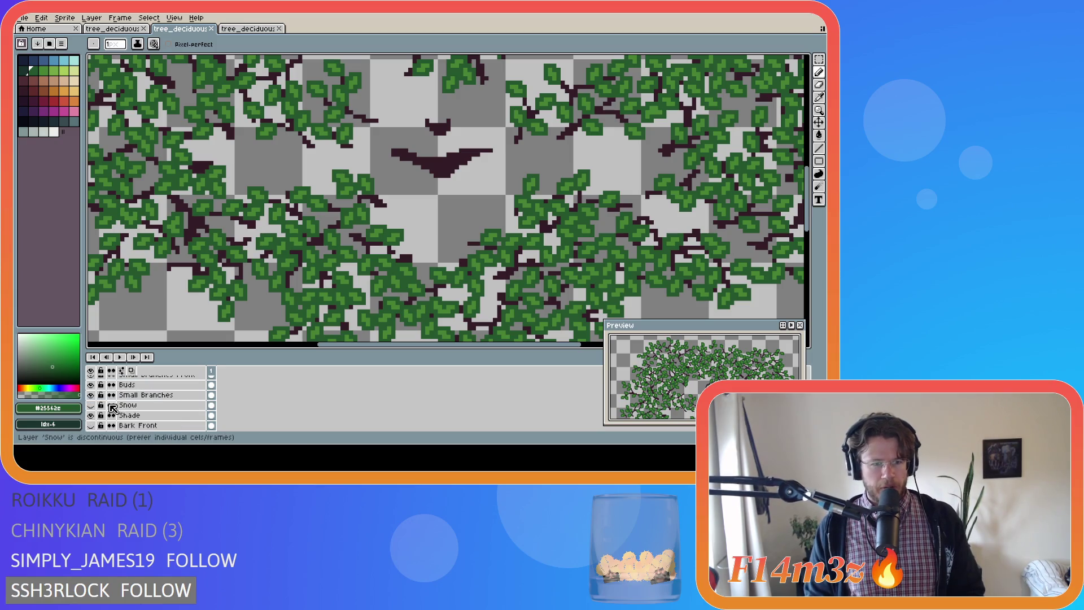
scroll(113, 408, up, 2)
scroll(112, 408, up, 1)
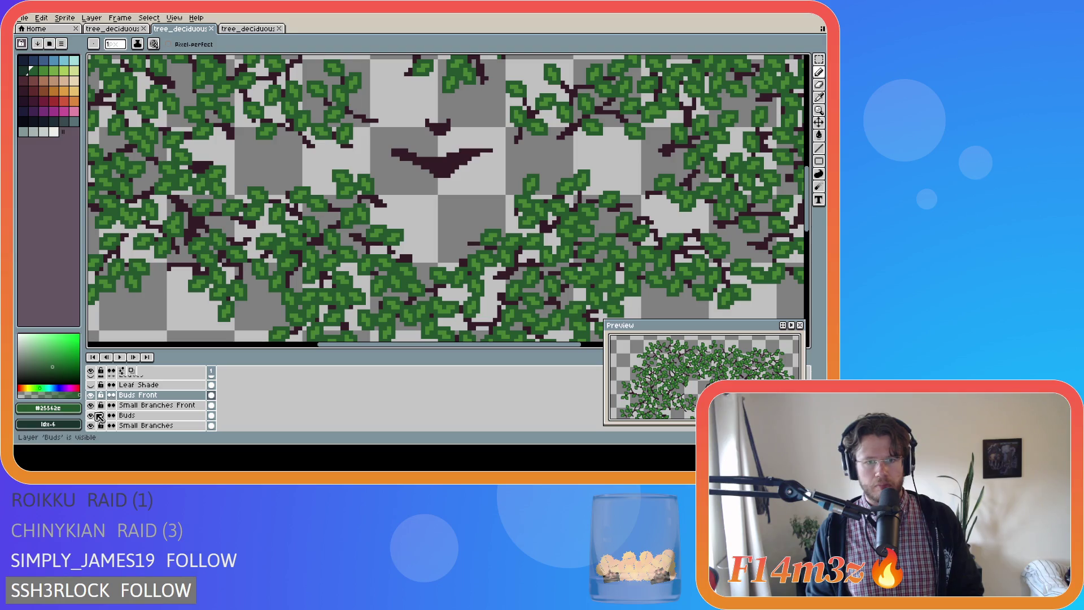
scroll(99, 417, down, 5)
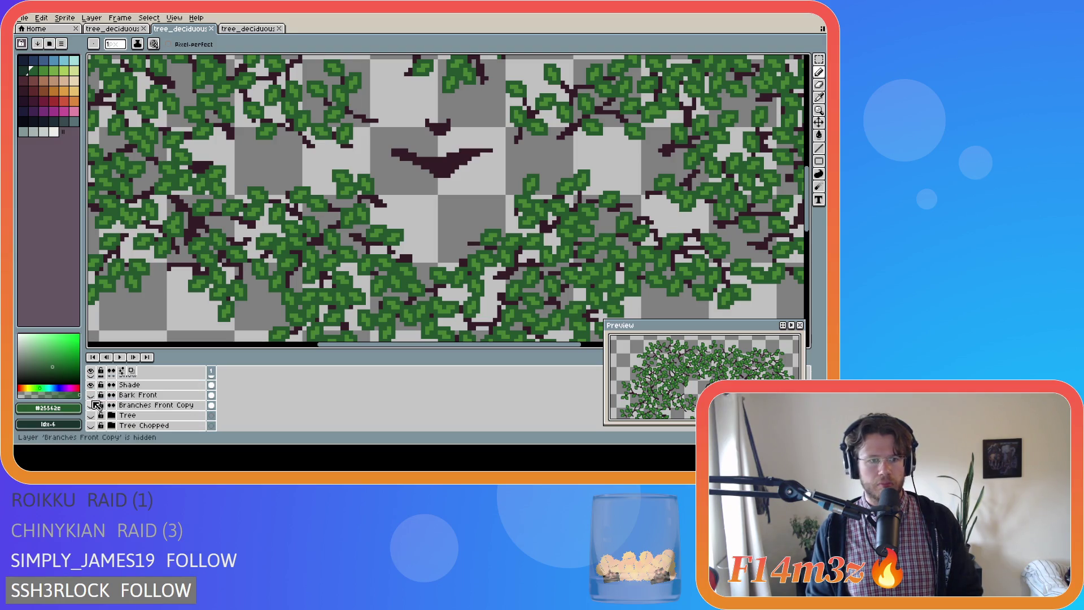
click(93, 416)
Toggle the Buds Front leaves to compare, leaving them hidden
scroll(294, 295, down, 4)
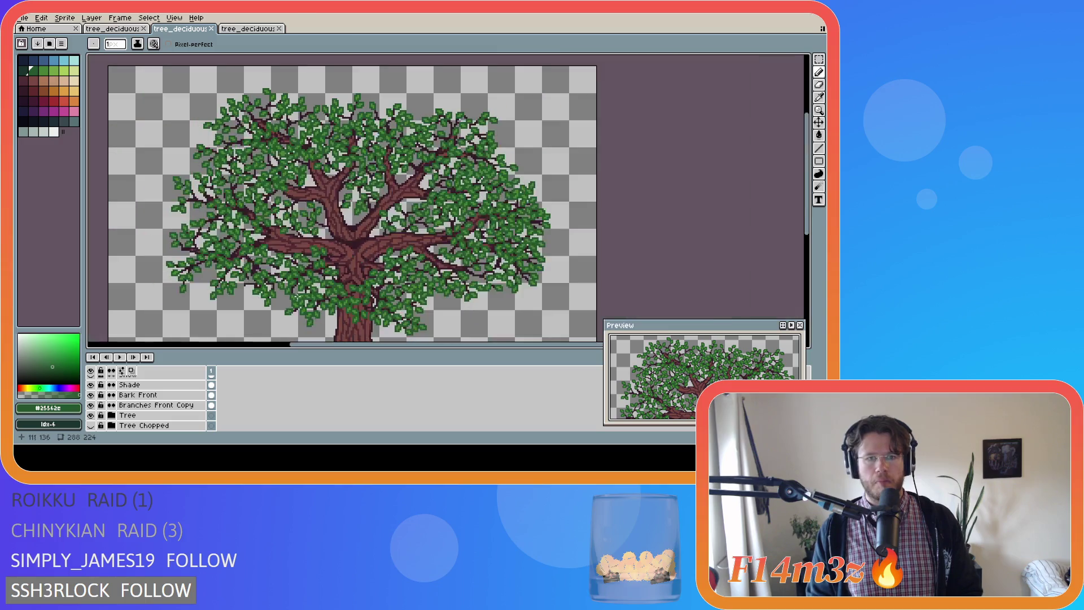
scroll(333, 294, up, 3)
scroll(99, 407, up, 5)
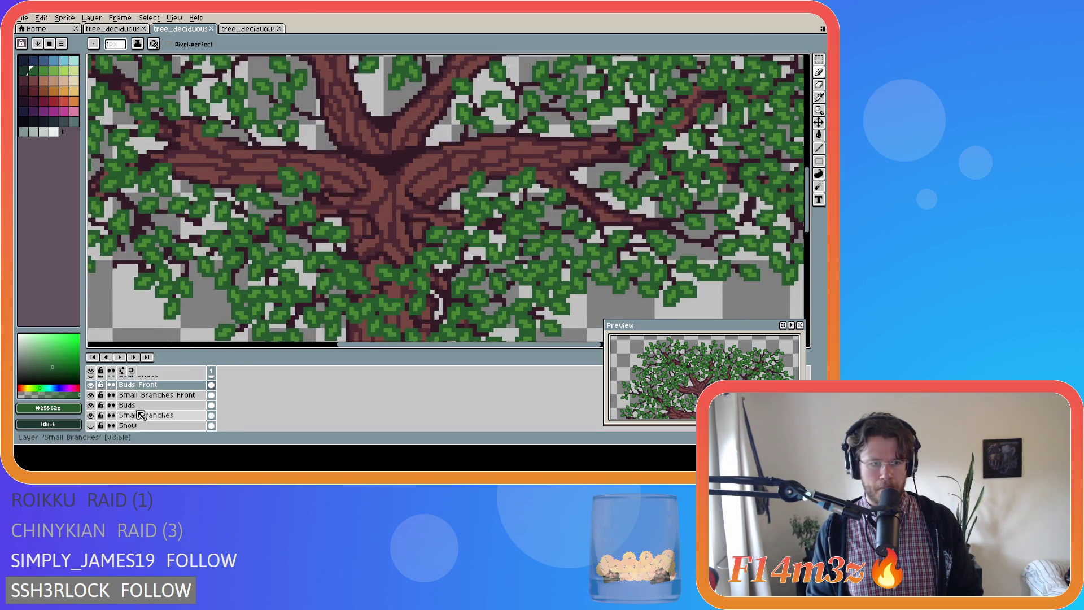
click(90, 384)
click(91, 385)
click(91, 405)
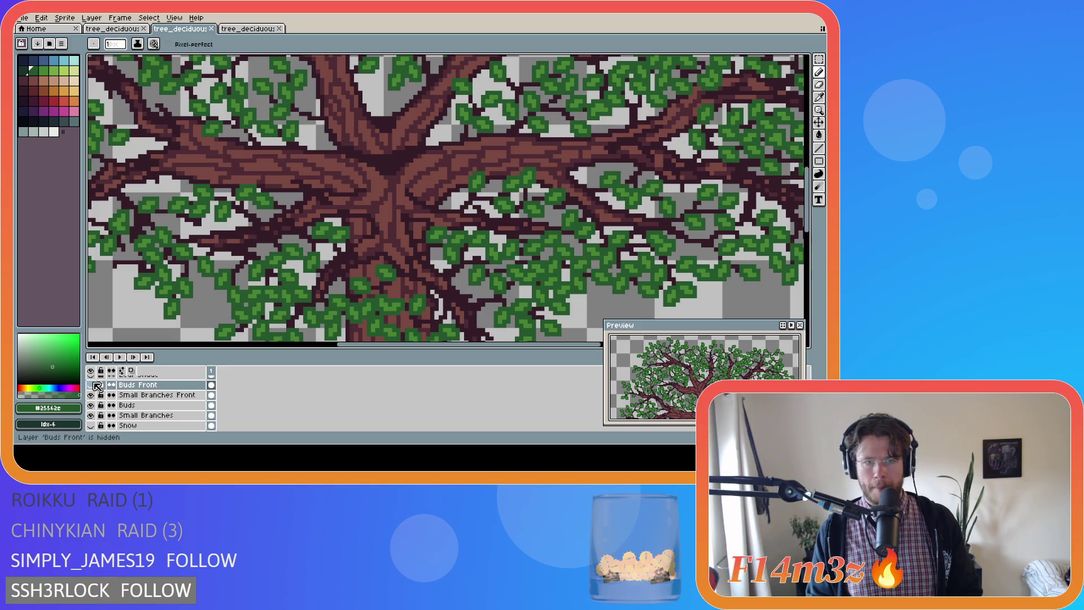
Hide the Tree, Bark Front and Branches Front Copy layers
scroll(95, 406, down, 3)
drag(91, 405, 91, 425)
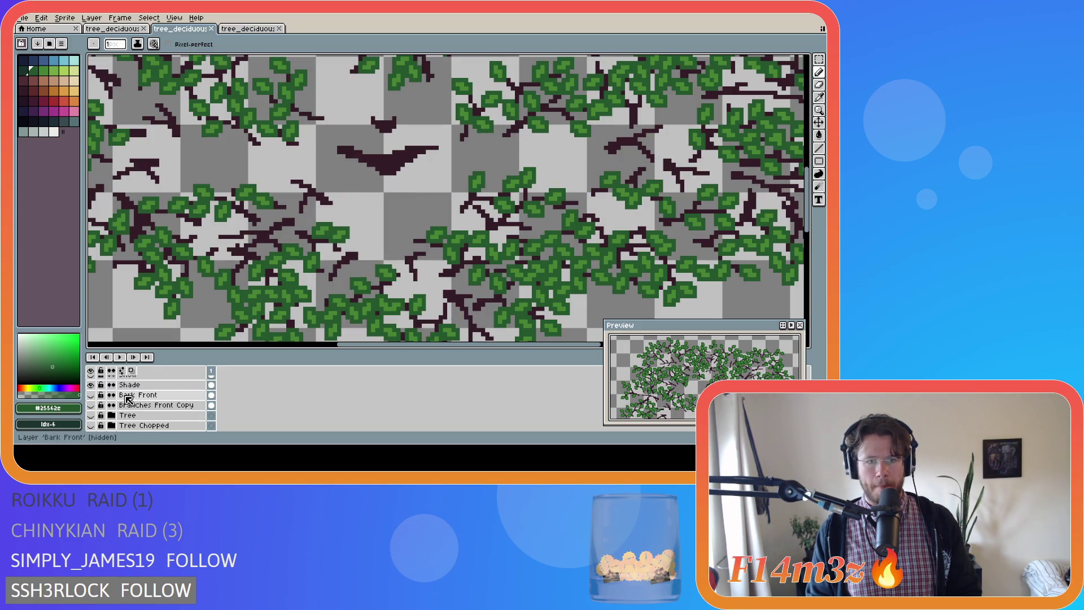
scroll(113, 407, up, 4)
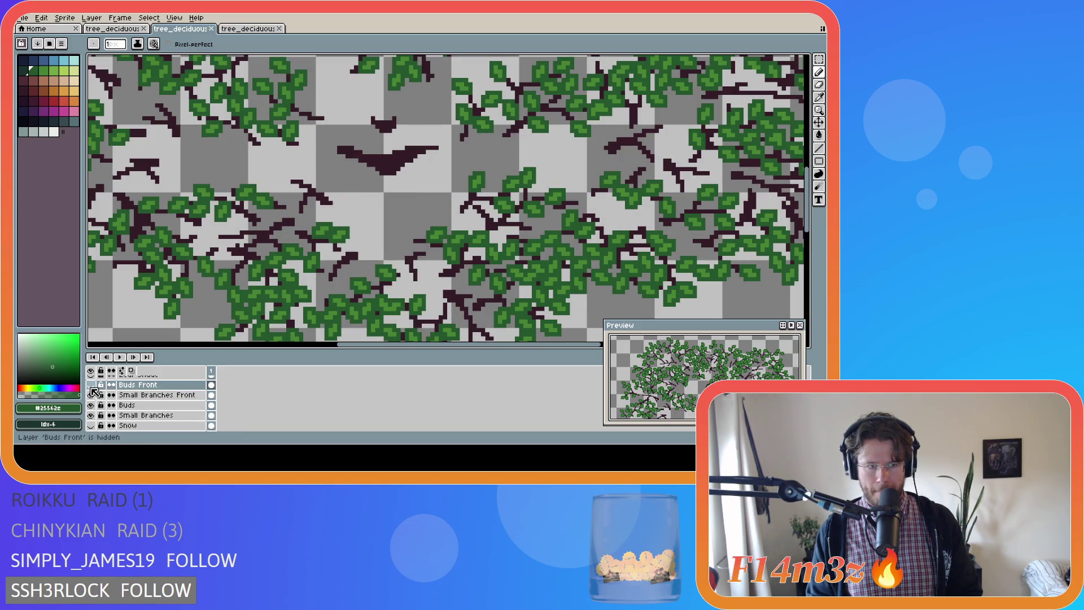
Toggle the Buds Front layer on and off to compare, leaving it visible
click(91, 386)
click(91, 386)
click(92, 386)
click(91, 386)
click(91, 386)
click(92, 386)
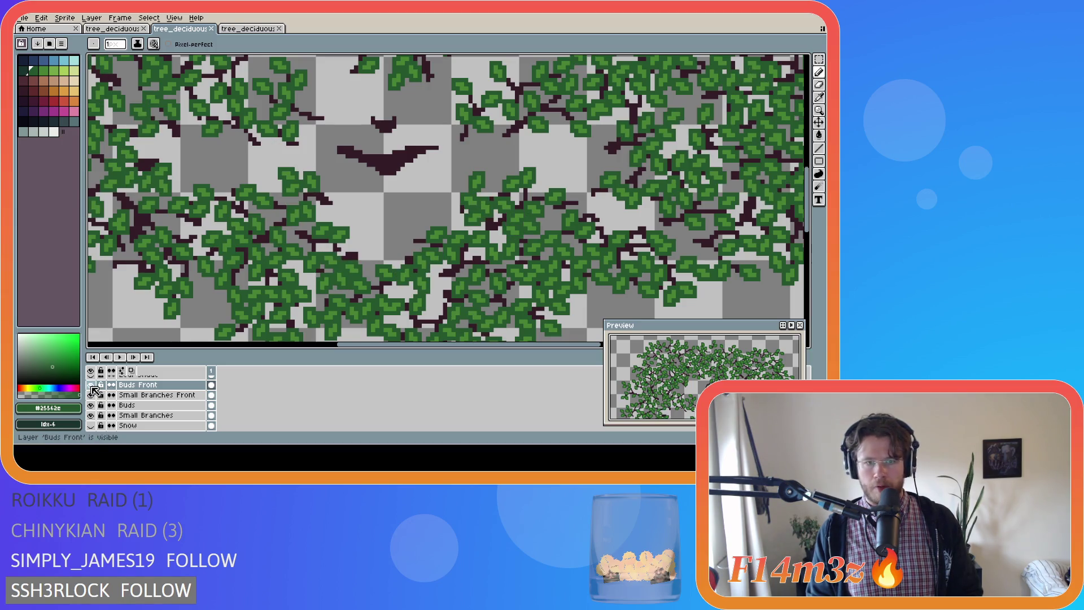
click(92, 386)
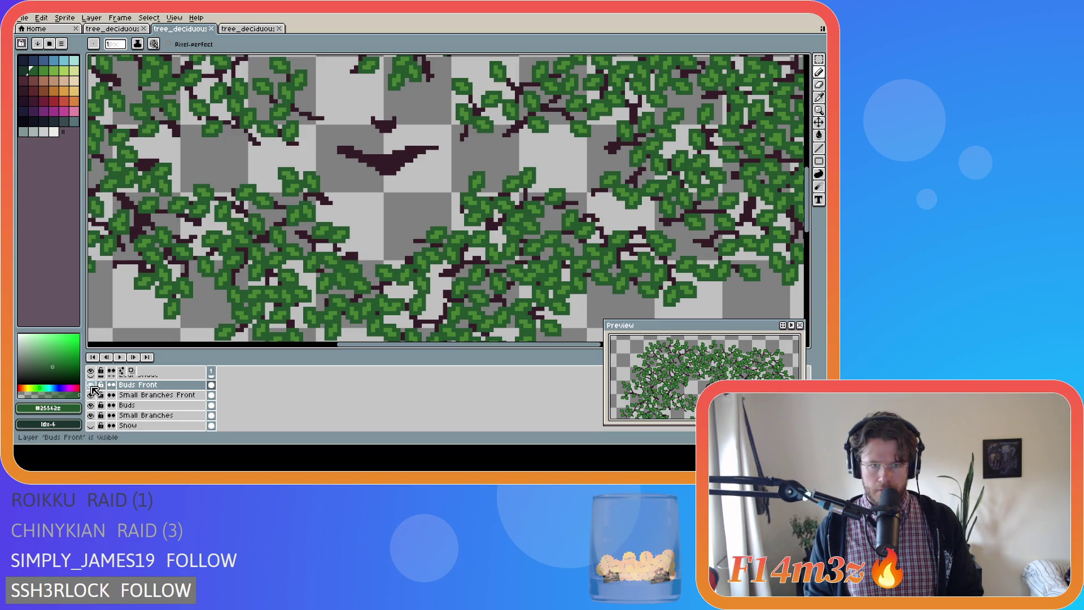
scroll(338, 277, up, 3)
scroll(339, 277, down, 2)
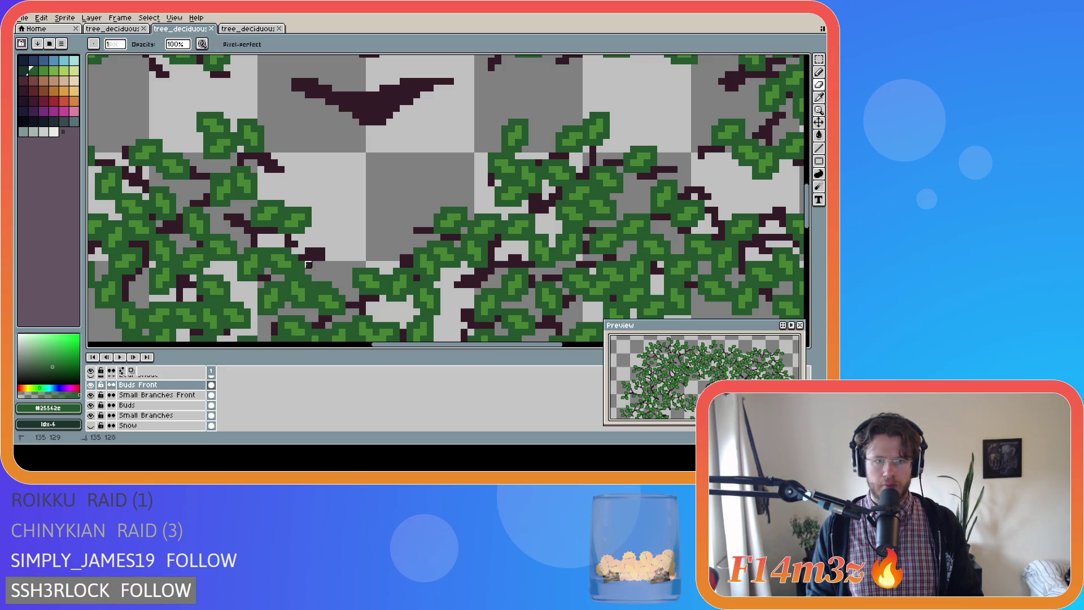
Select all, zoom to check the canopy, then show Branches Front Copy again
key(ctrl+a)
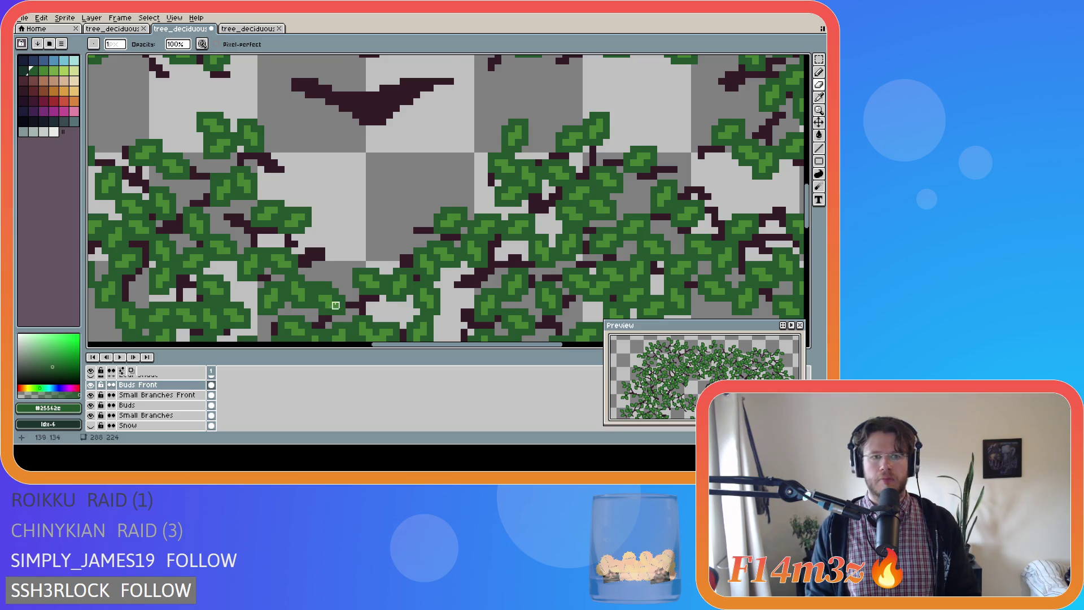
scroll(342, 298, down, 2)
scroll(295, 299, up, 2)
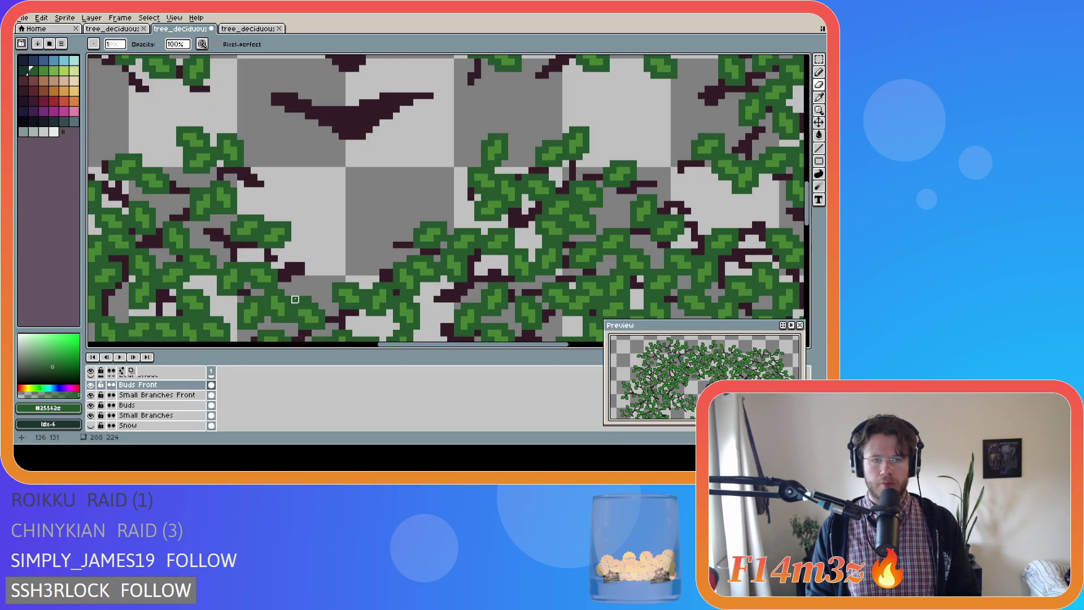
scroll(226, 313, down, 3)
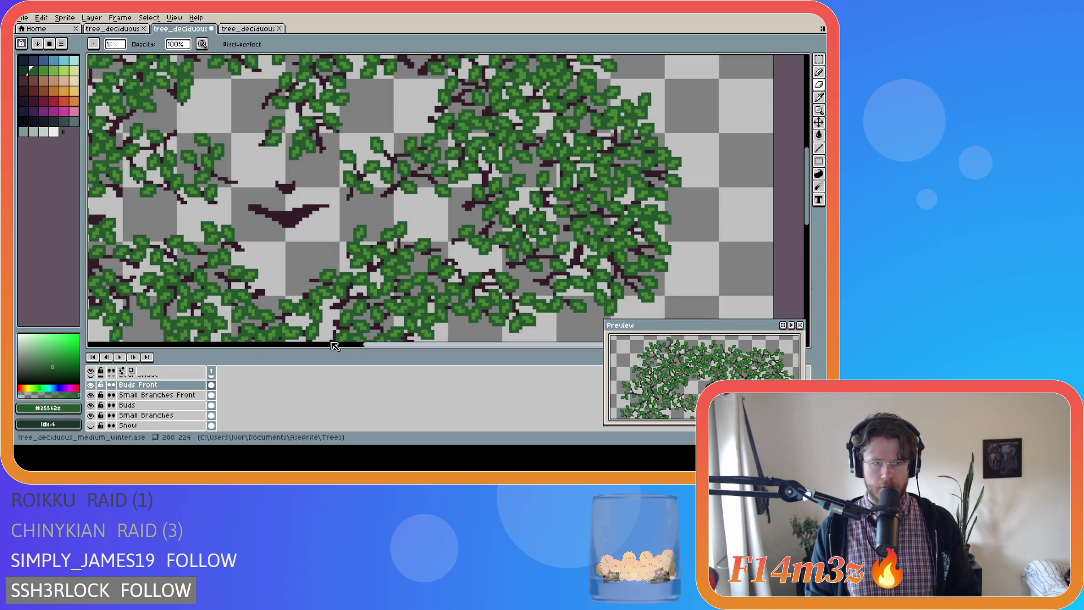
scroll(468, 299, down, 3)
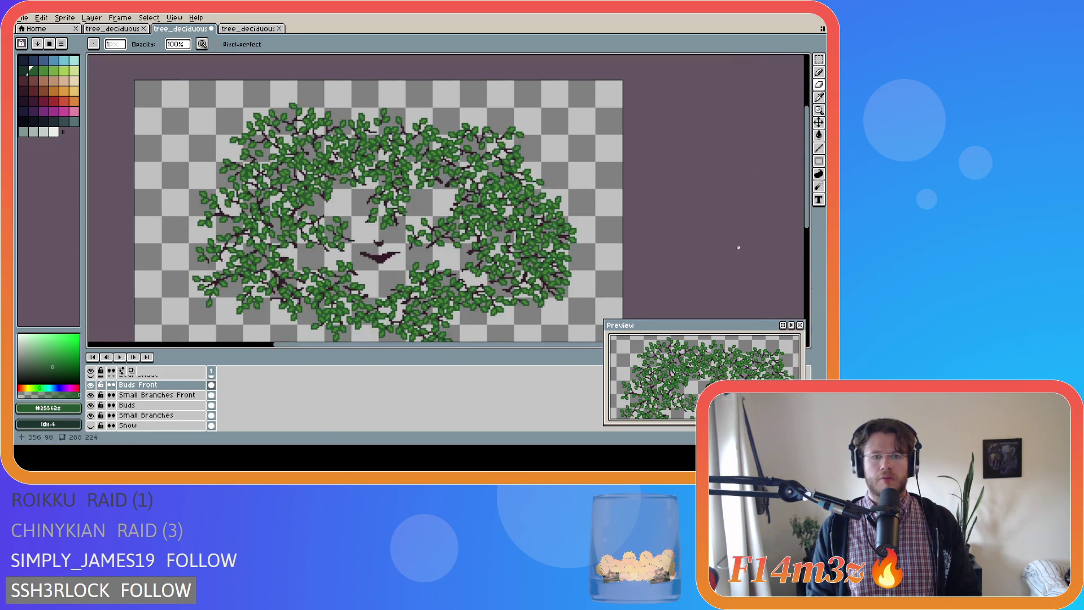
scroll(353, 294, up, 2)
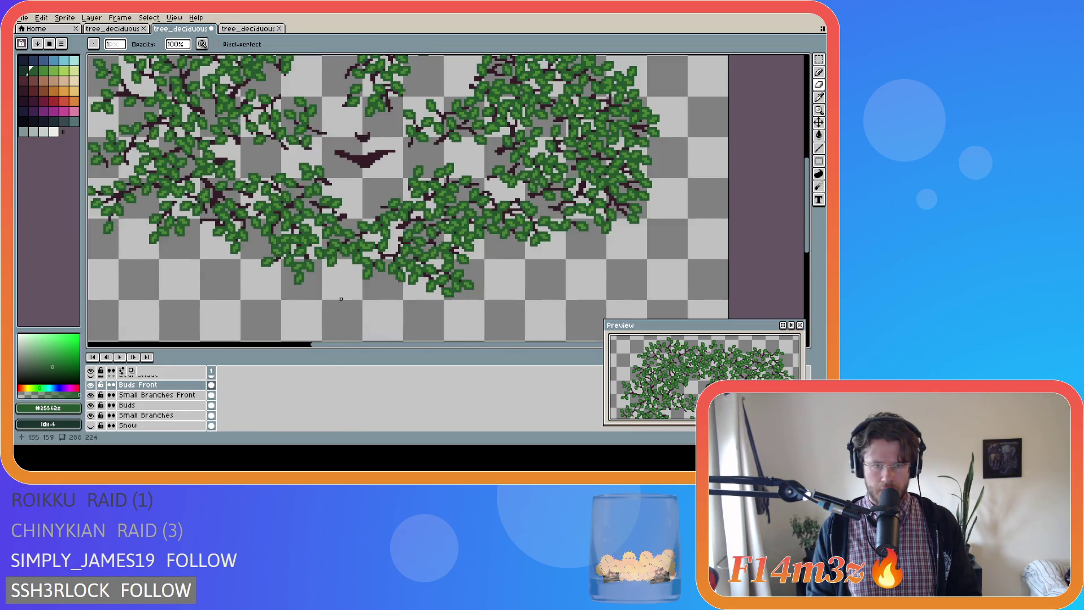
scroll(96, 404, down, 5)
click(91, 405)
Turn the Bark Front layer back on and save tree_deciduous_medium_winter.ase
click(91, 394)
key(ctrl+s)
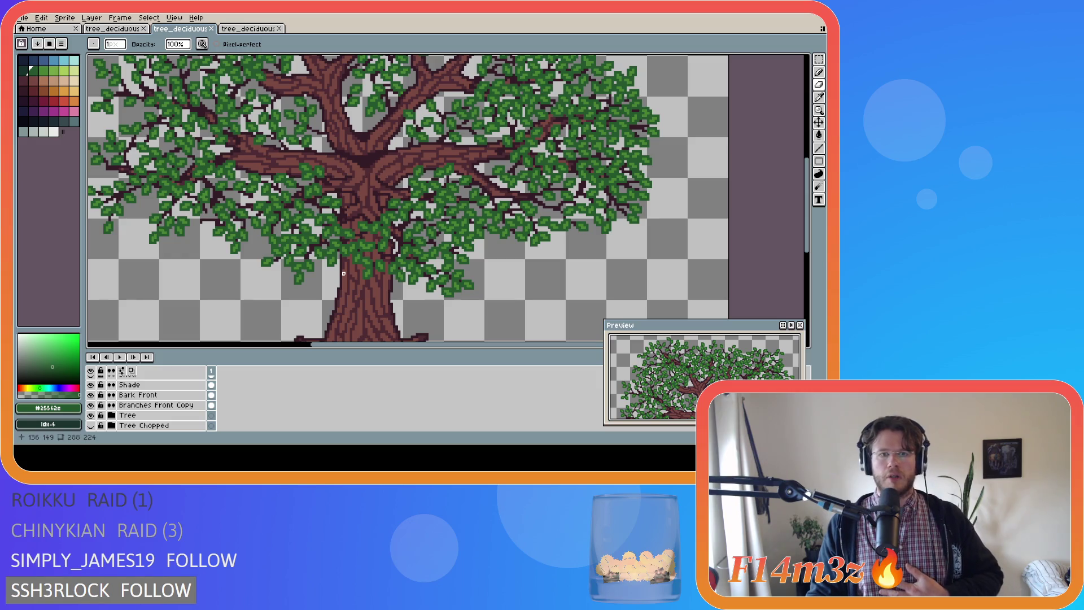
scroll(346, 263, down, 2)
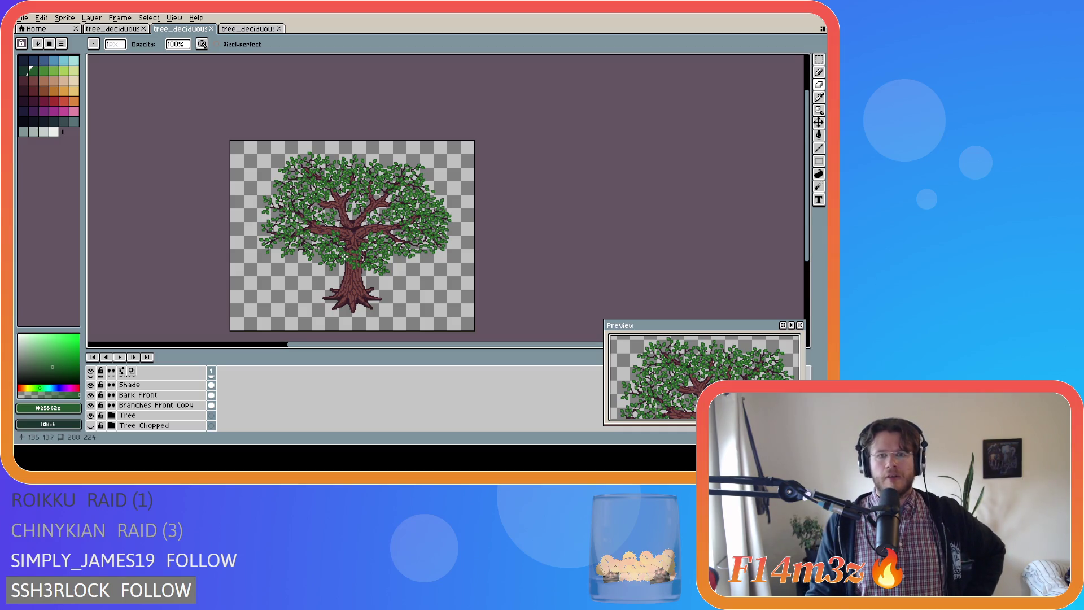
scroll(400, 241, up, 4)
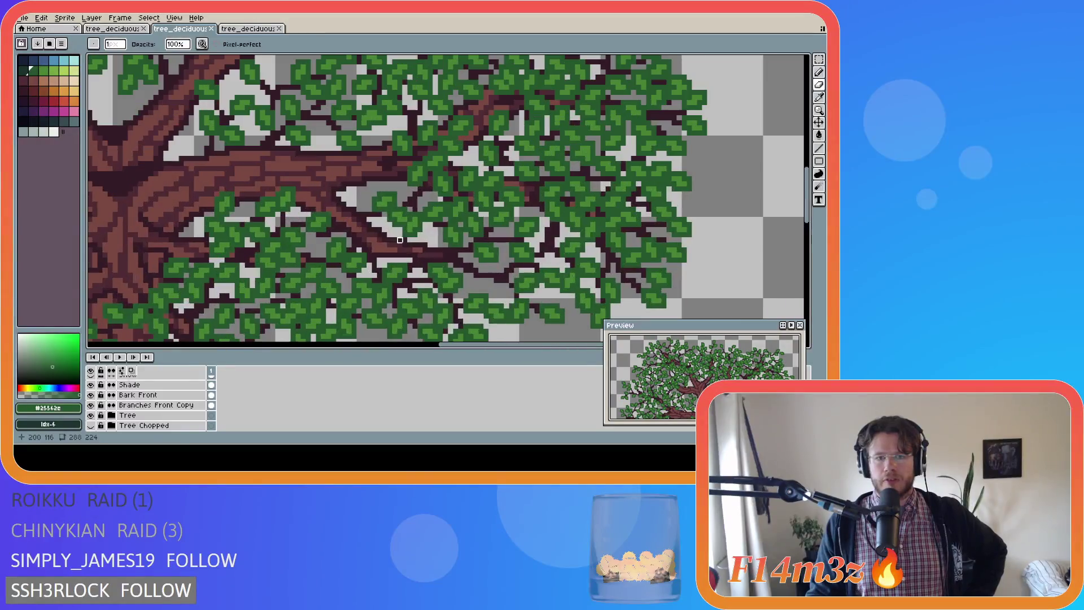
scroll(400, 241, down, 4)
scroll(358, 238, up, 4)
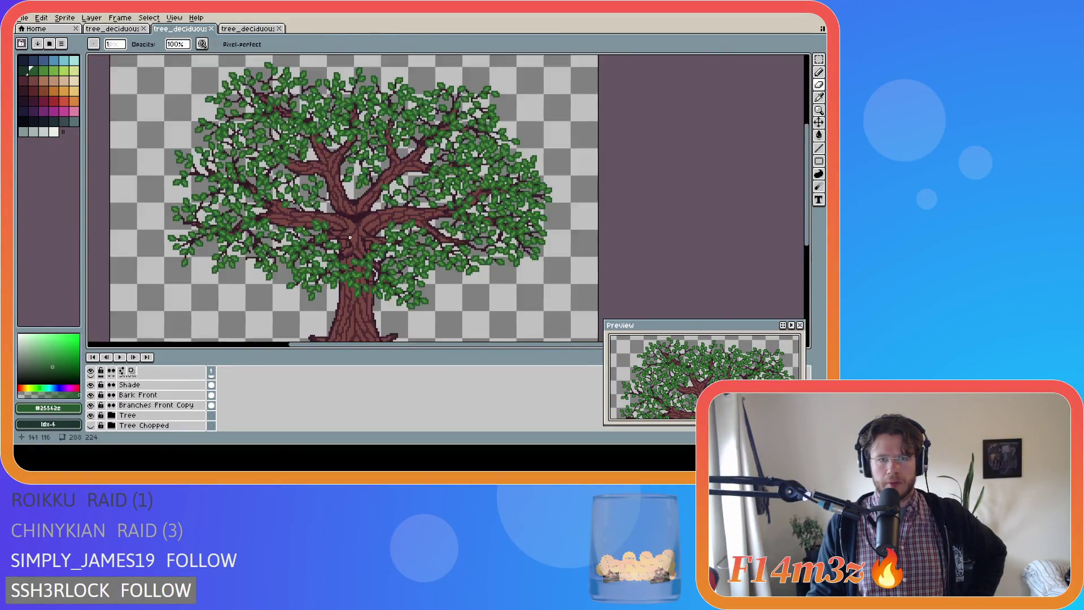
scroll(363, 249, up, 4)
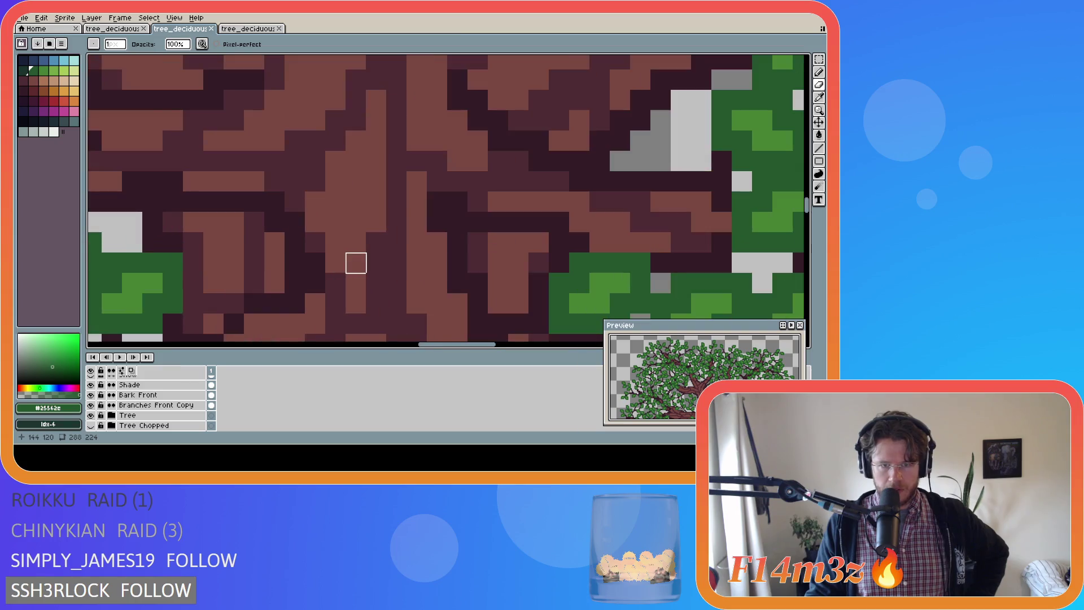
Zoom in and out to inspect the full tree, then save the file again
scroll(361, 254, down, 4)
scroll(361, 255, down, 4)
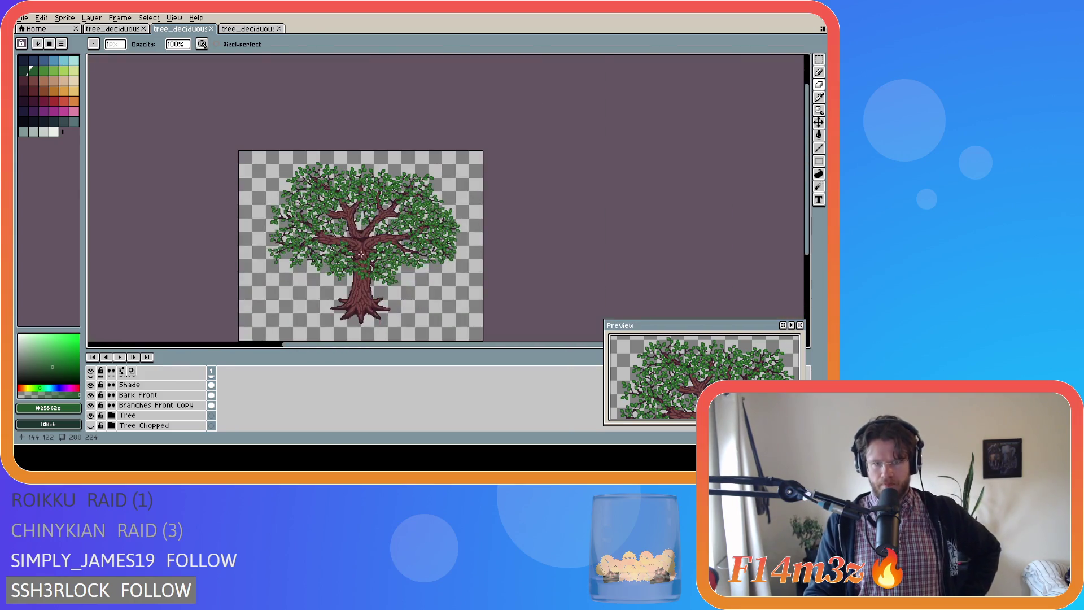
scroll(364, 258, up, 4)
scroll(365, 257, up, 1)
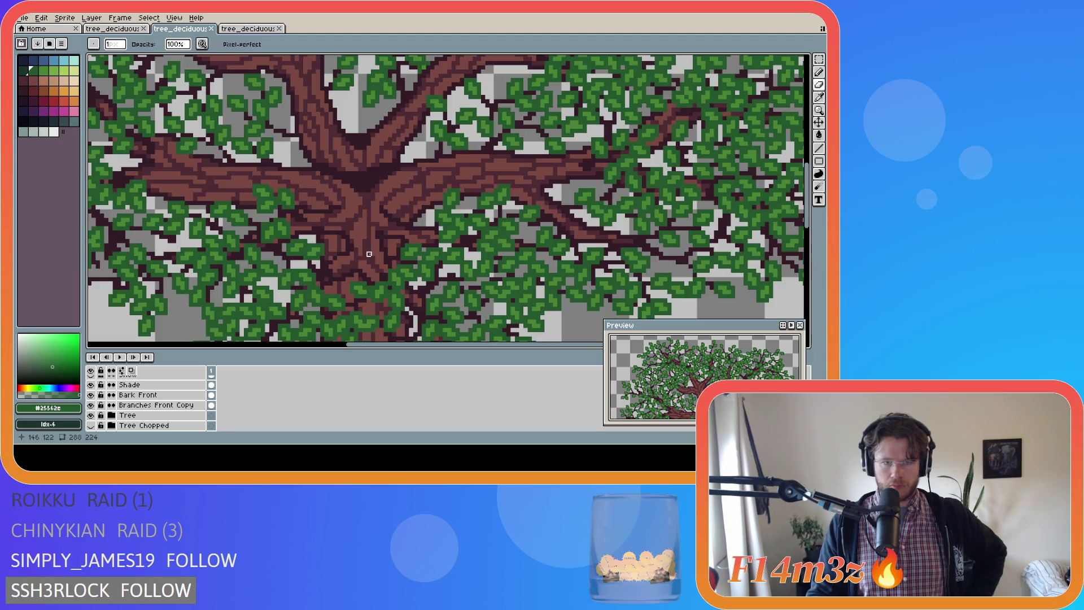
scroll(373, 252, down, 3)
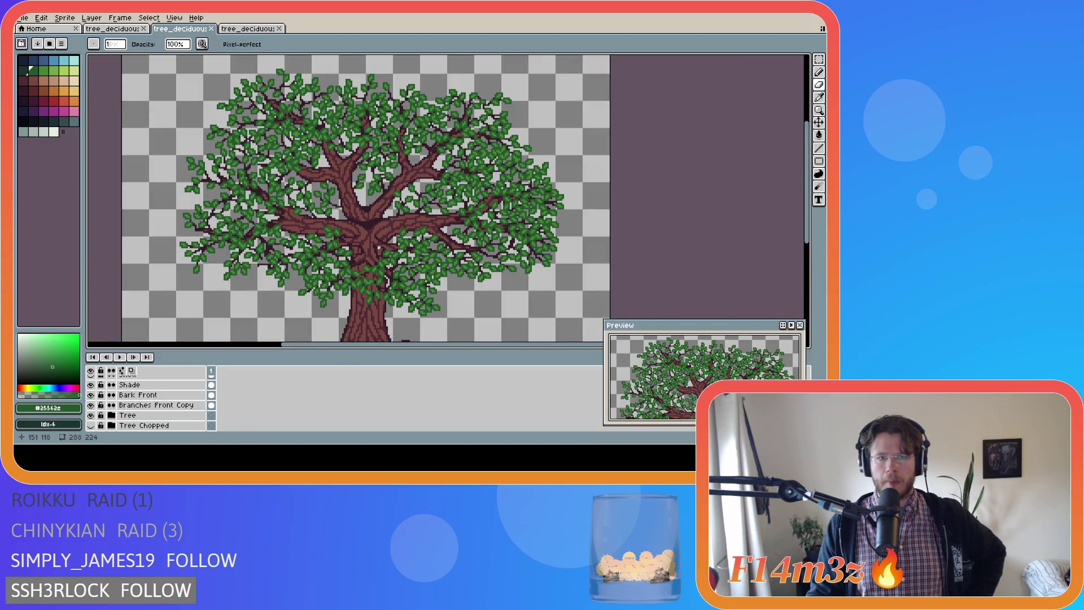
scroll(388, 257, down, 1)
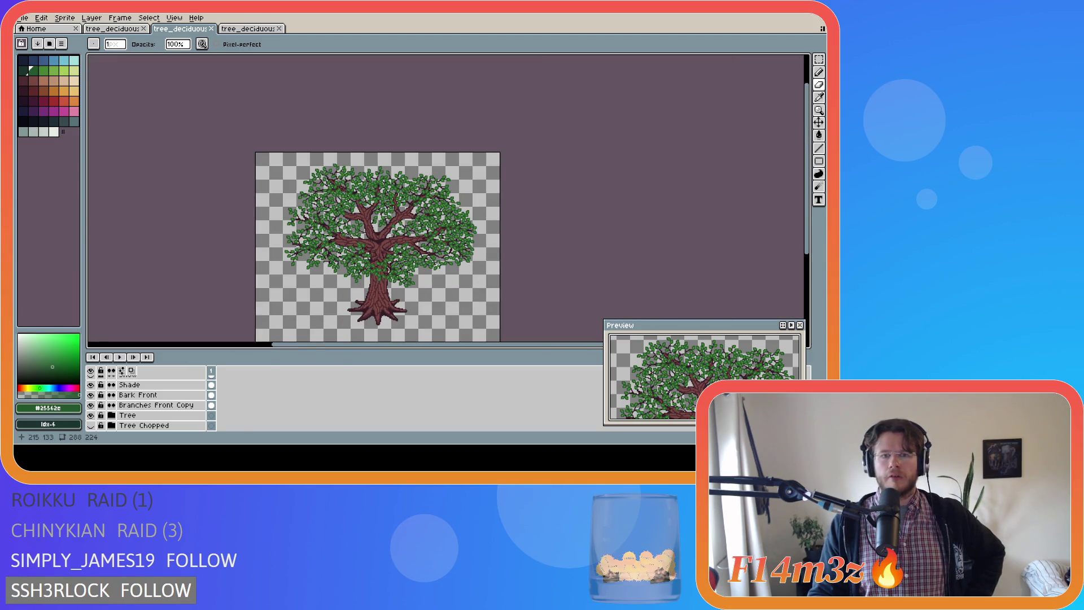
key(ctrl+s)
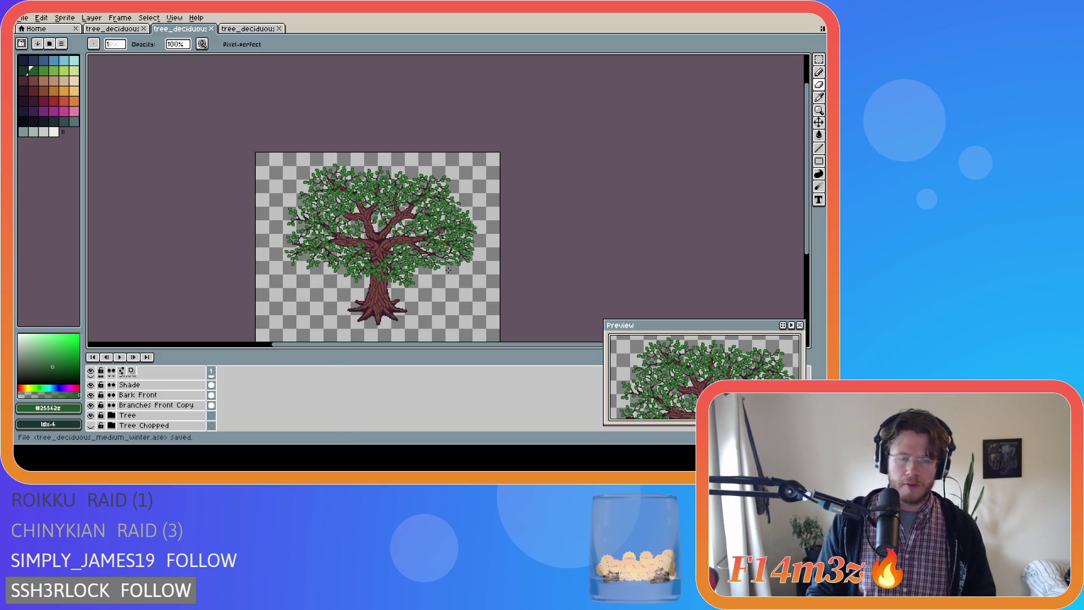
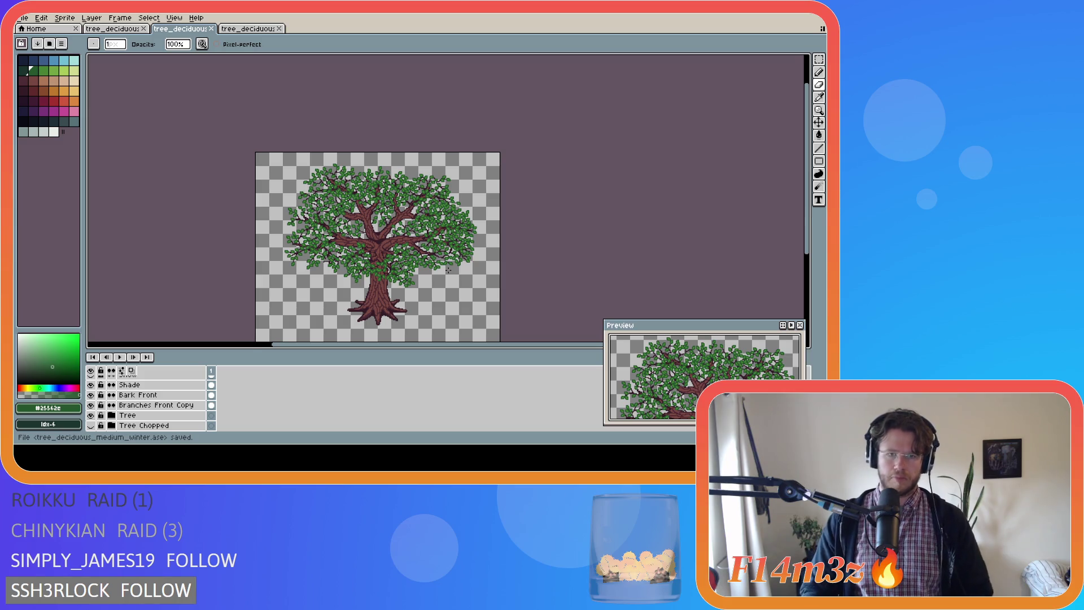
Pick #341c27 and draw a short dark stroke down the trunk on Small Branches Front
scroll(389, 262, up, 3)
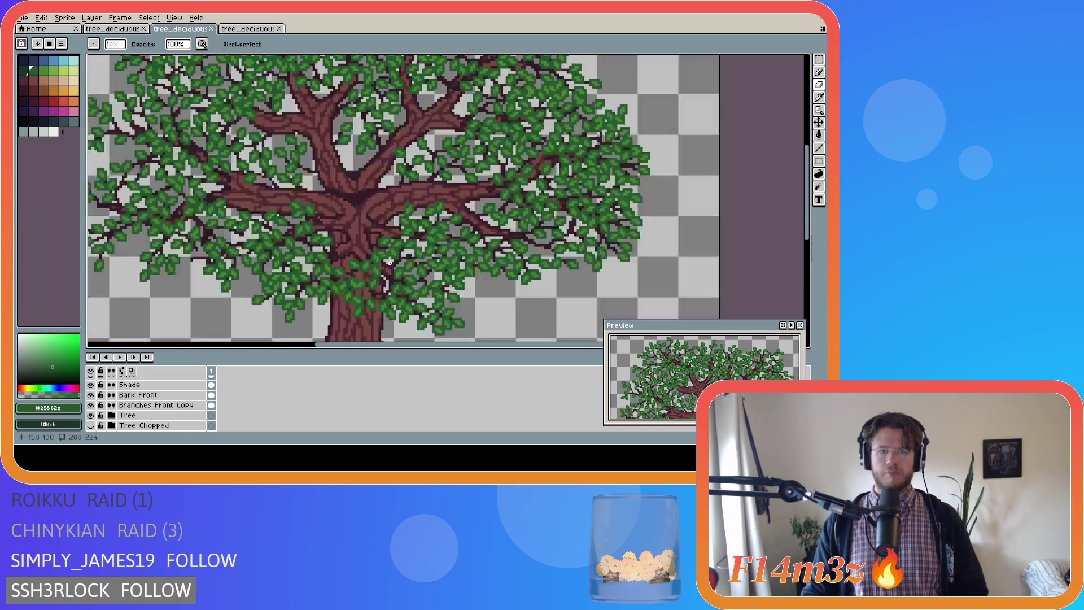
scroll(356, 239, up, 1)
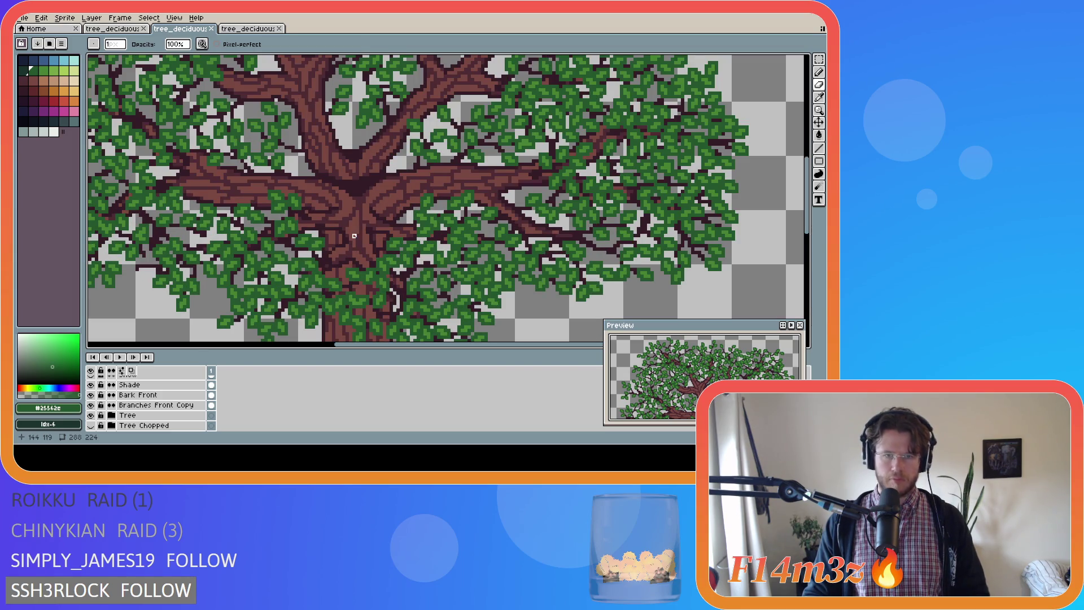
alt+click(357, 256)
scroll(199, 413, up, 2)
scroll(177, 413, up, 4)
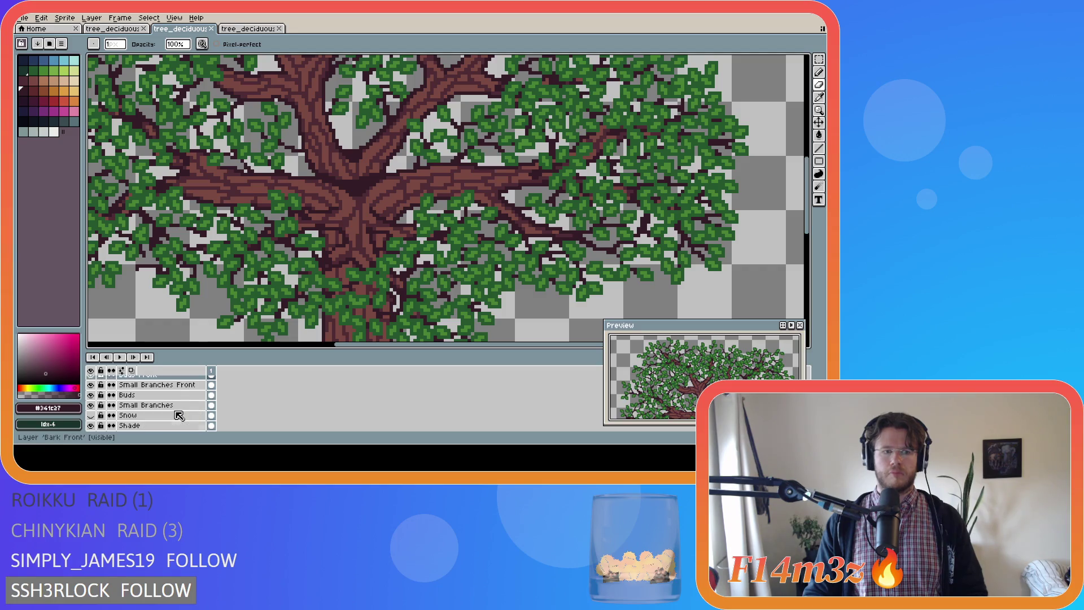
click(176, 405)
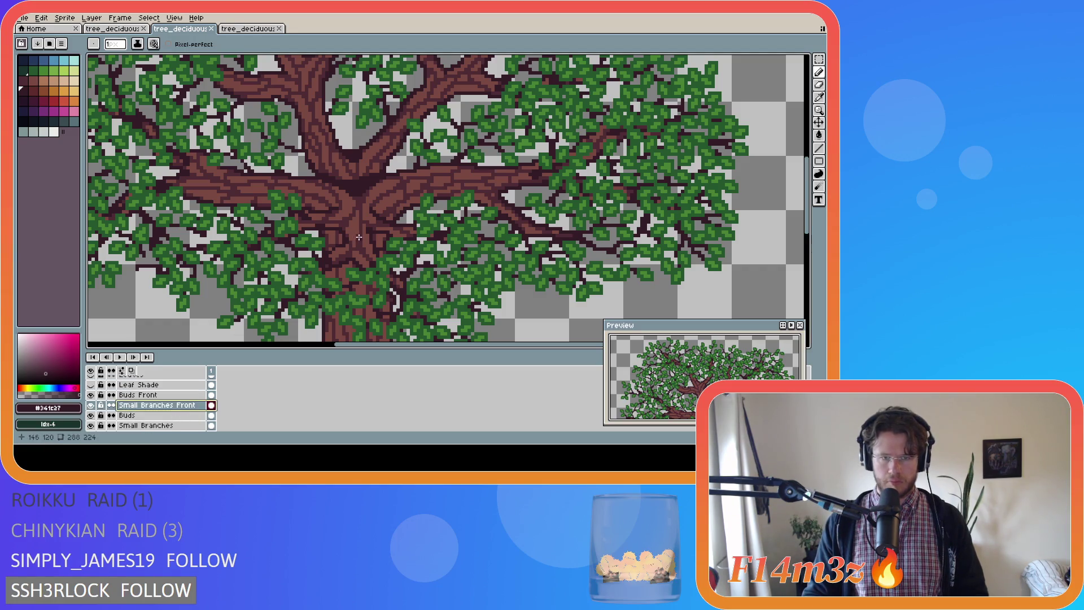
drag(356, 238, 346, 261)
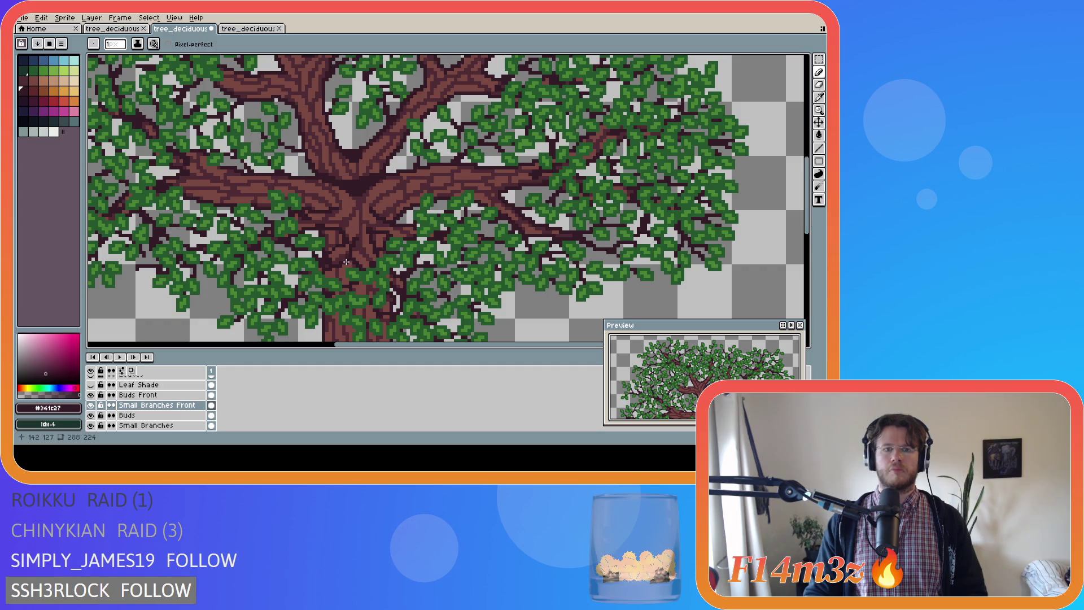
key(ctrl+s)
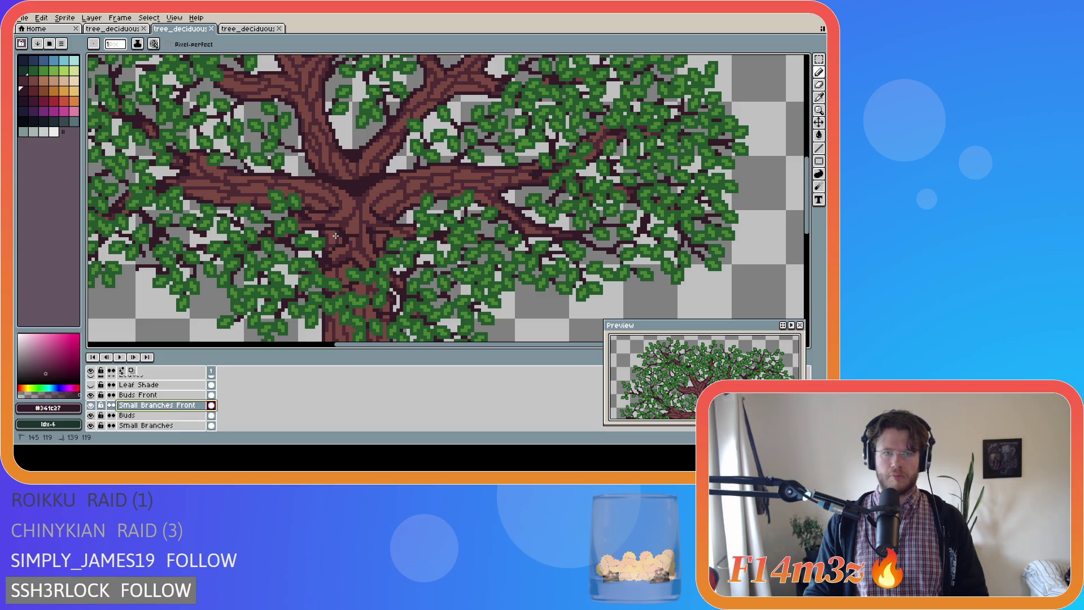
Add a few more dark pixels and a stroke to the trunk, undoing one, and save
click(356, 234)
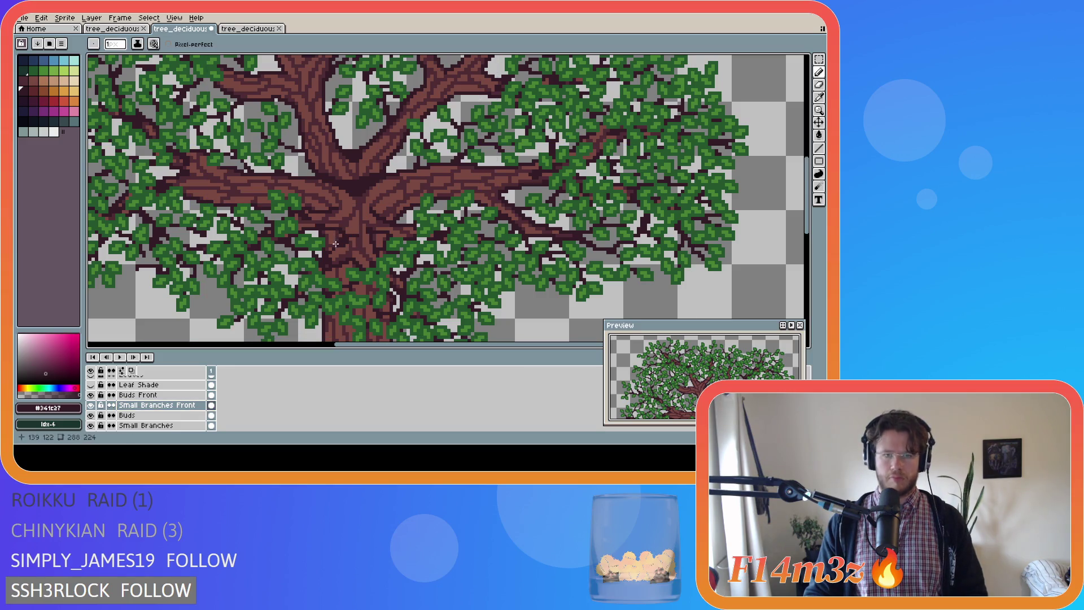
drag(352, 235, 342, 263)
click(355, 235)
key(ctrl+z)
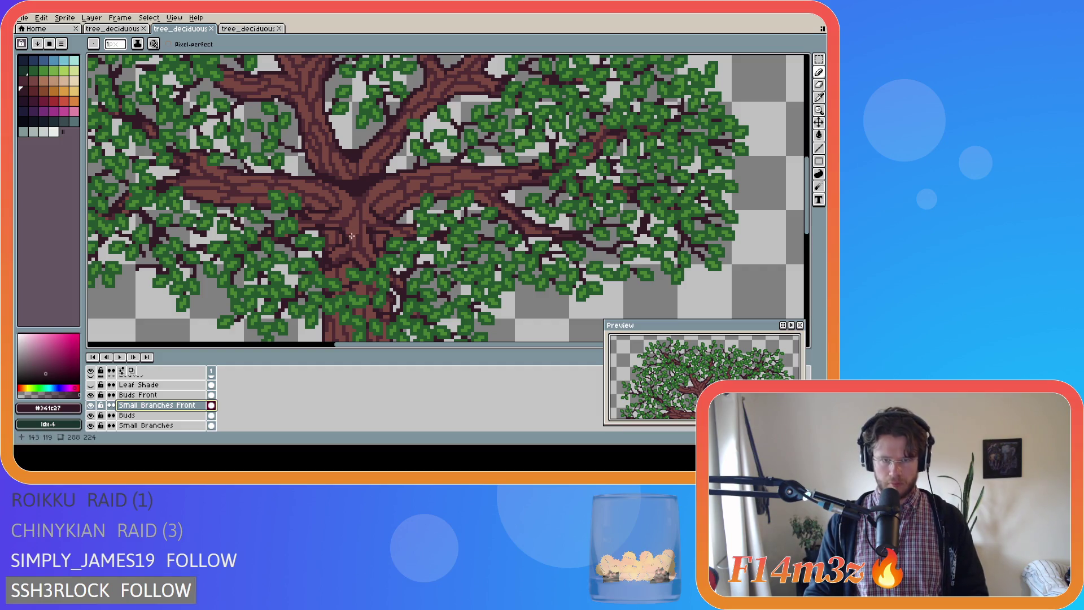
click(357, 244)
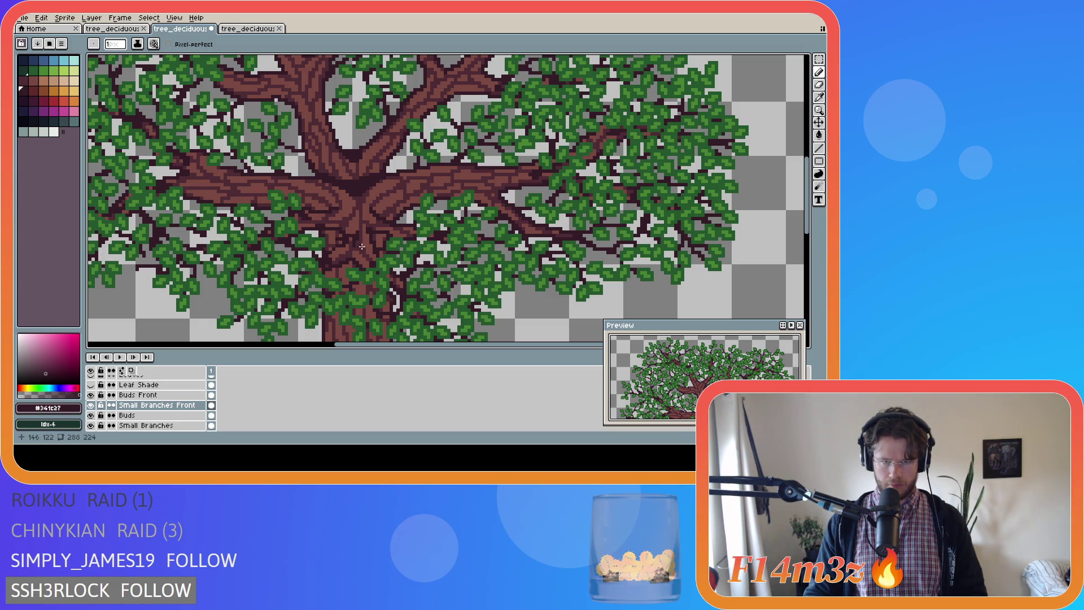
key(ctrl+s)
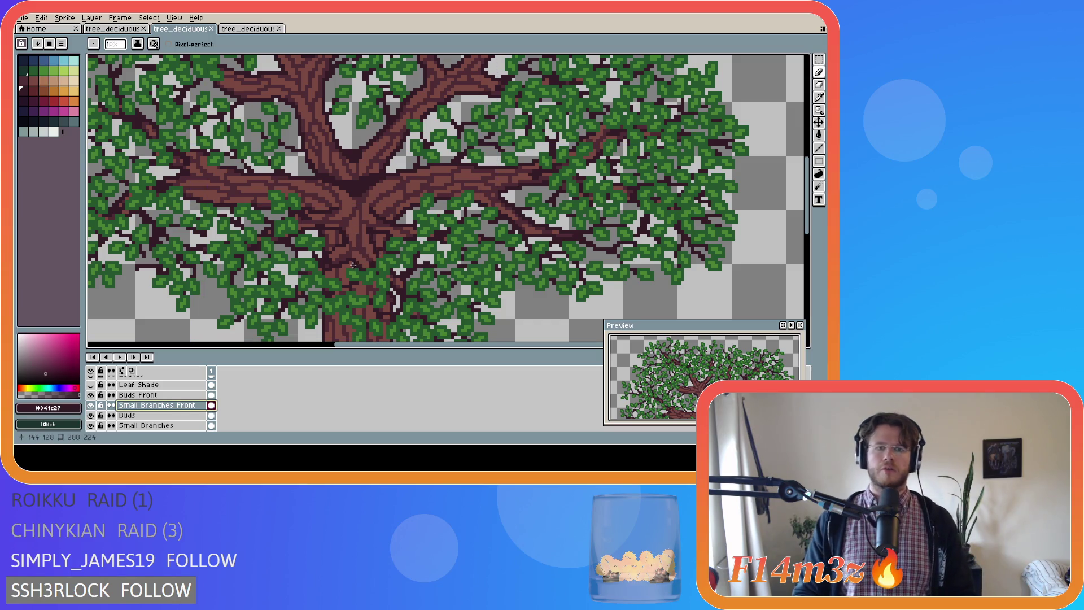
scroll(407, 224, down, 2)
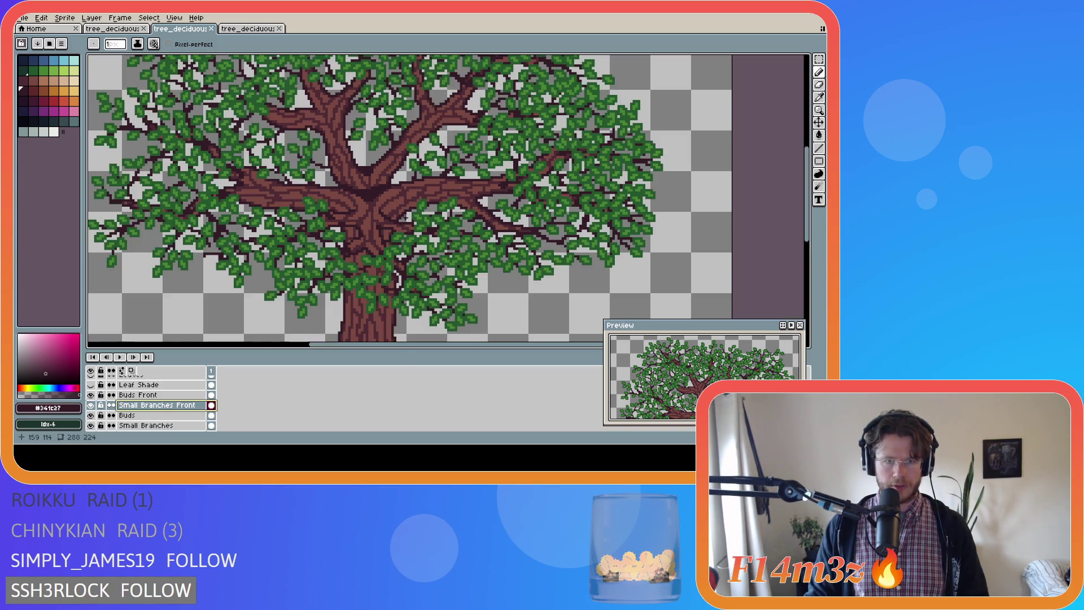
scroll(254, 310, up, 3)
scroll(107, 409, down, 5)
scroll(99, 418, down, 2)
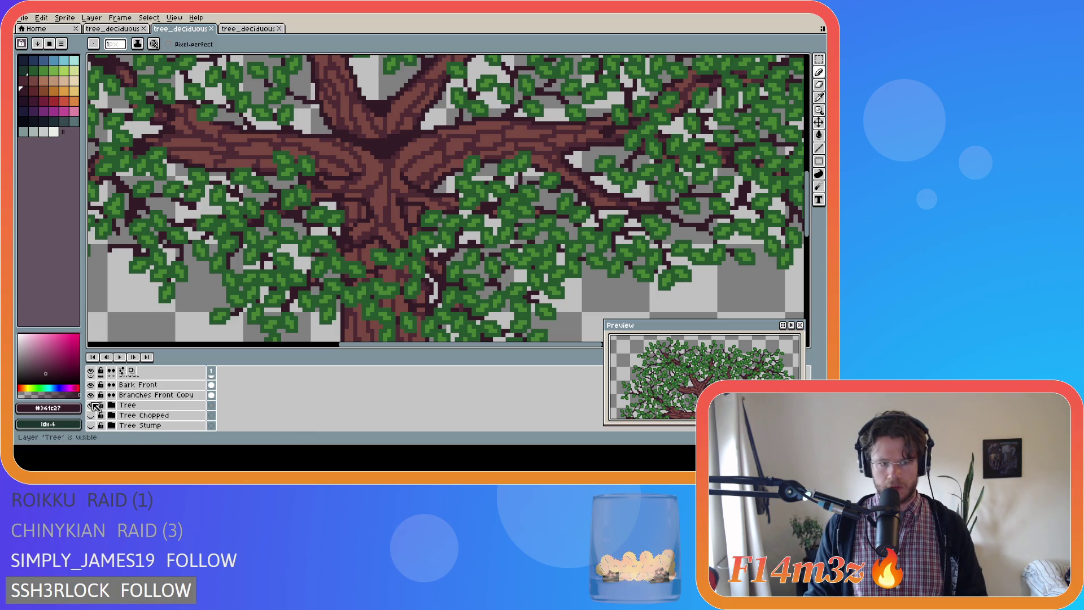
click(91, 405)
click(92, 405)
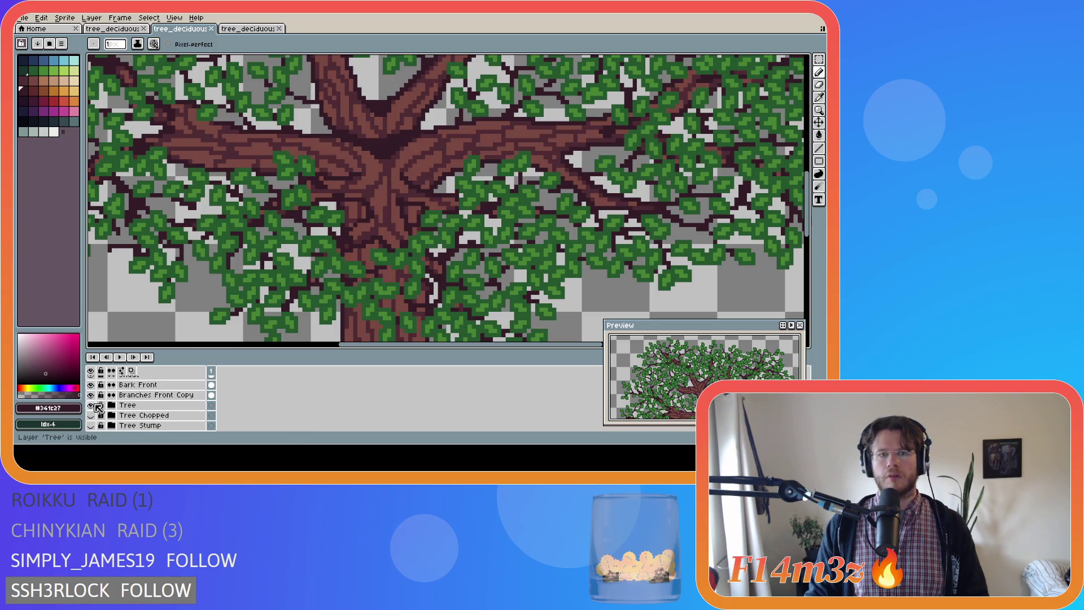
click(90, 405)
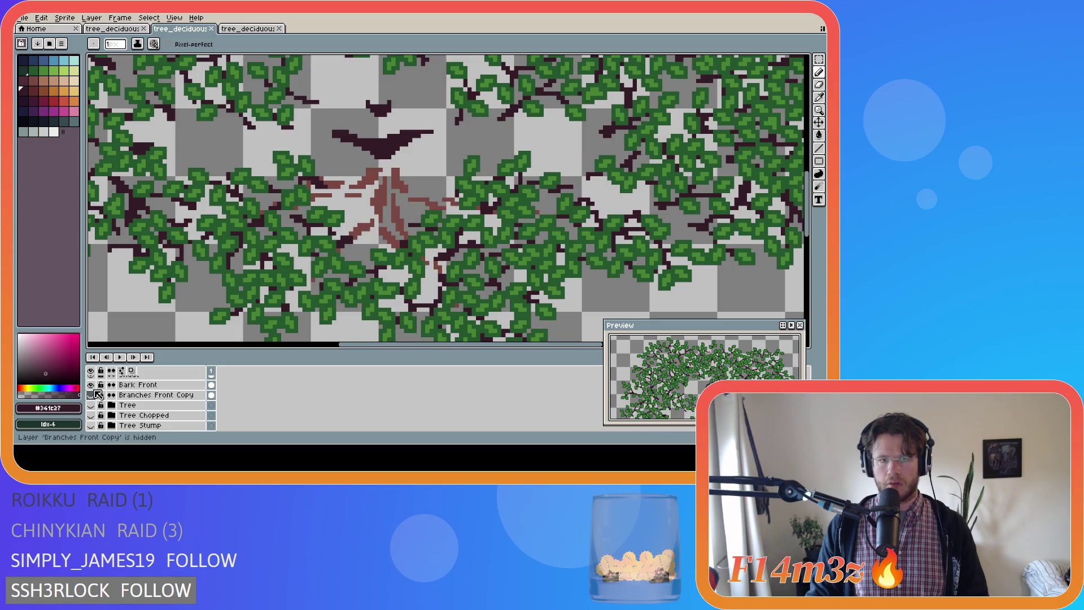
click(90, 395)
click(90, 385)
click(90, 395)
click(90, 384)
click(90, 405)
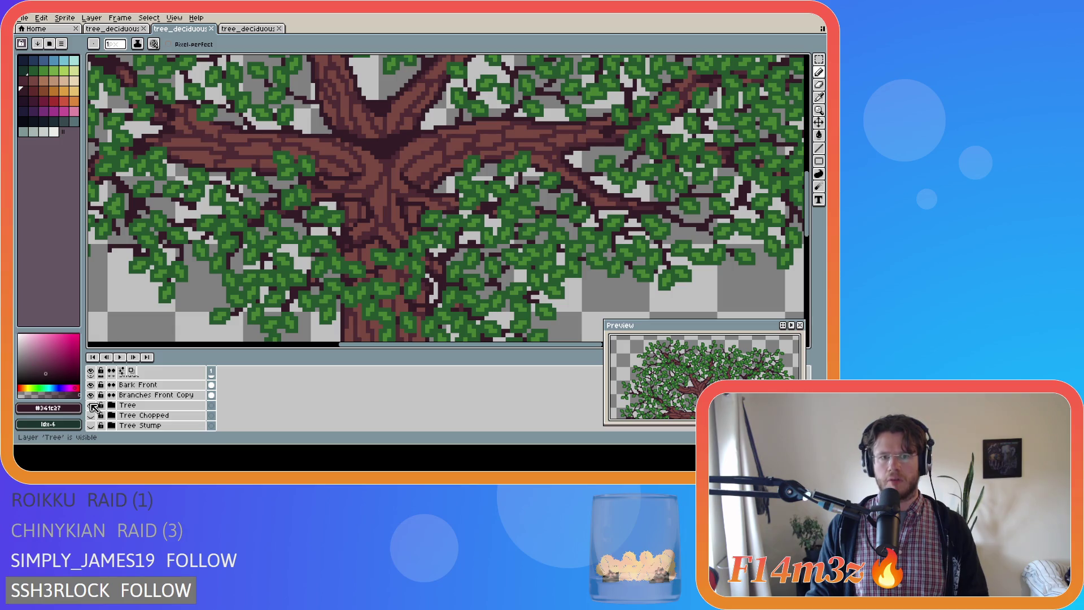
scroll(328, 265, down, 3)
scroll(355, 295, up, 1)
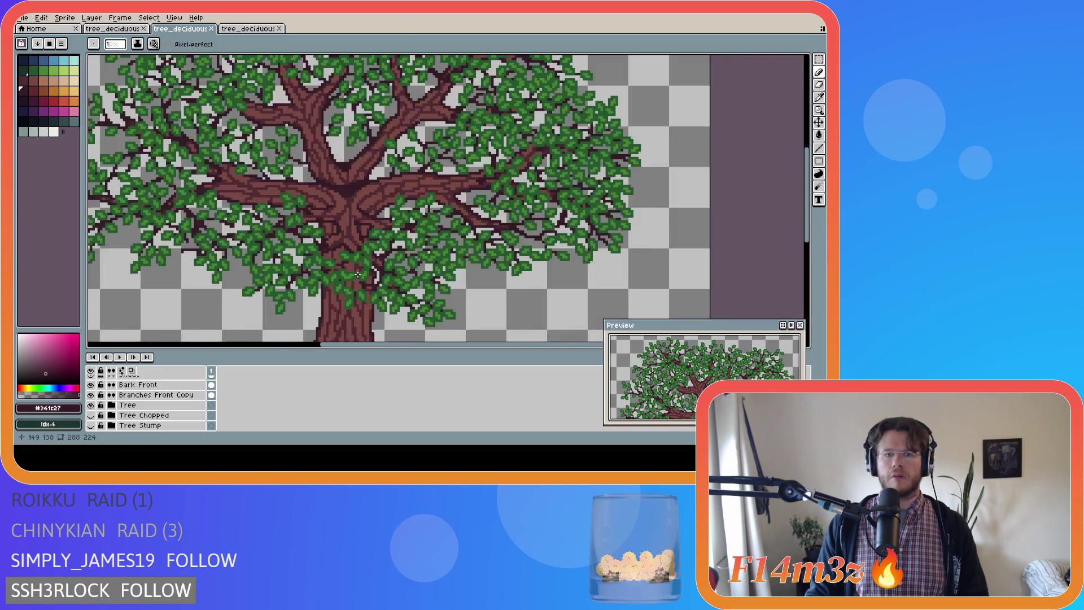
scroll(358, 275, up, 1)
scroll(357, 275, down, 1)
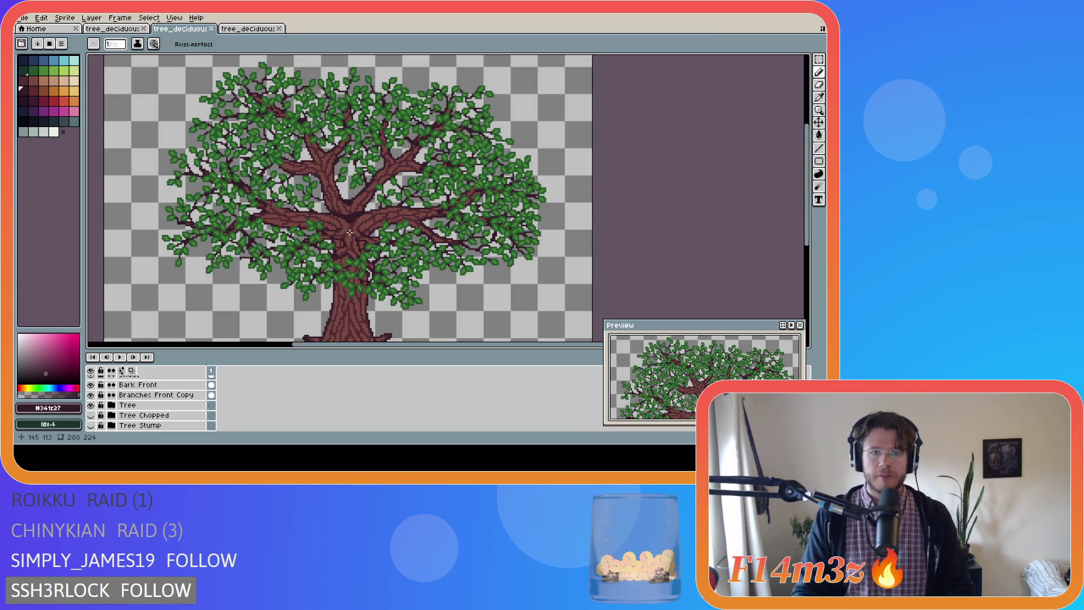
scroll(460, 244, up, 2)
scroll(437, 254, down, 1)
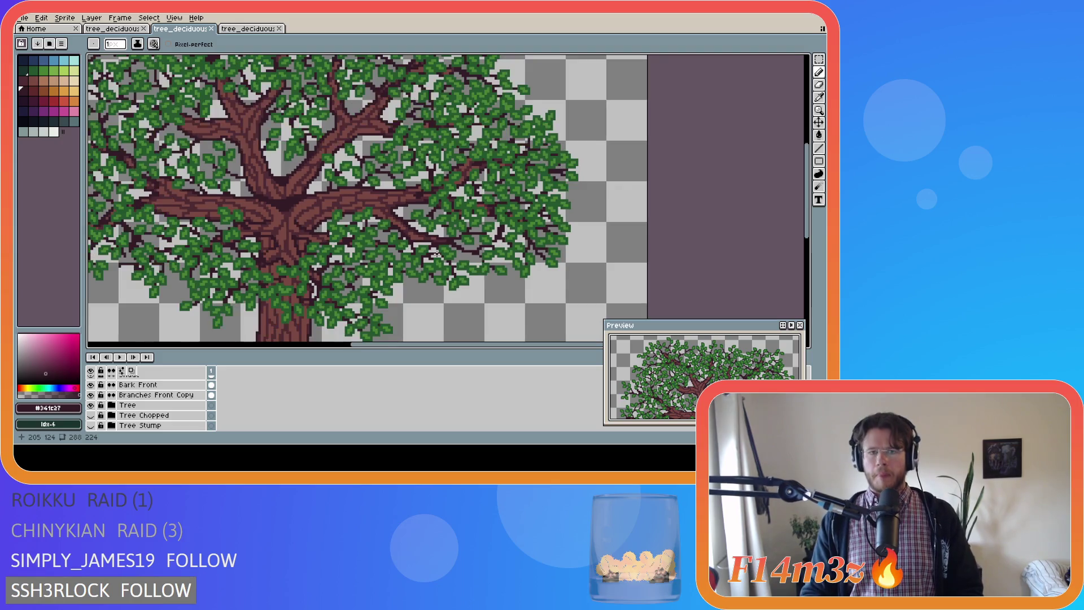
scroll(437, 253, up, 1)
scroll(429, 251, up, 1)
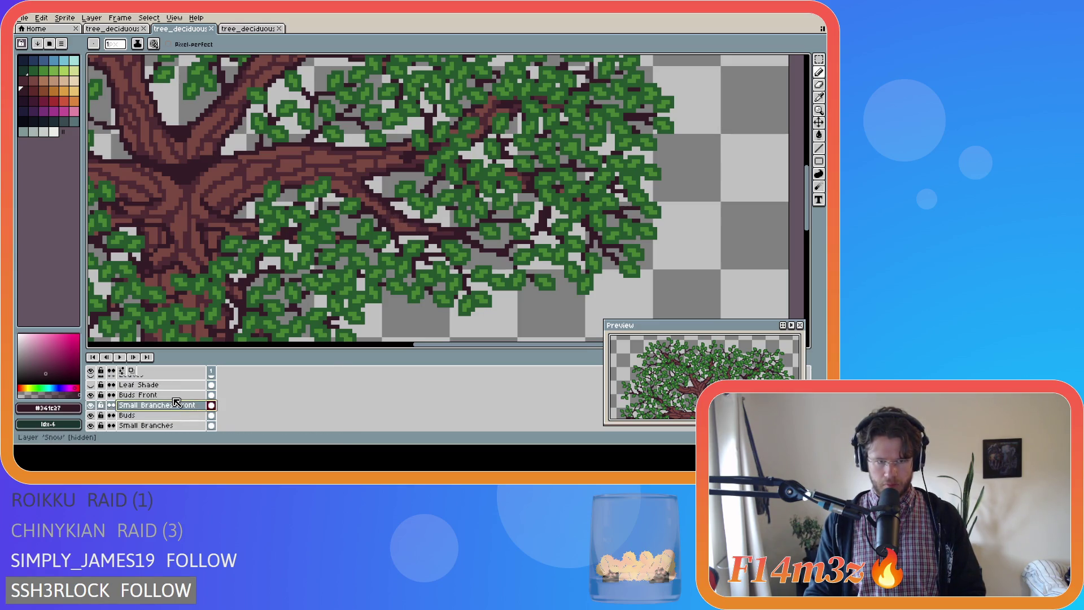
Draw two dark strokes and a single dark pixel along the right-hand branches on Small Branches Front
ctrl+click(405, 226)
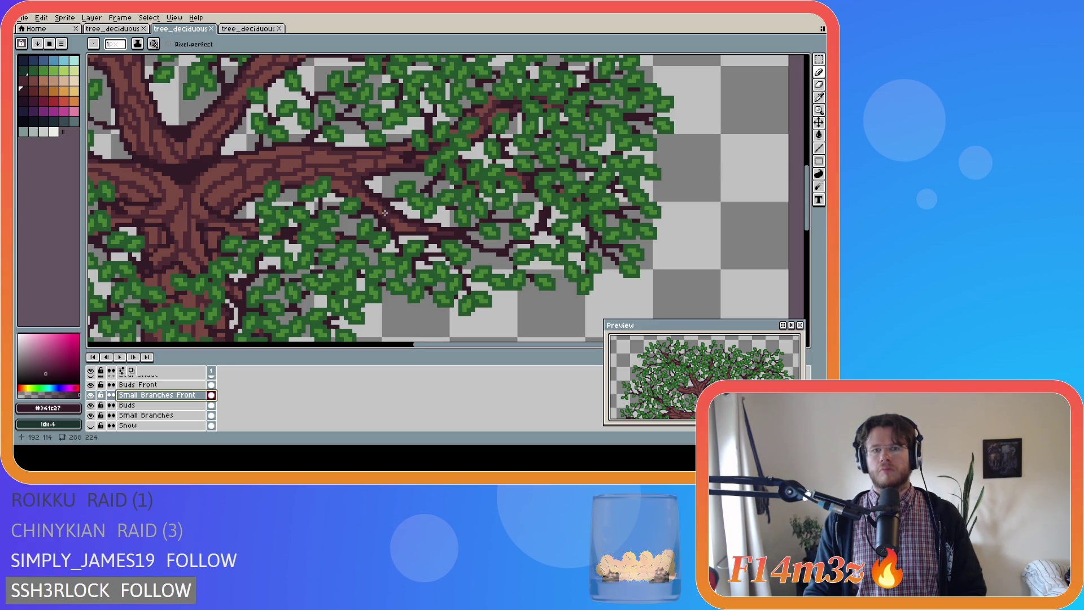
click(384, 212)
drag(385, 212, 413, 239)
key(v)
key(ctrl+s)
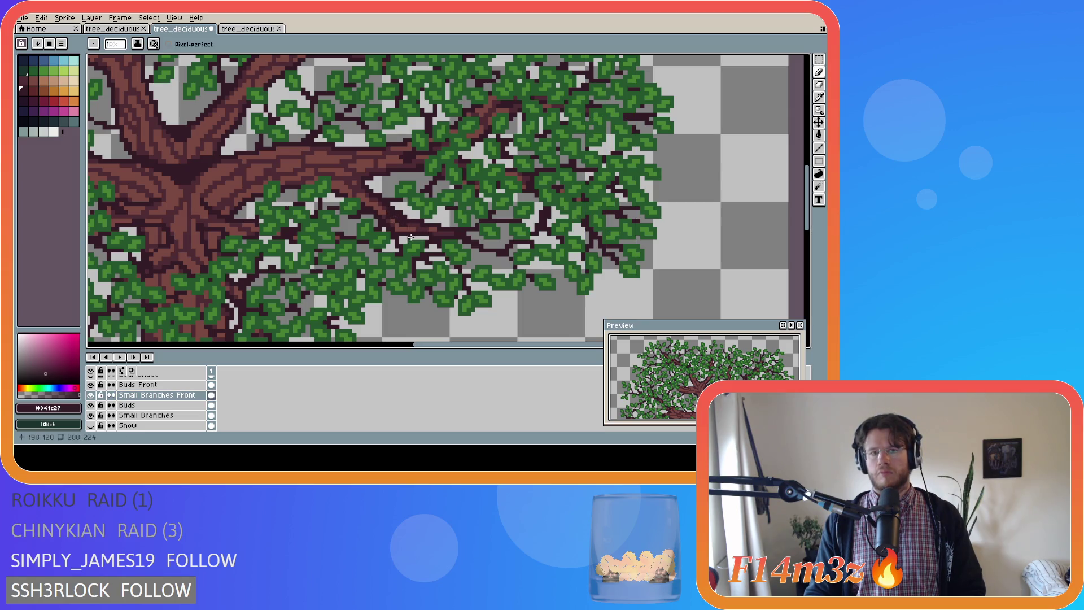
drag(385, 213, 404, 227)
key(v)
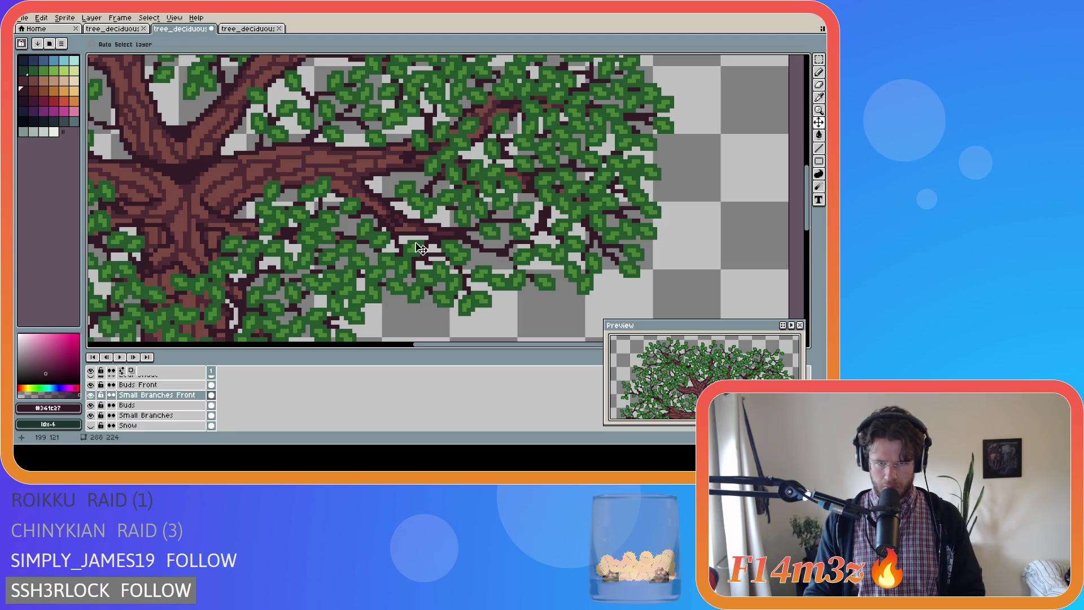
key(b)
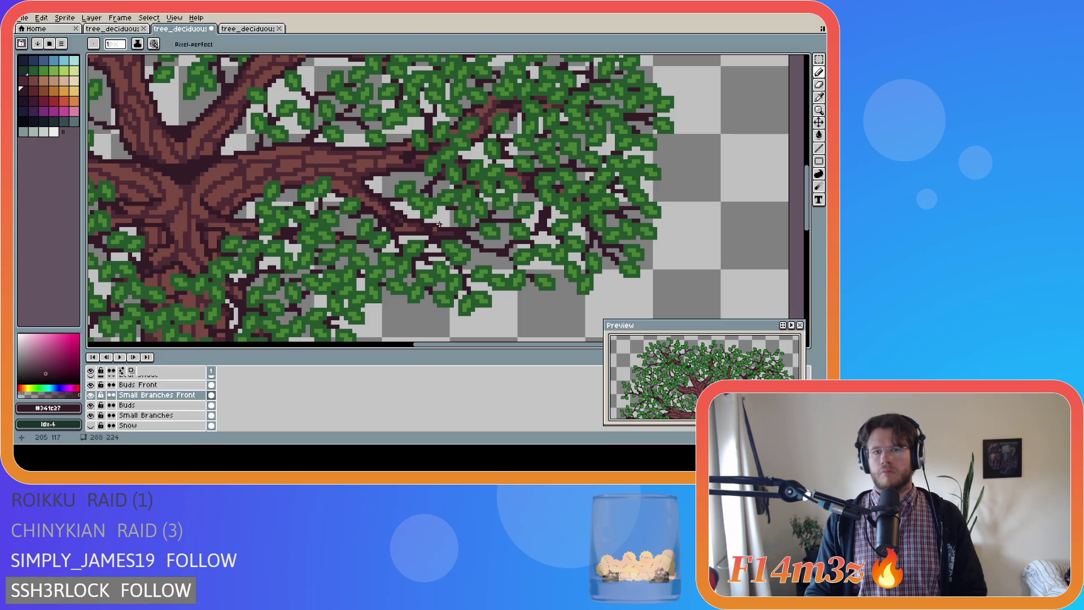
click(429, 228)
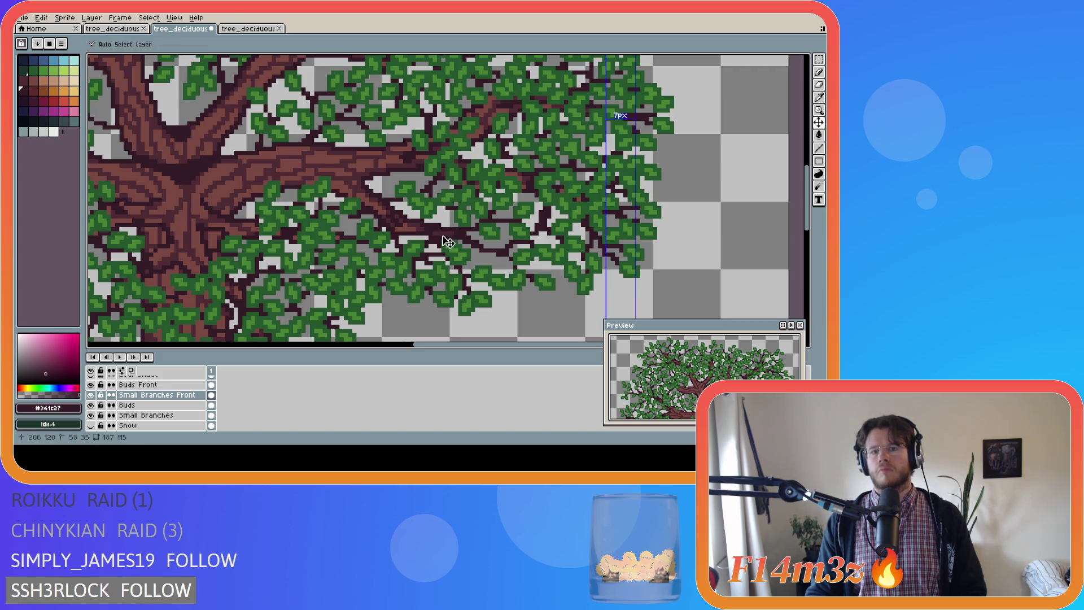
key(ctrl)
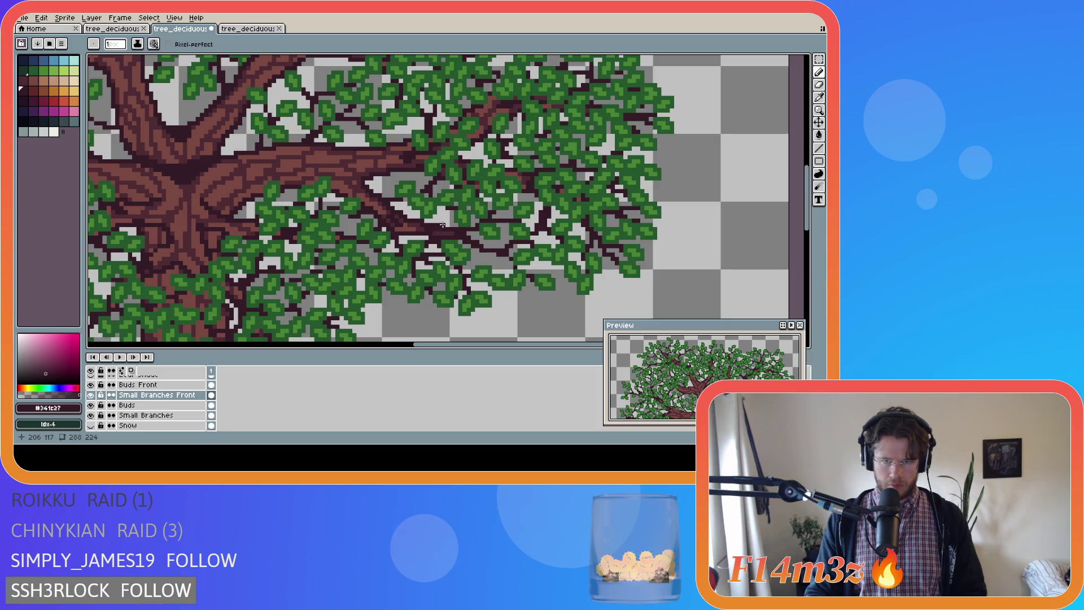
Hide the Branches Front Copy and Bark Front layers, after briefly testing other layer eyes
click(91, 416)
click(91, 405)
click(91, 405)
click(90, 415)
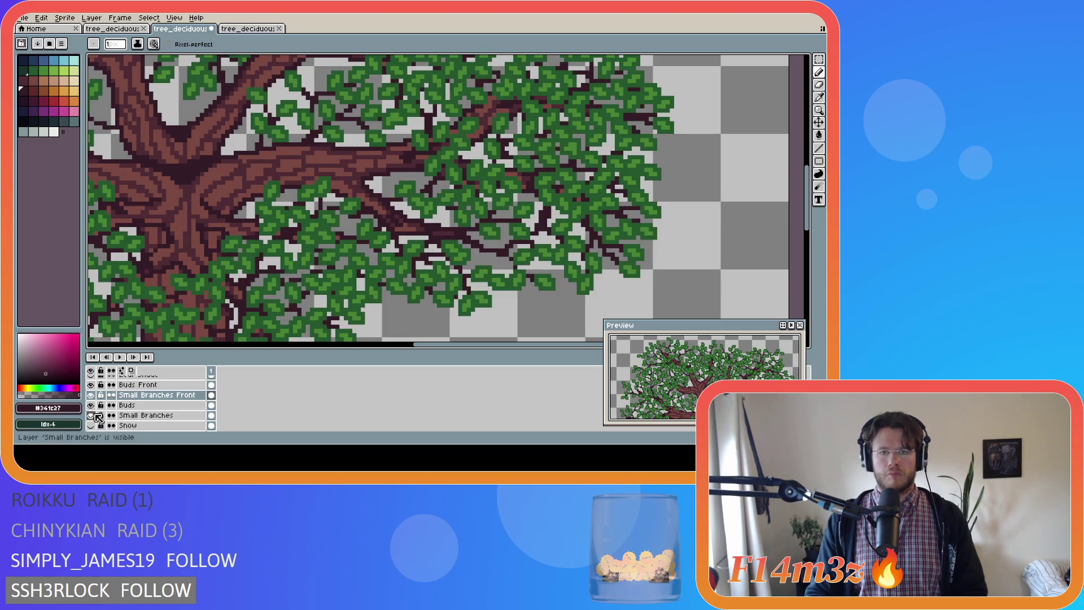
scroll(99, 421, down, 2)
drag(91, 416, 94, 397)
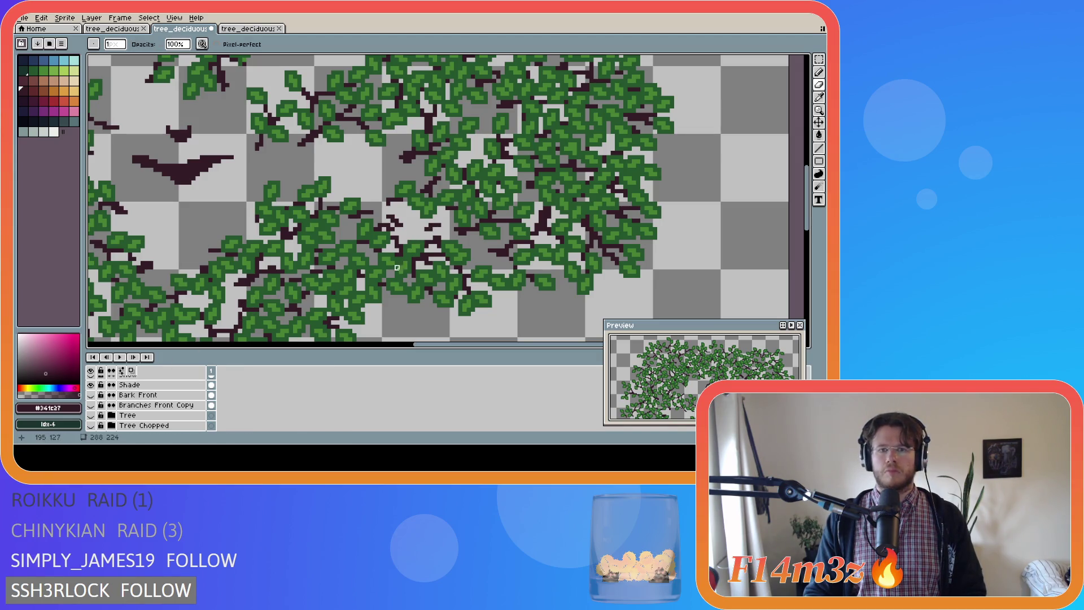
key(b)
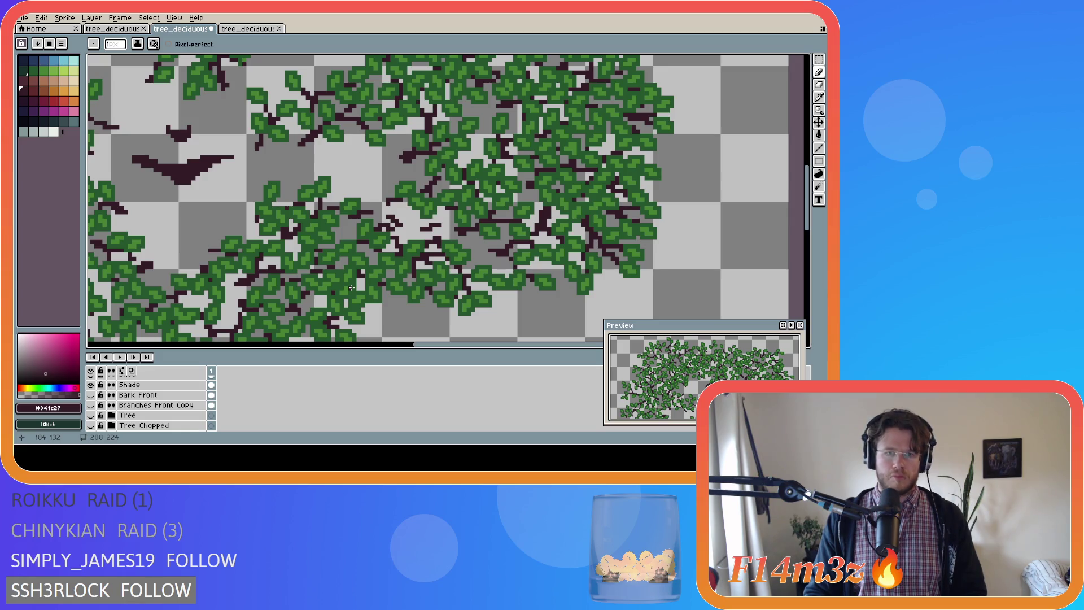
scroll(93, 418, down, 1)
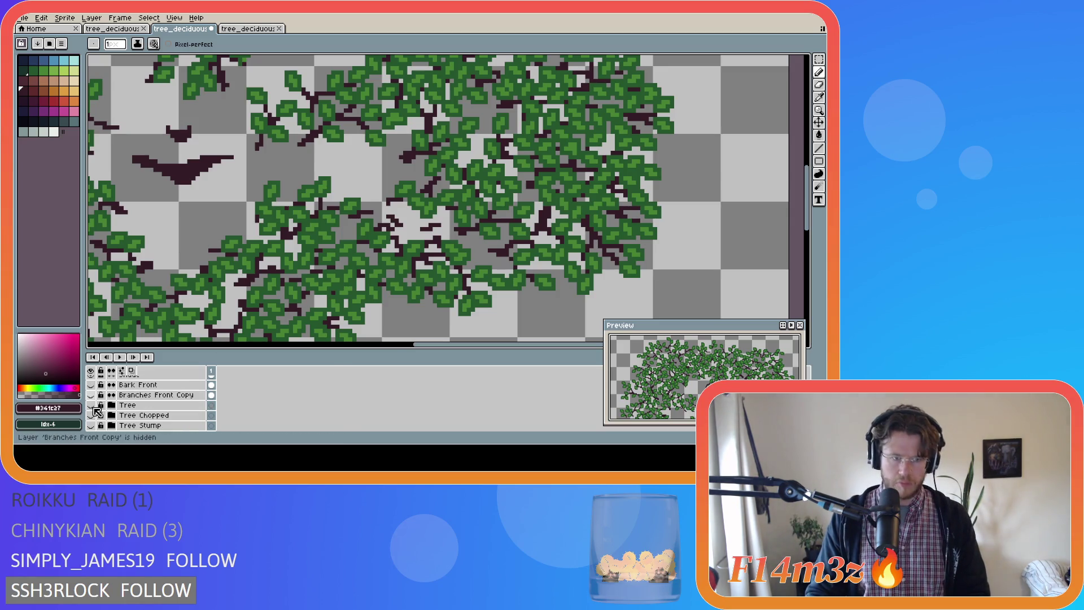
drag(91, 417, 93, 404)
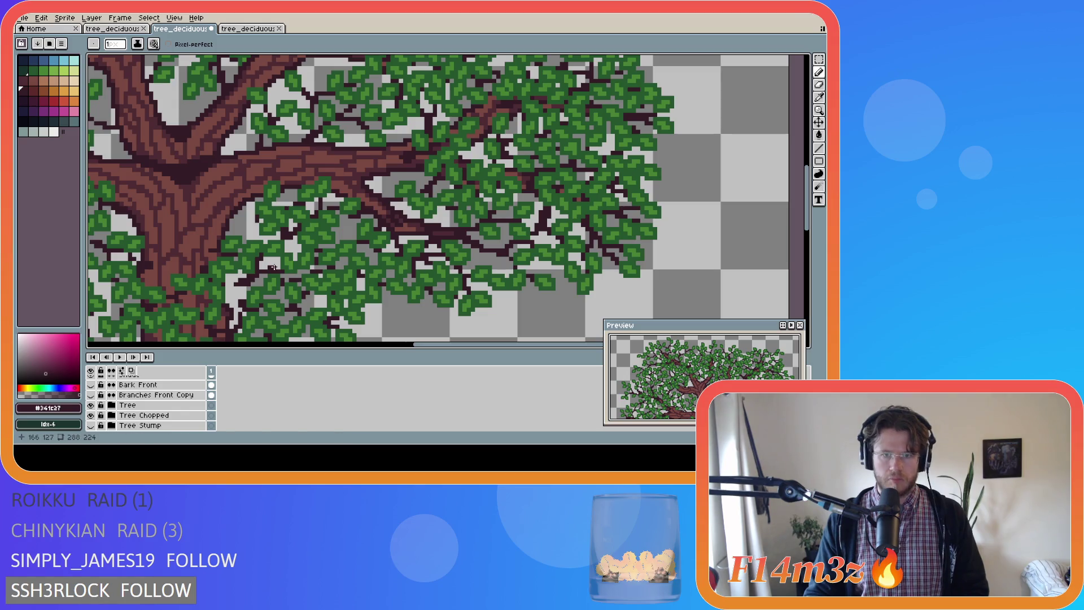
Hide the Tree and Tree Chopped layers so only leaves and small branches remain
scroll(128, 416, down, 1)
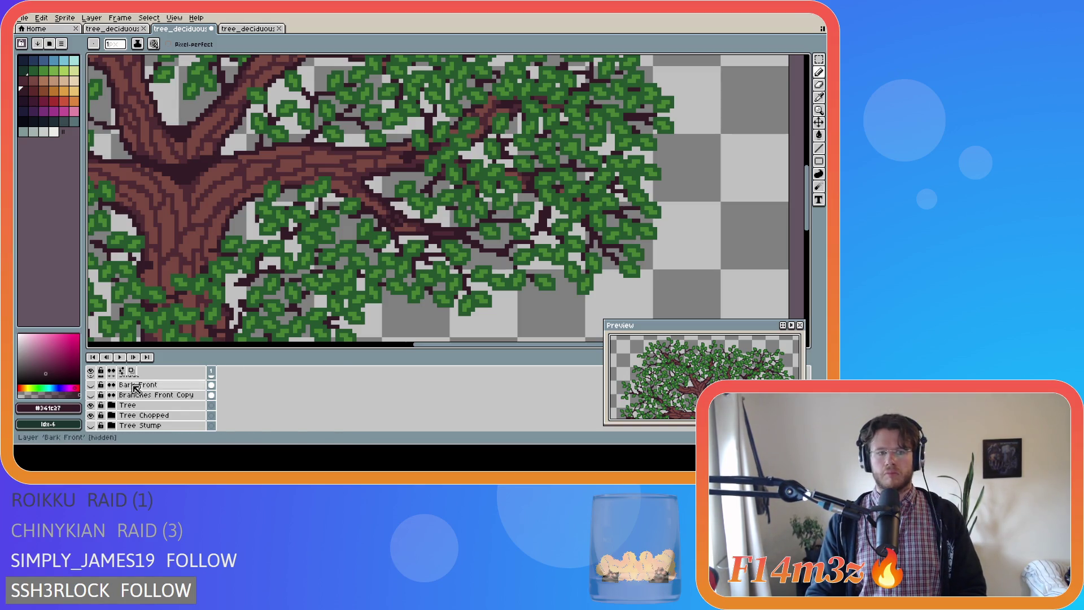
scroll(126, 416, up, 1)
click(91, 394)
click(91, 395)
click(91, 405)
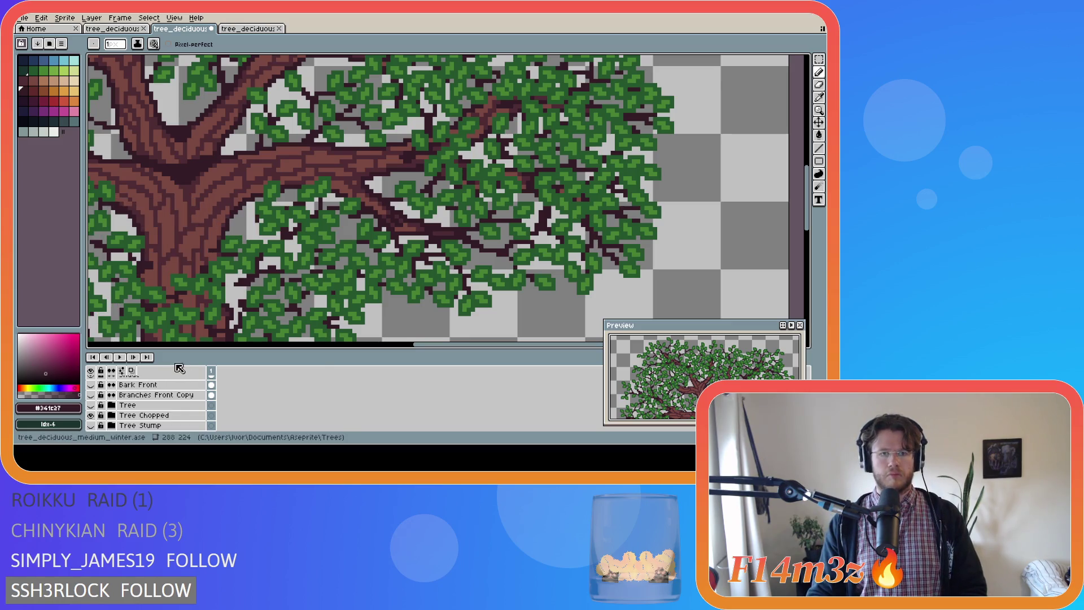
click(91, 416)
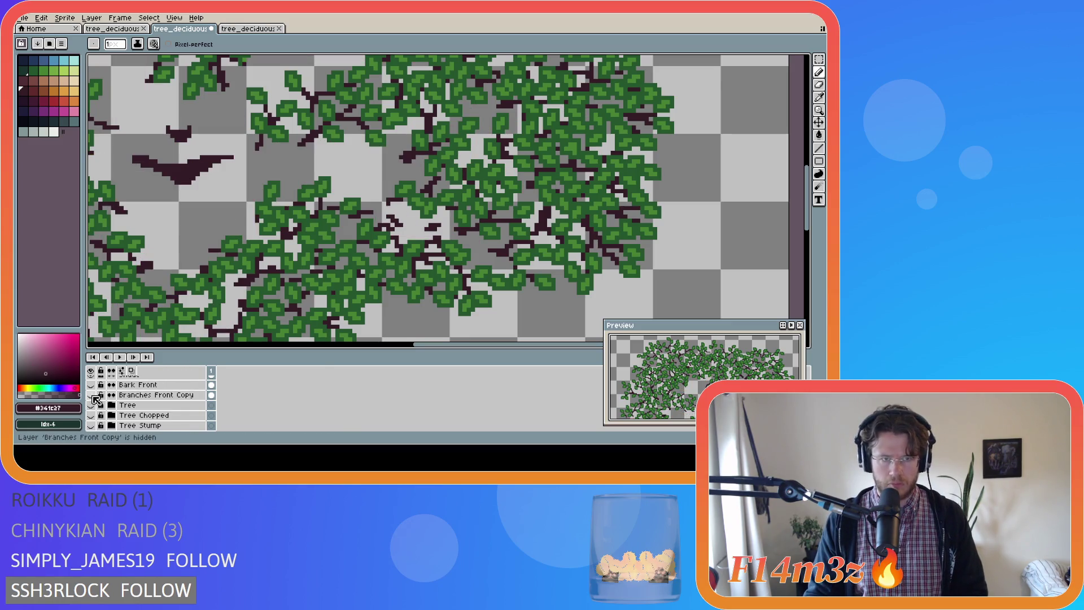
scroll(443, 232, up, 1)
Pick light leaf green #468232 and draw a small bud stroke on the Buds Front layer
scroll(443, 233, up, 1)
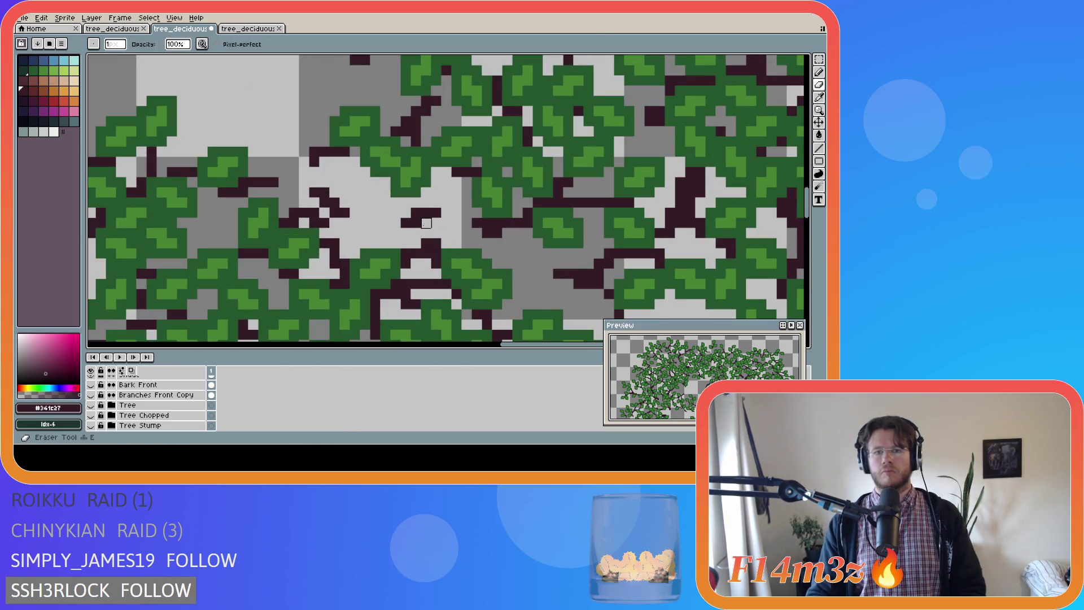
alt+click(406, 183)
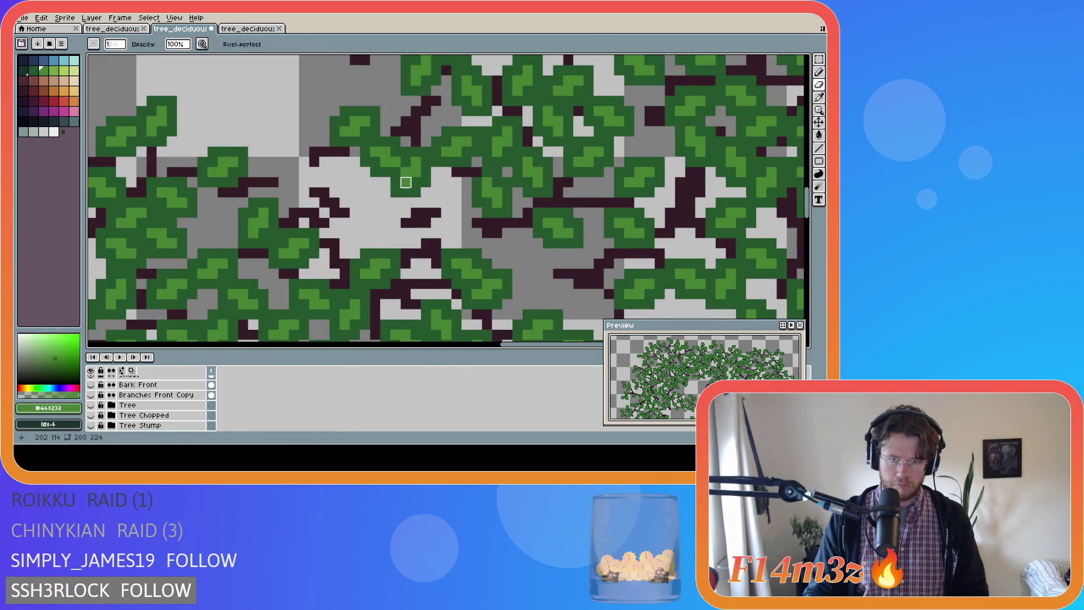
key(Up)
key(Up)
key(Up)
key(b)
click(447, 223)
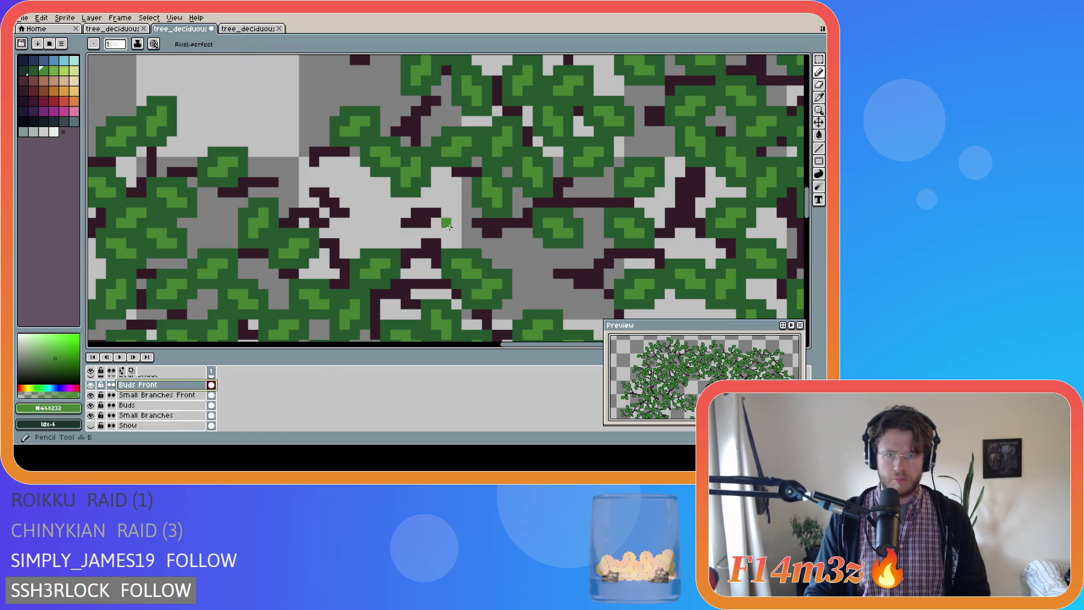
drag(436, 203, 457, 192)
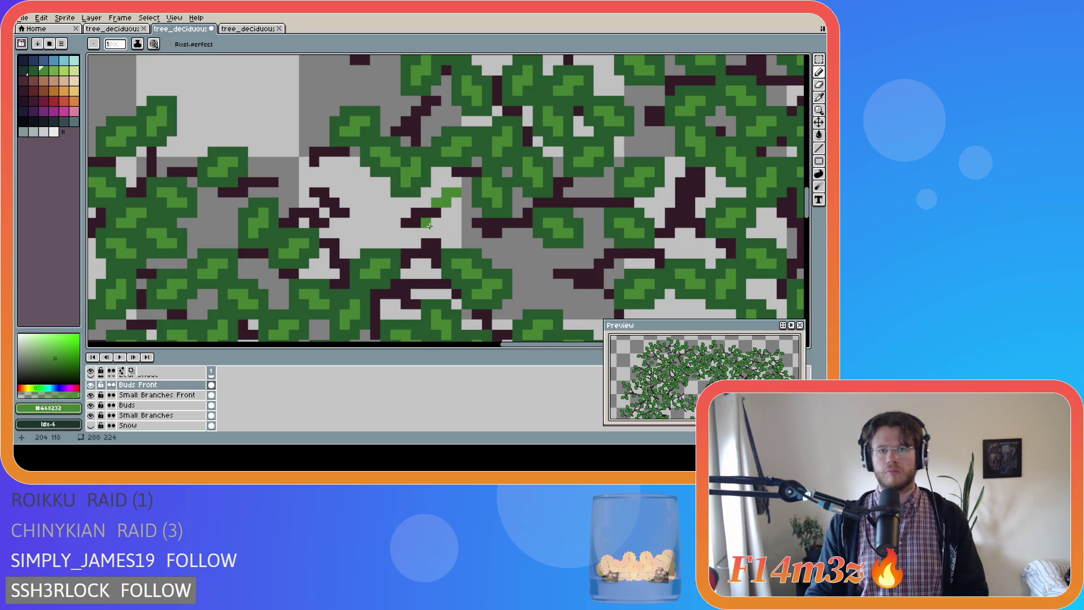
Draw small green bud clusters among the branches, including one further left extended upward
key(e)
key(Down)
key(b)
drag(427, 221, 449, 228)
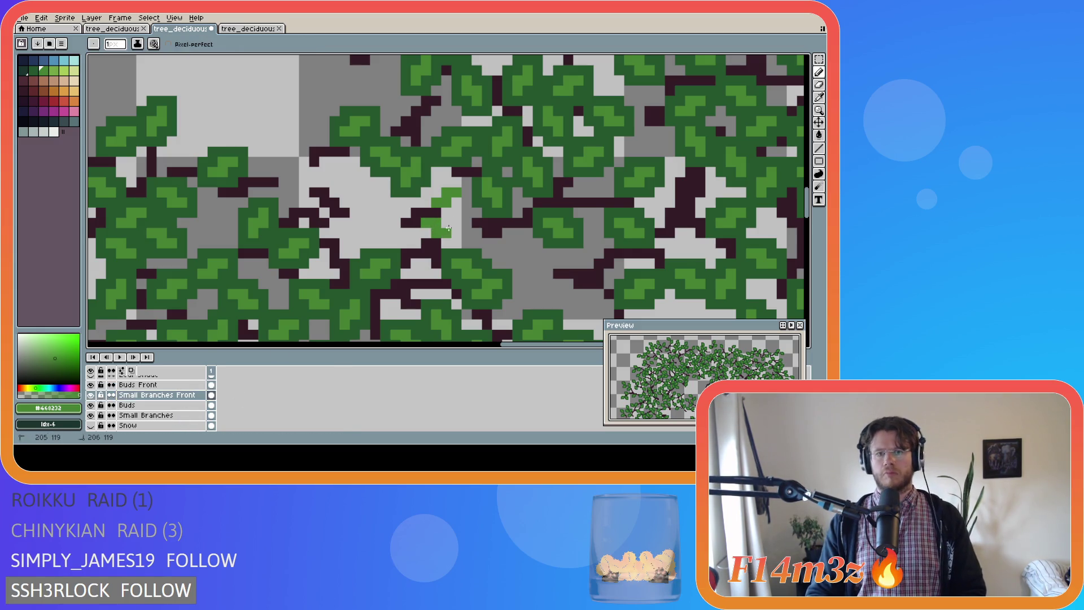
drag(353, 224, 364, 233)
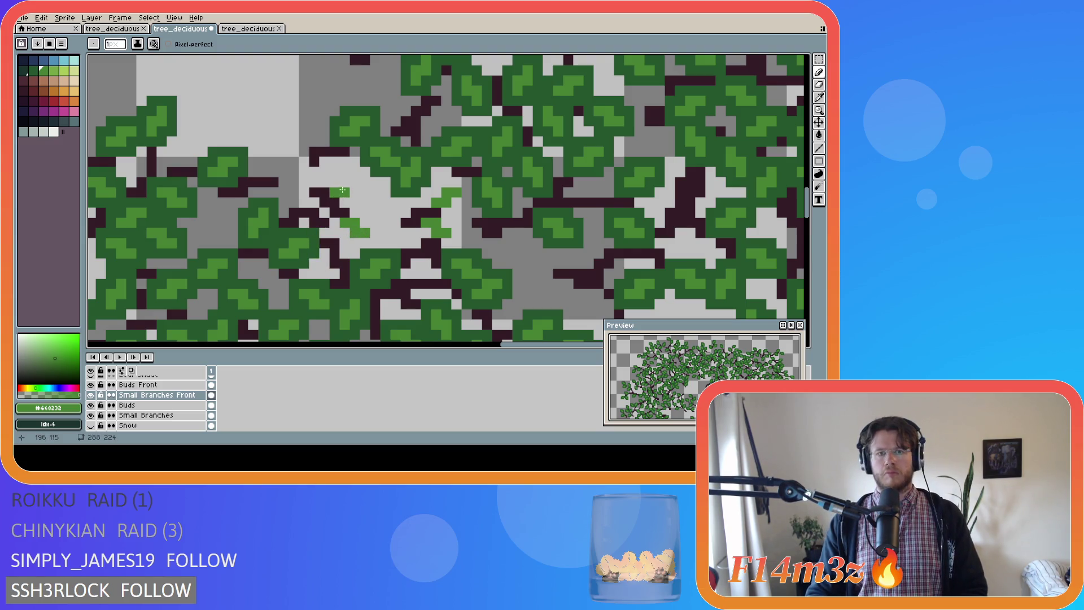
drag(346, 187, 355, 183)
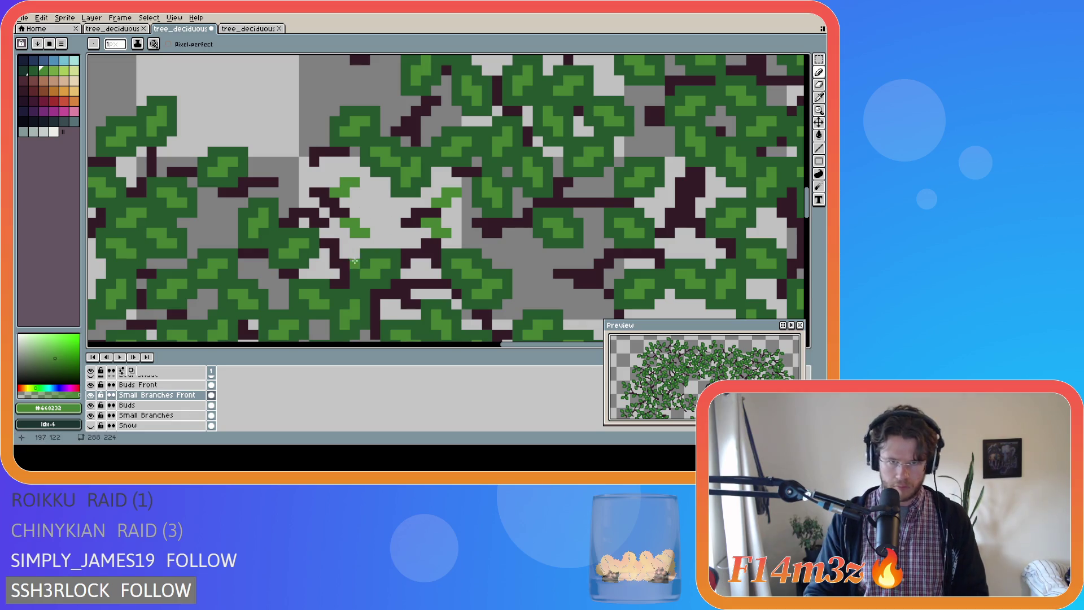
Choose the darker leaf green, undo the recent bud pixels, and reselect Buds Front
alt+click(376, 244)
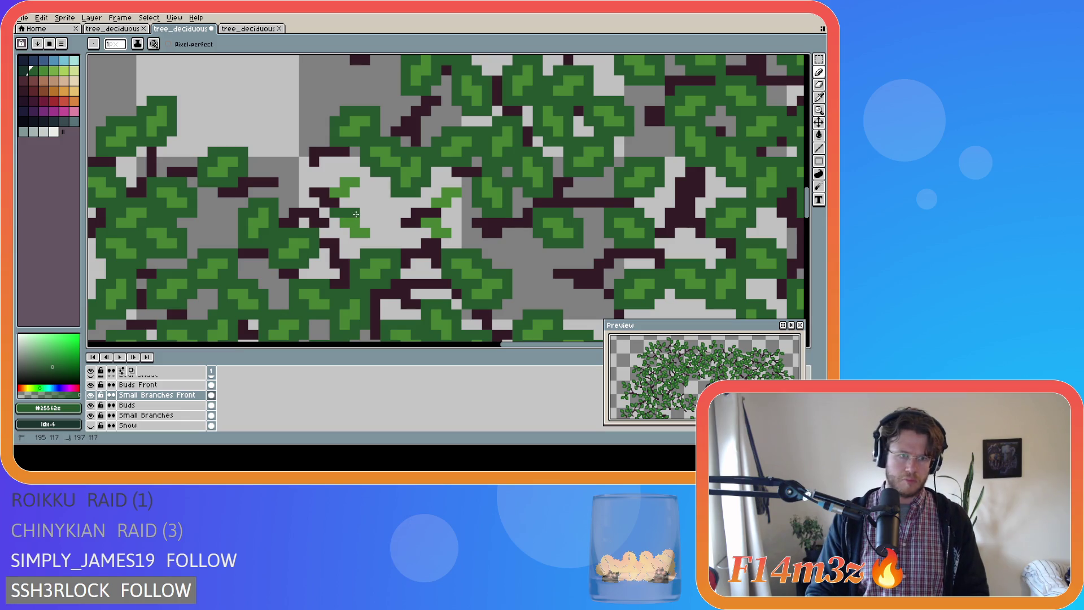
key(ctrl+z)
key(ctrl+z)
key(ctrl+z)
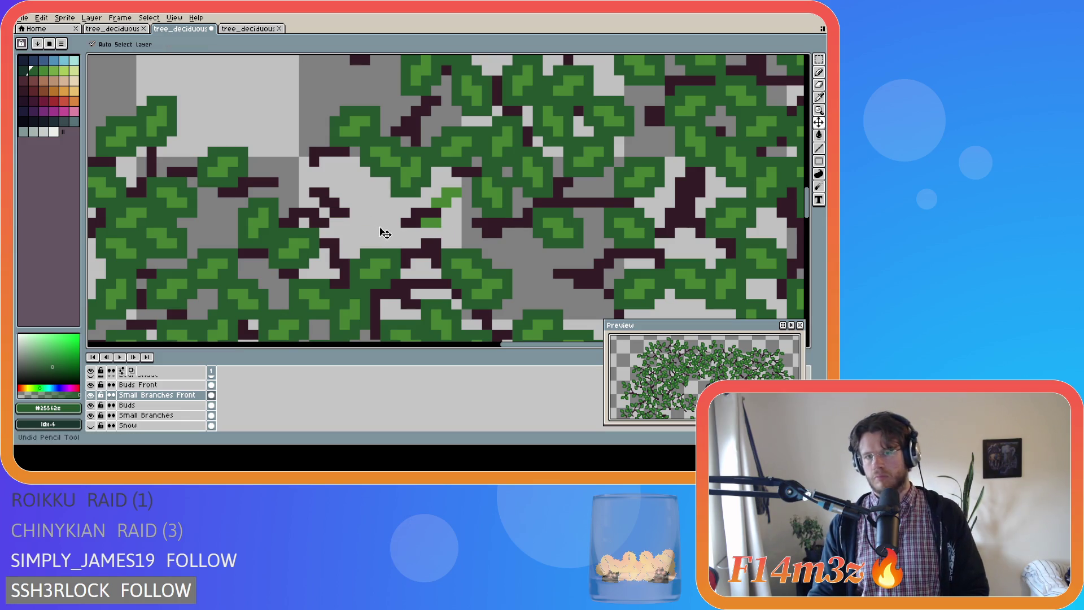
key(ctrl+z)
key(ctrl+z)
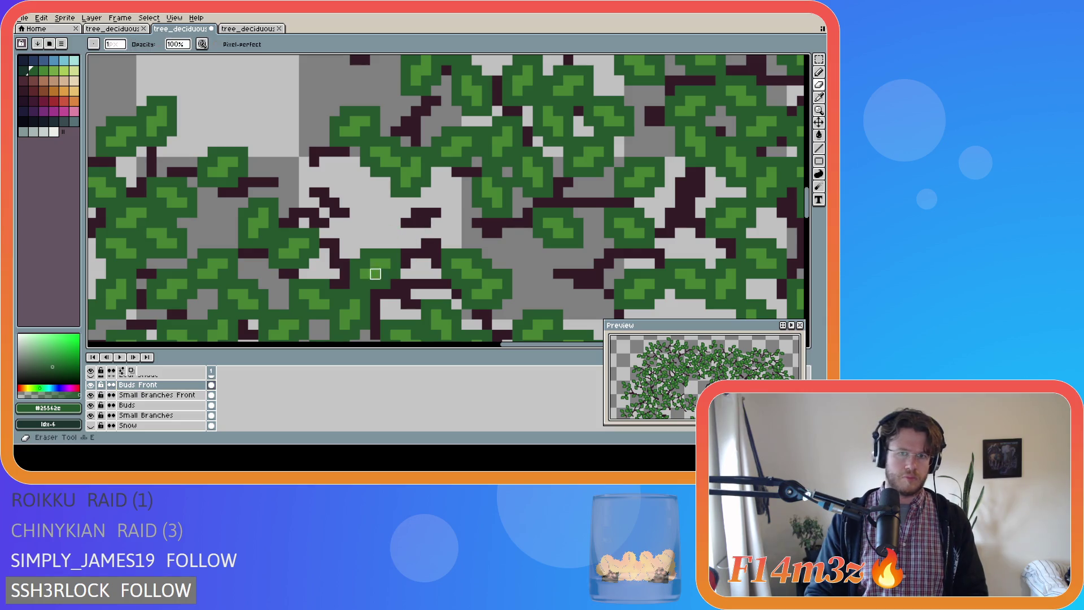
click(203, 395)
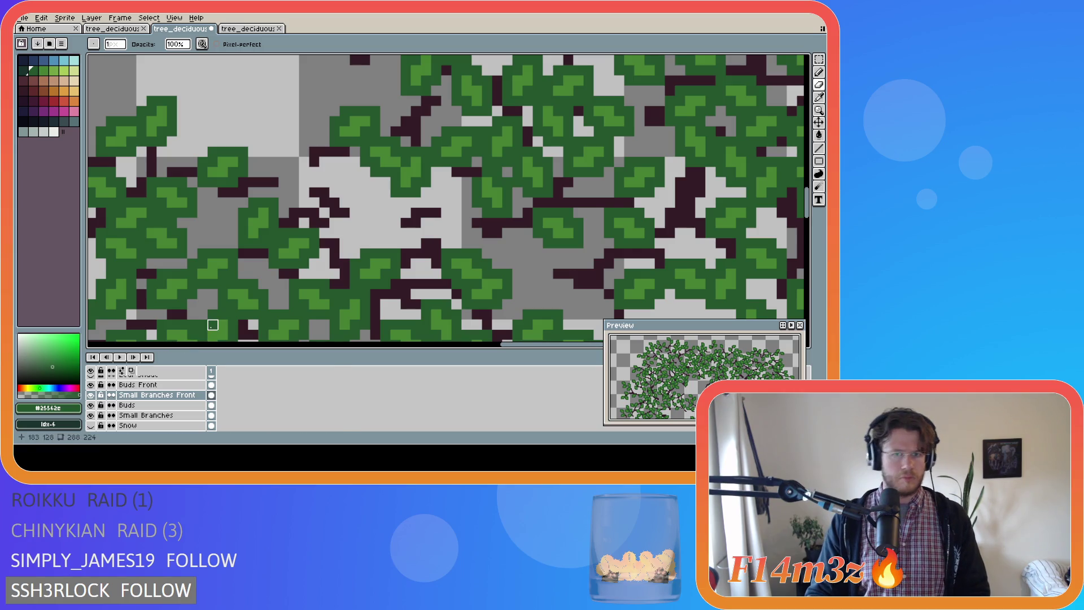
click(158, 385)
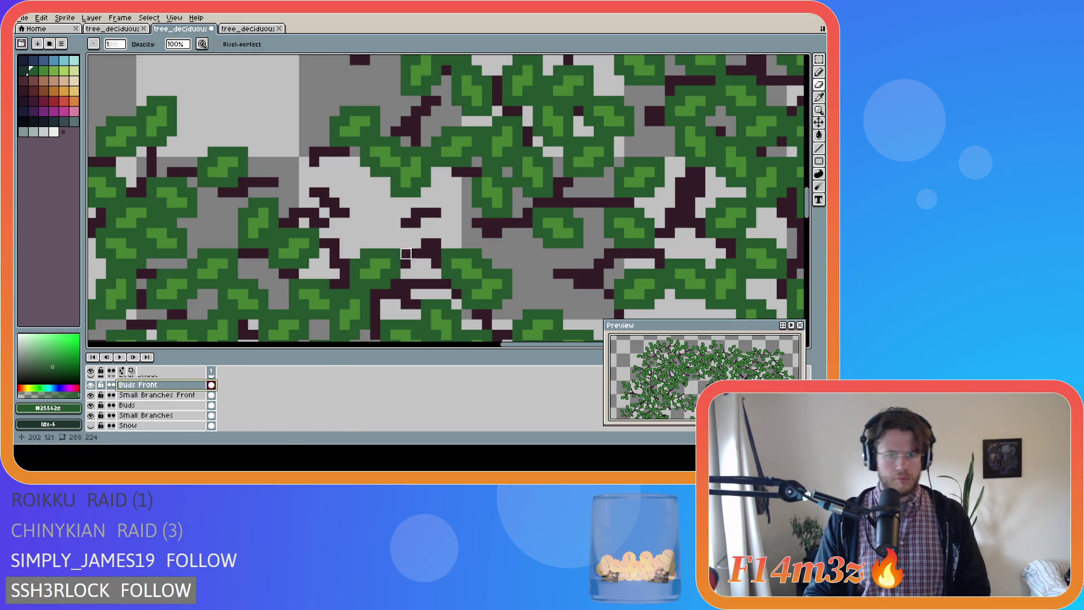
Sample the light bud green from the canvas and draw a two-pixel bud on Small Branches Front
key(i)
click(450, 250)
key(v)
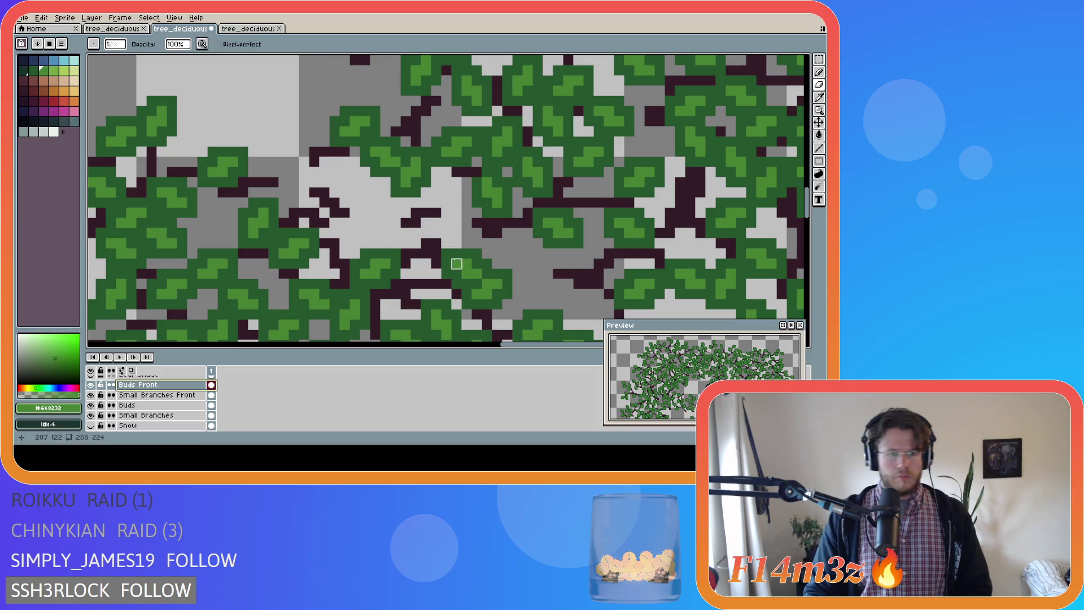
key(b)
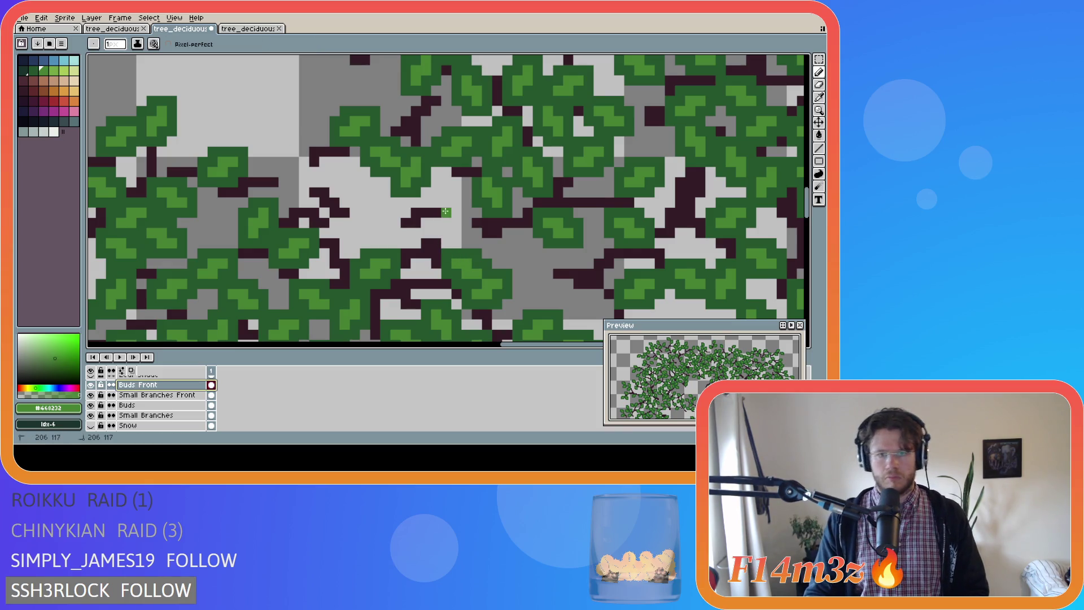
key(Down)
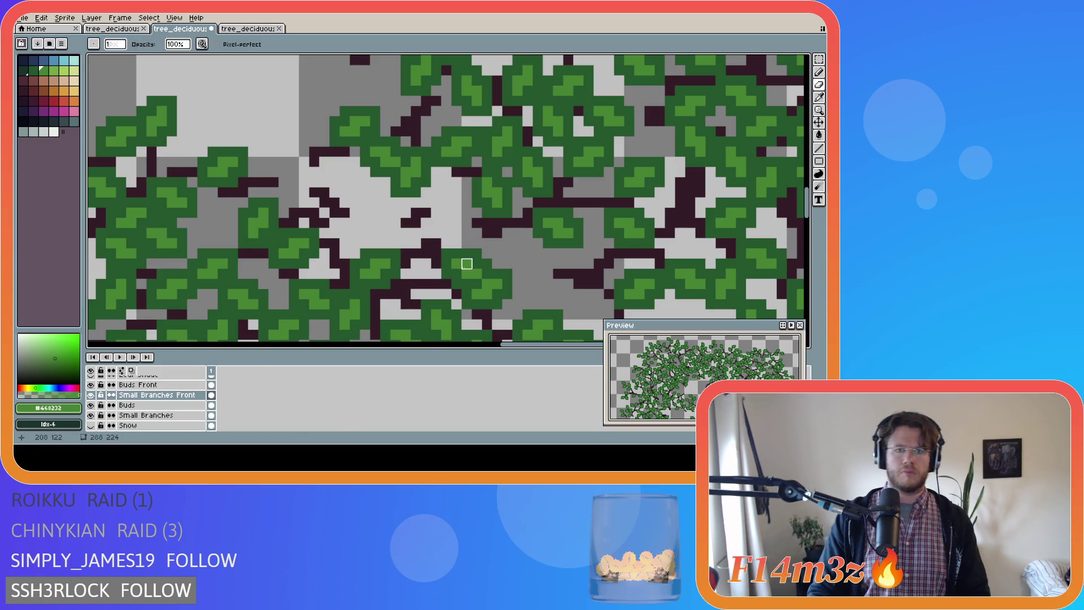
key(b)
drag(436, 213, 444, 214)
key(v)
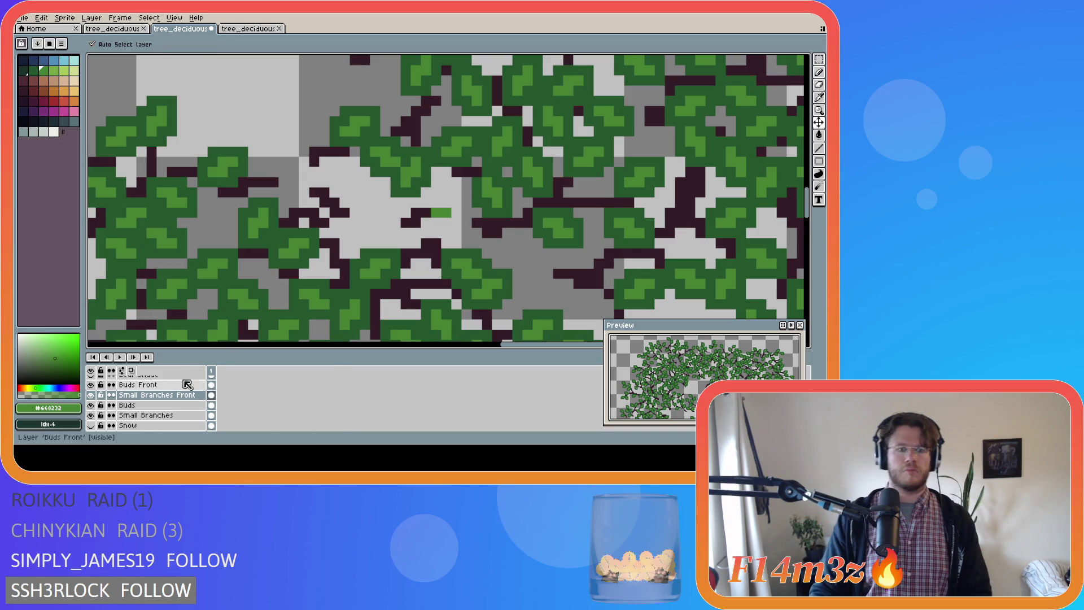
Try extending the bud on Buds Front with an extra pixel, then undo those test pixels
click(183, 386)
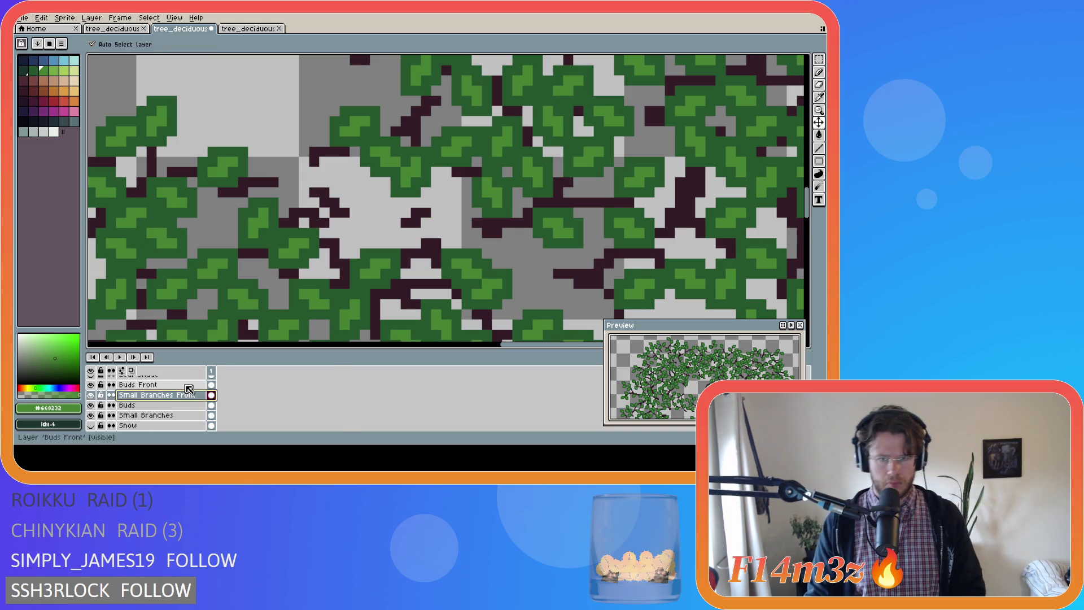
key(b)
mouse_move(445, 212)
mouse_down()
mouse_move(457, 202)
mouse_move(421, 234)
mouse_move(435, 244)
mouse_up()
click(418, 225)
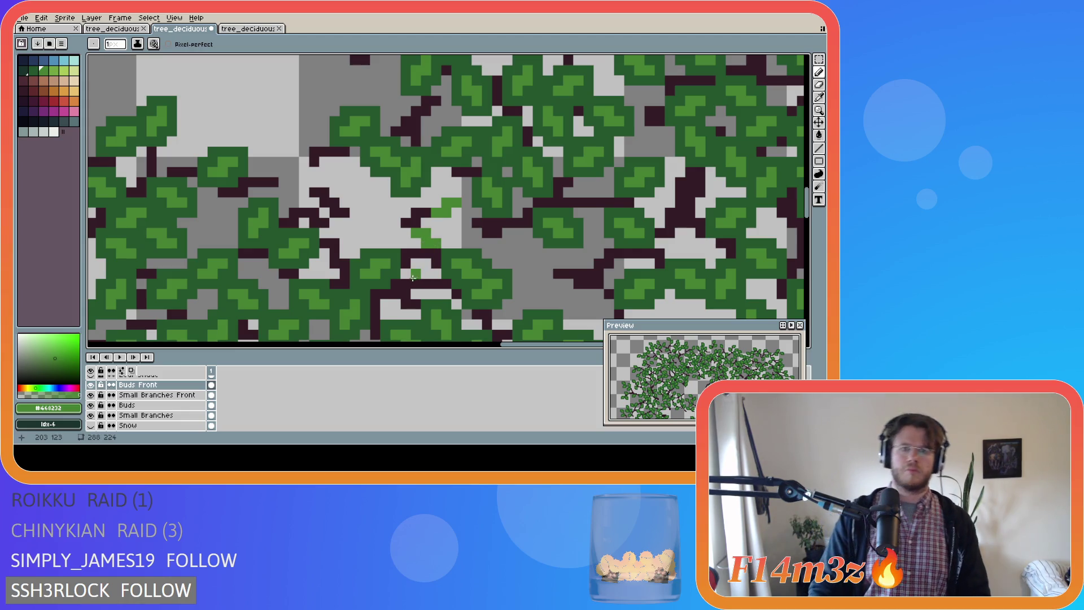
key(ctrl+z)
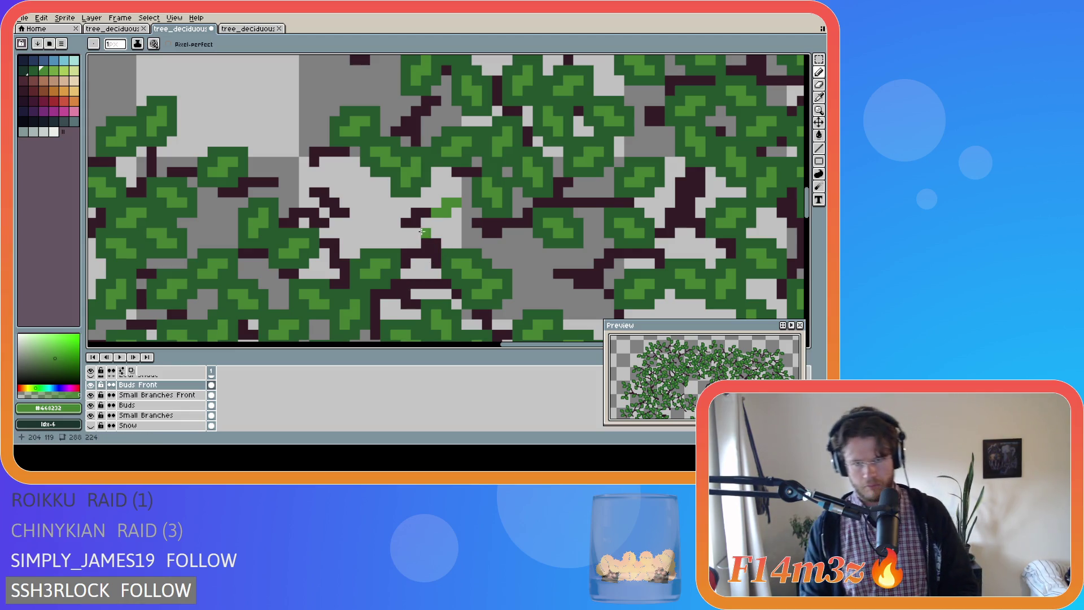
key(v)
key(ctrl+z)
key(ctrl+z)
key(ctrl+z)
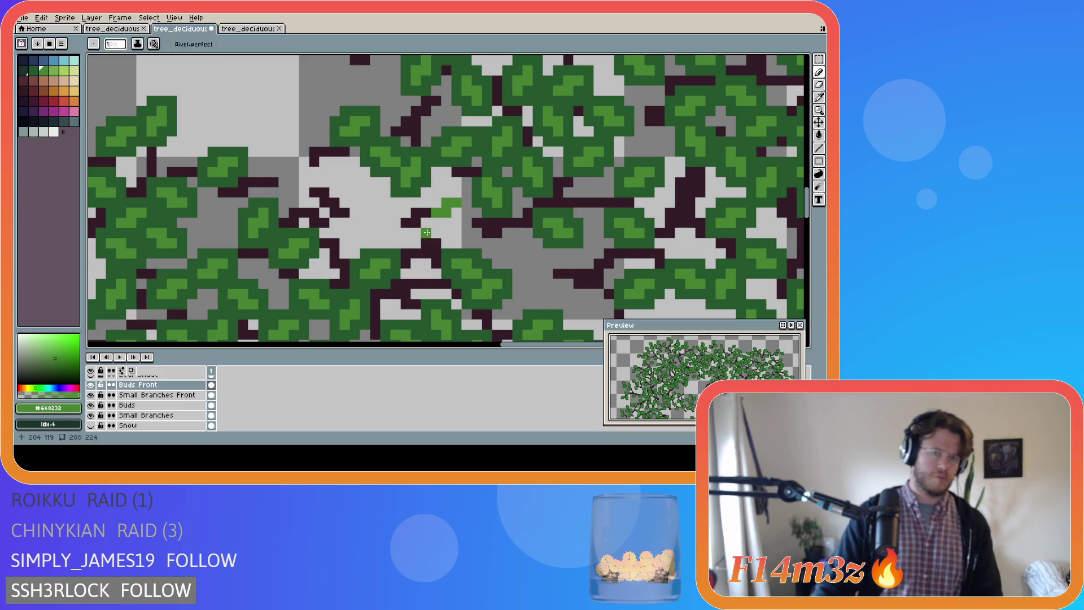
Draw four small light-green bud clusters in the grey gap on Small Branches Front
click(408, 244)
key(b)
drag(435, 202, 454, 197)
key(ctrl+z)
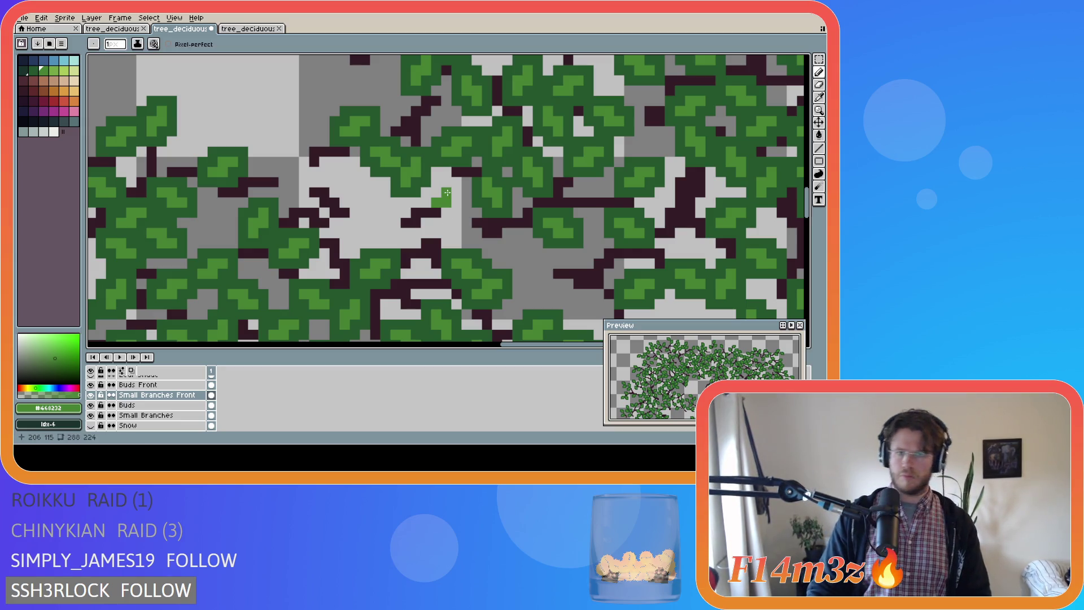
click(457, 192)
drag(434, 226, 447, 233)
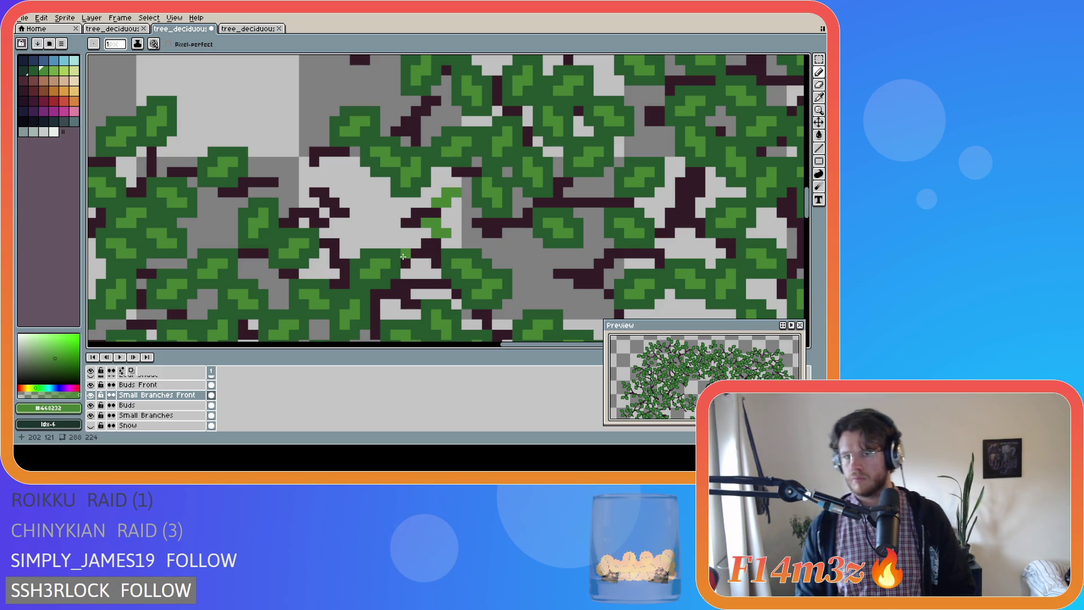
drag(344, 223, 365, 233)
drag(335, 192, 356, 182)
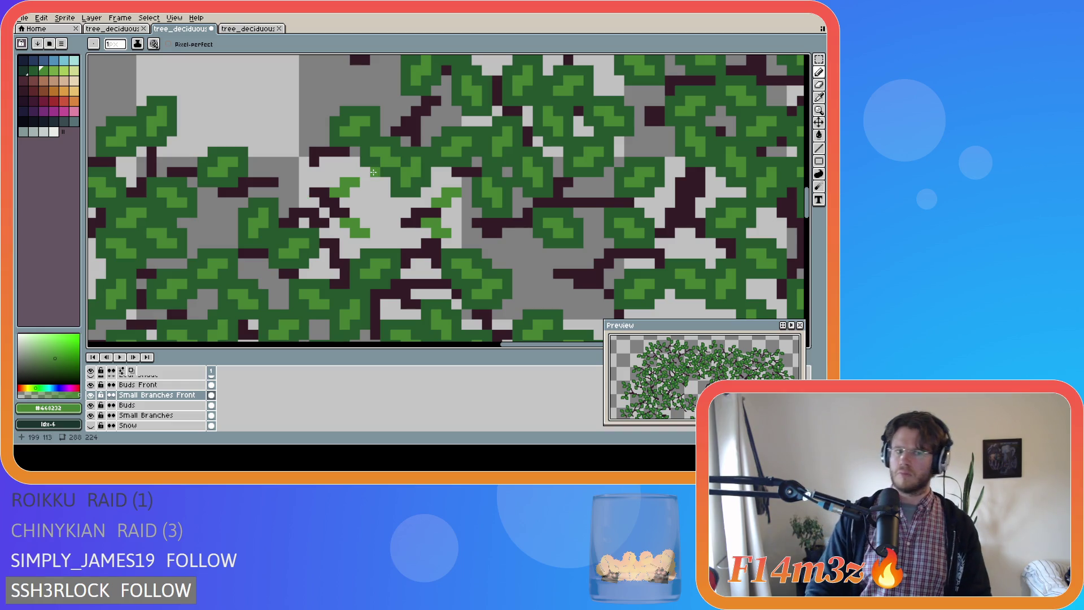
Move the four green bud clusters from Small Branches Front onto the Buds Front layer
key(w)
click(346, 183)
shift+click(353, 227)
shift+click(436, 227)
shift+click(430, 196)
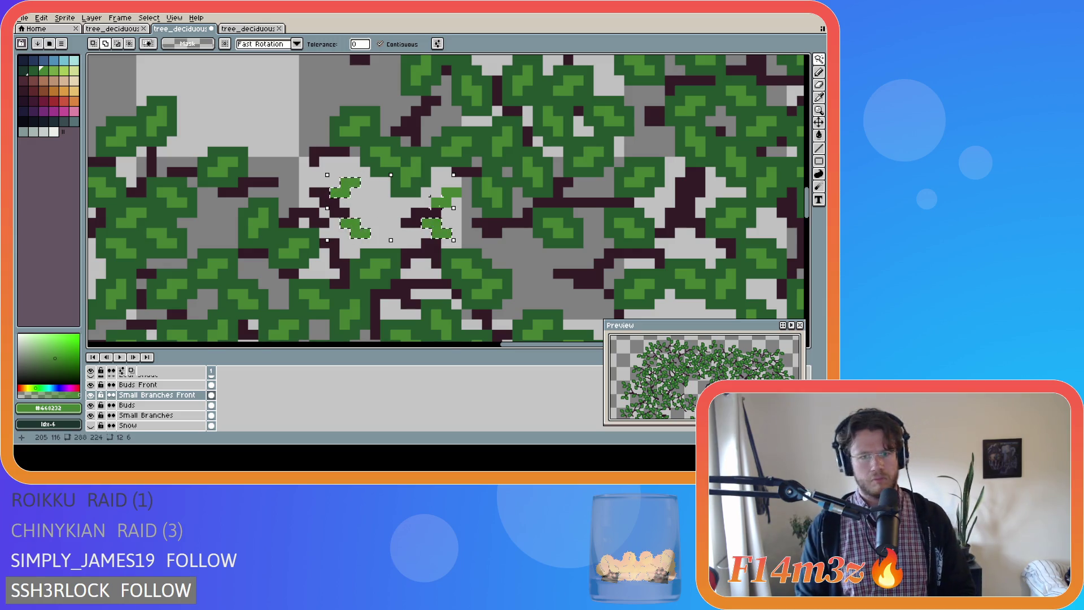
key(ctrl+x)
click(155, 387)
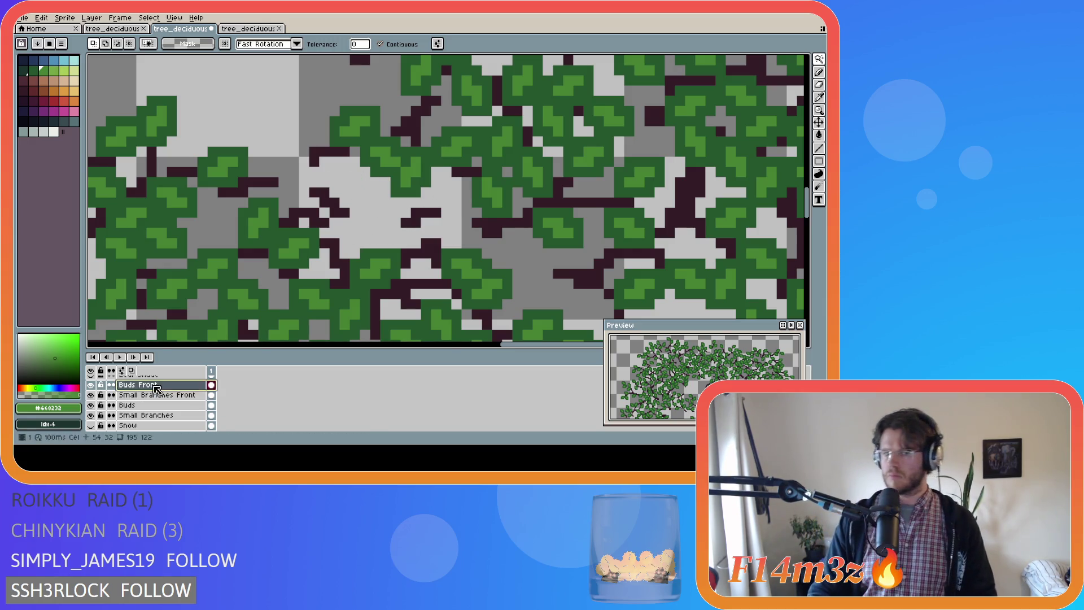
key(ctrl+v)
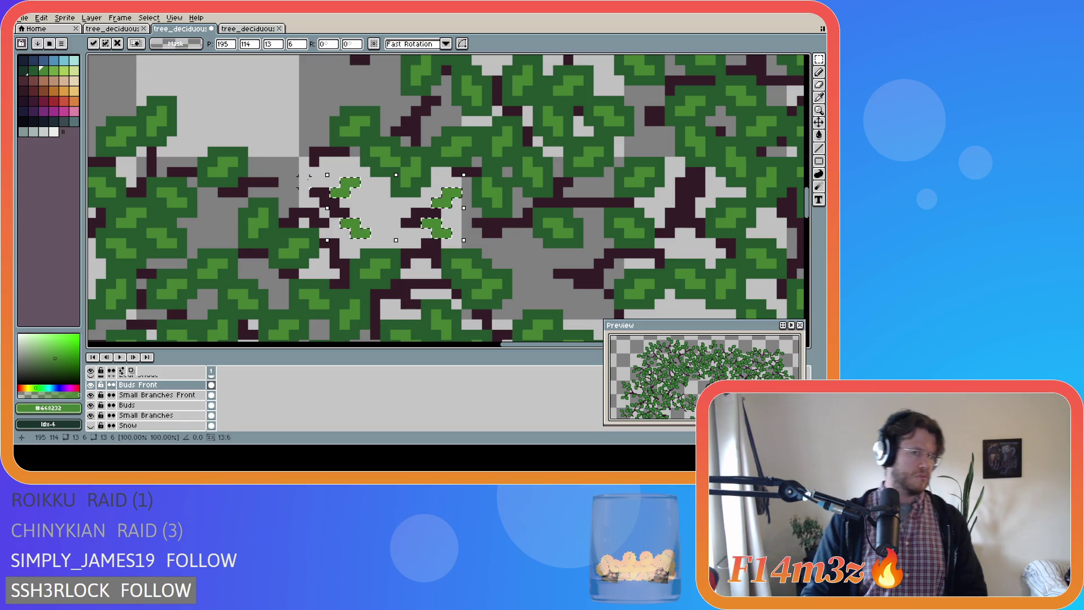
key(Return)
key(ctrl+d)
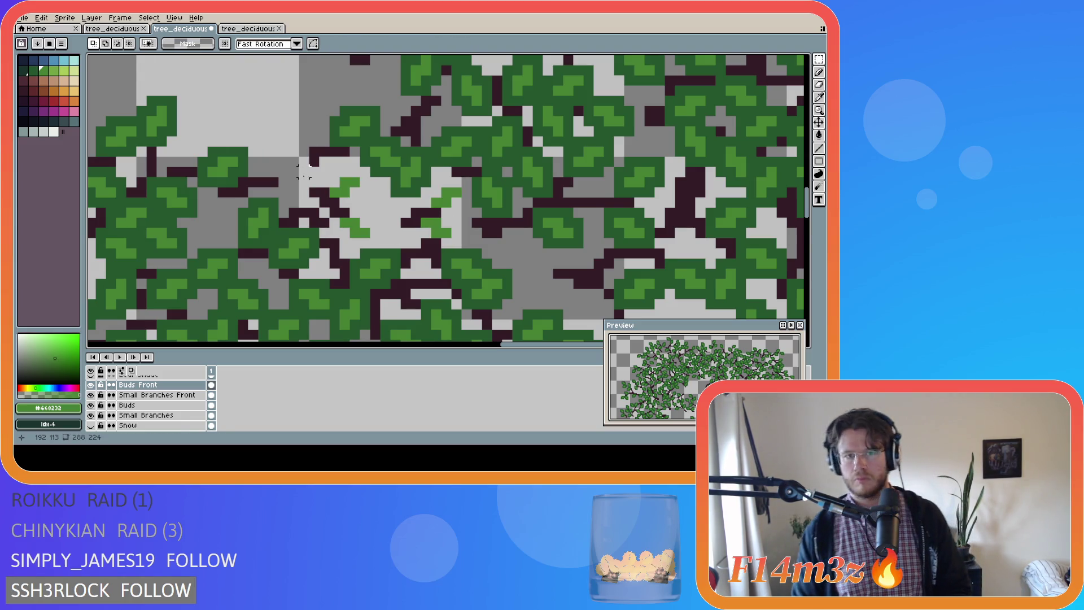
Shade the upper bud pixels dark green, add a short leaf stroke, and save tree_deciduous_medium_winter.ase
alt+click(339, 170)
key(b)
click(350, 192)
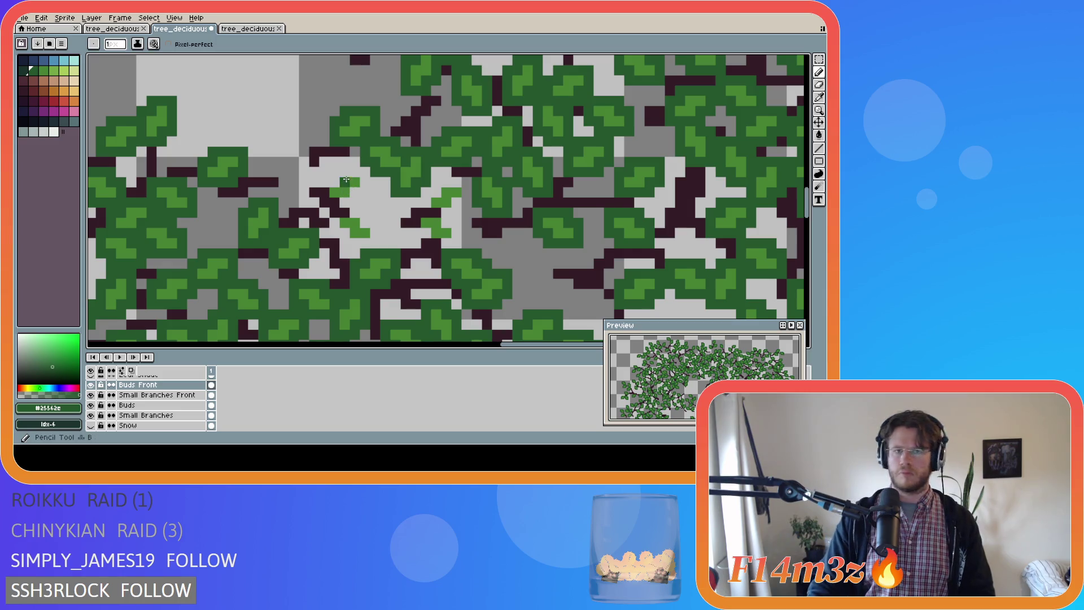
mouse_move(359, 171)
mouse_down()
mouse_move(364, 185)
mouse_move(347, 201)
mouse_up()
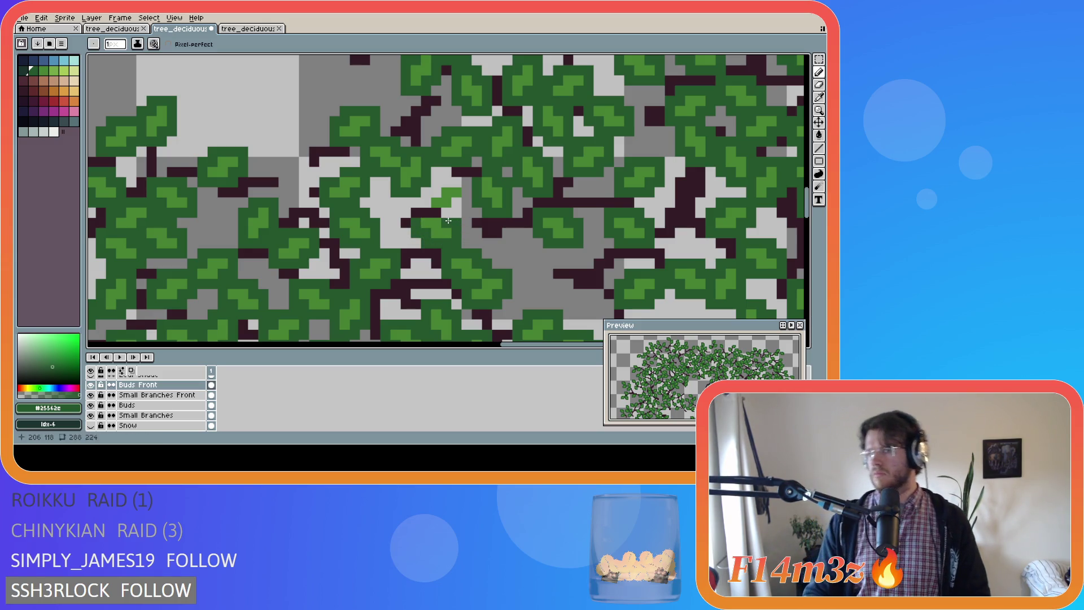
mouse_move(425, 201)
mouse_down()
mouse_move(452, 183)
mouse_move(457, 202)
mouse_up()
key(ctrl+s)
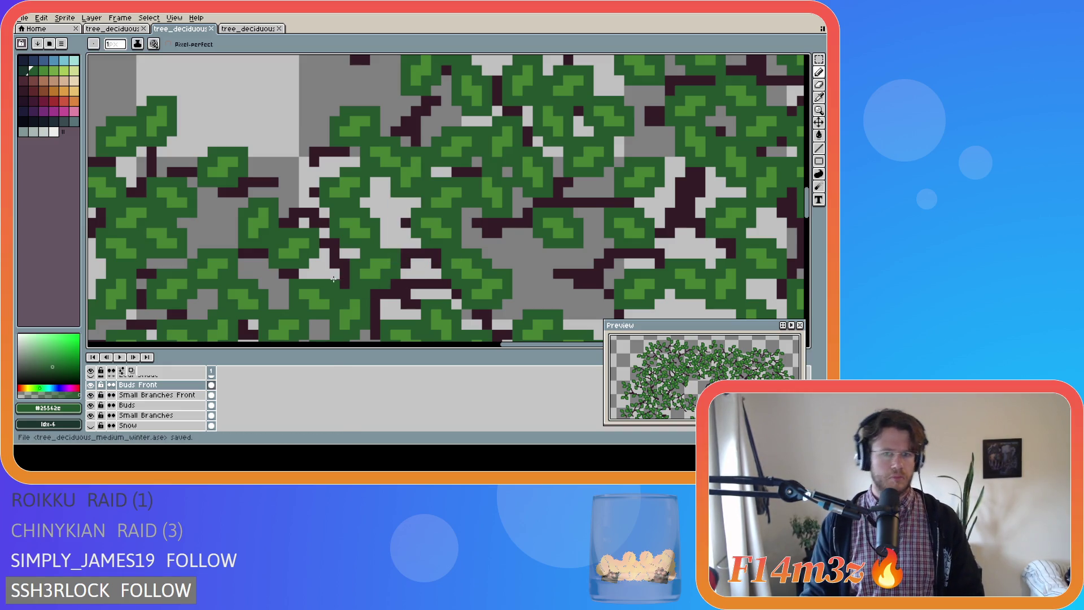
scroll(190, 337, down, 3)
scroll(103, 407, down, 2)
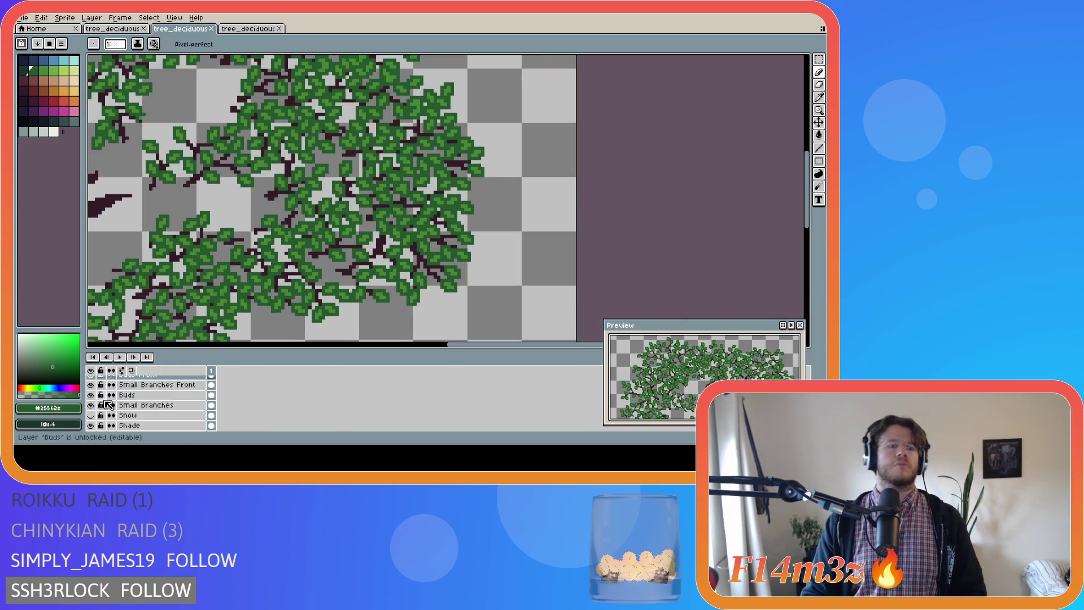
drag(91, 405, 90, 425)
scroll(102, 407, down, 1)
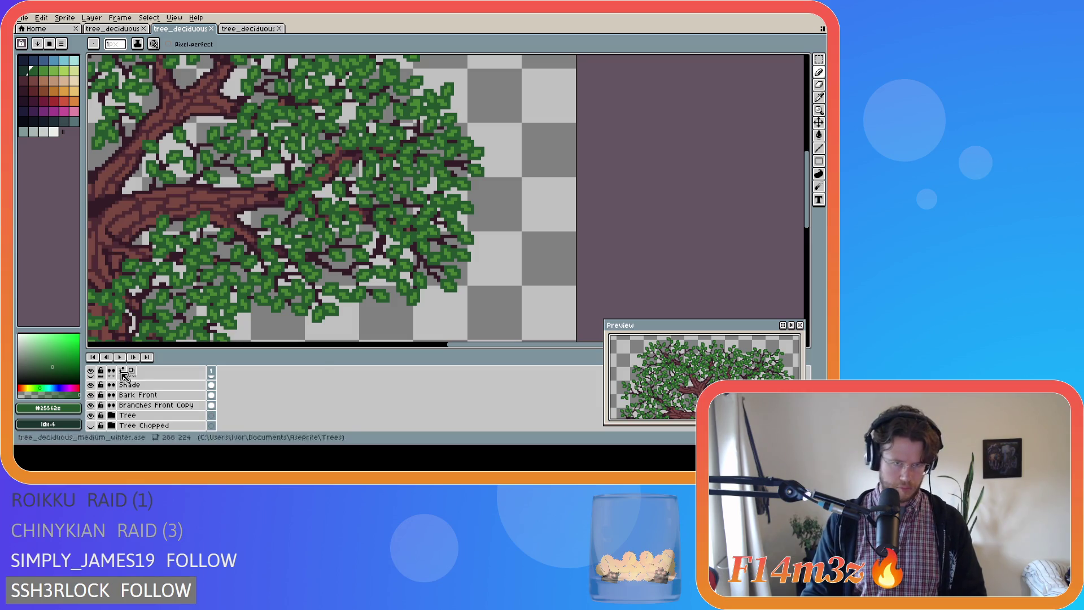
scroll(395, 328, left, 4)
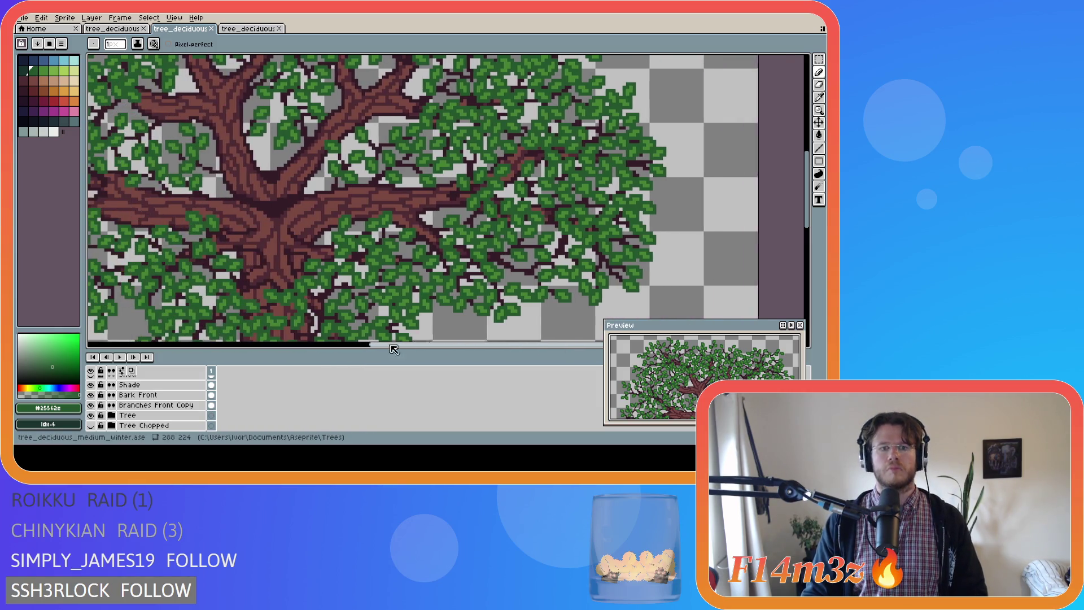
key(ctrl+s)
scroll(321, 284, down, 1)
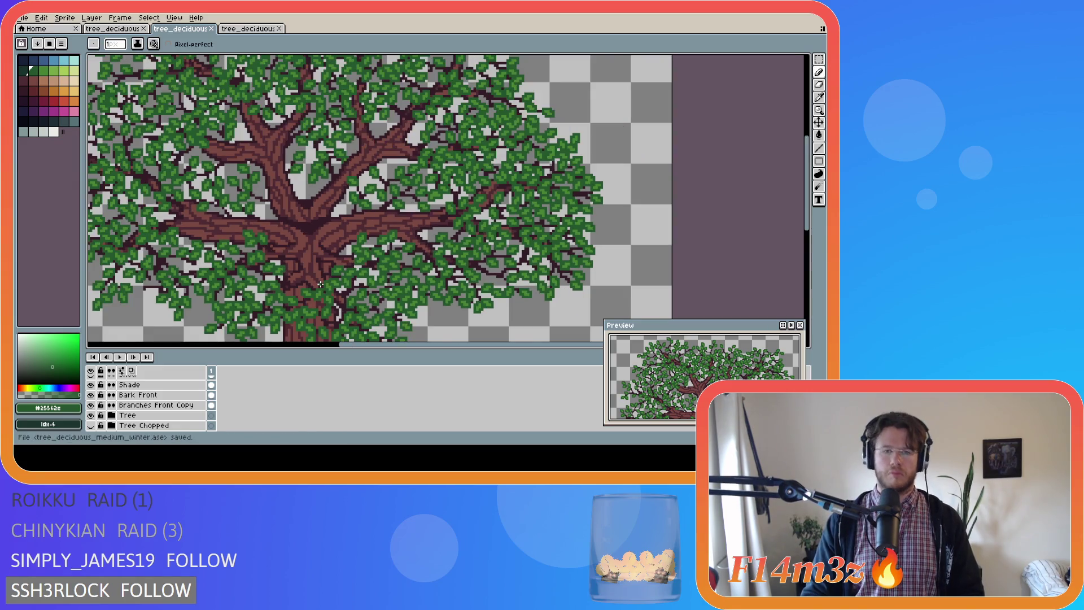
scroll(321, 284, down, 1)
scroll(314, 288, down, 2)
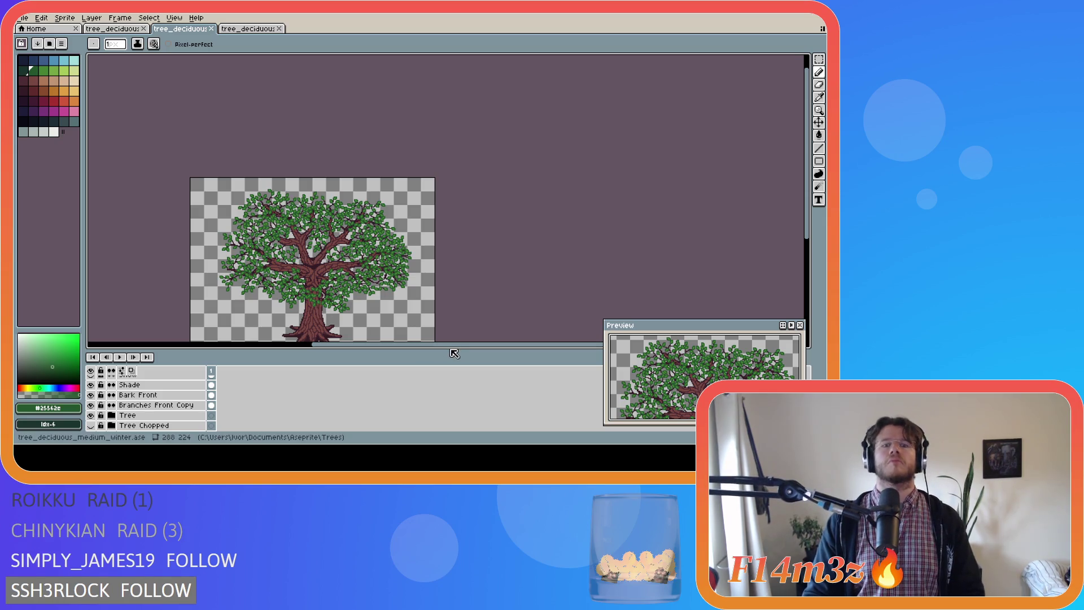
drag(459, 345, 411, 342)
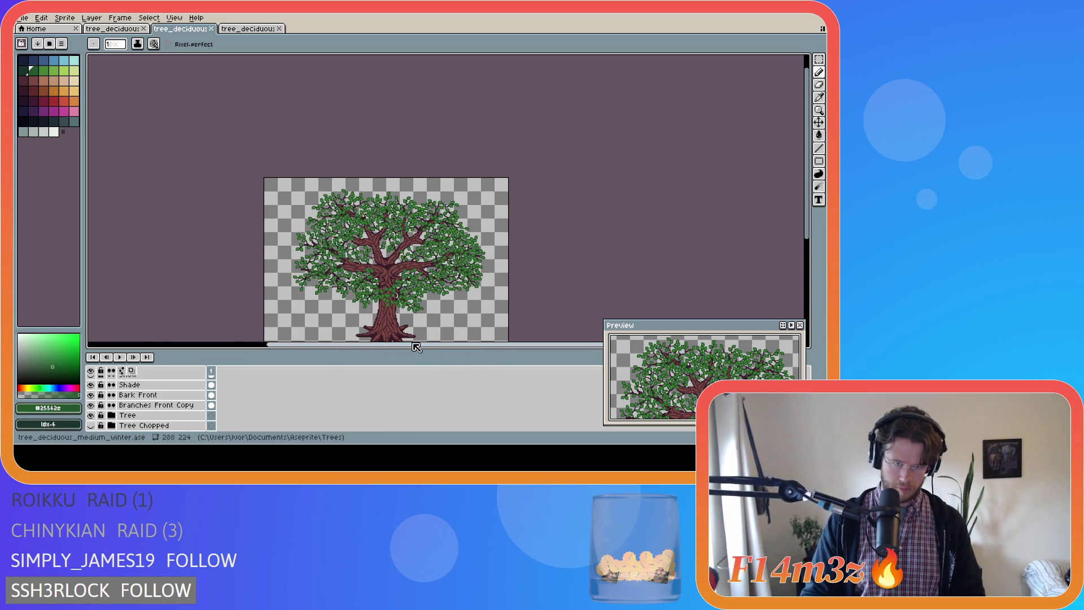
scroll(368, 303, up, 3)
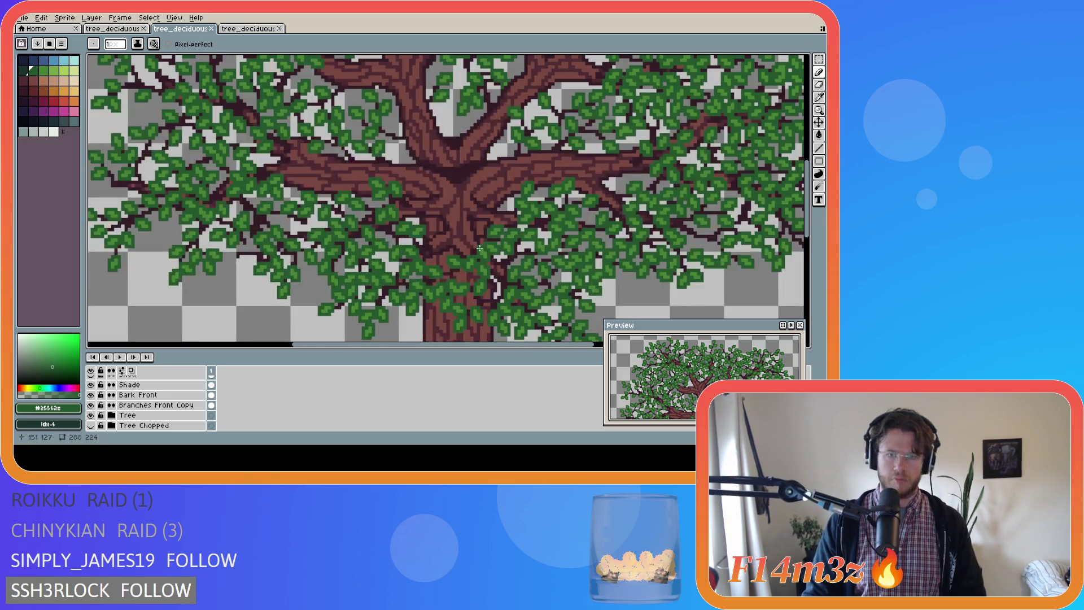
scroll(437, 259, up, 2)
scroll(437, 258, up, 1)
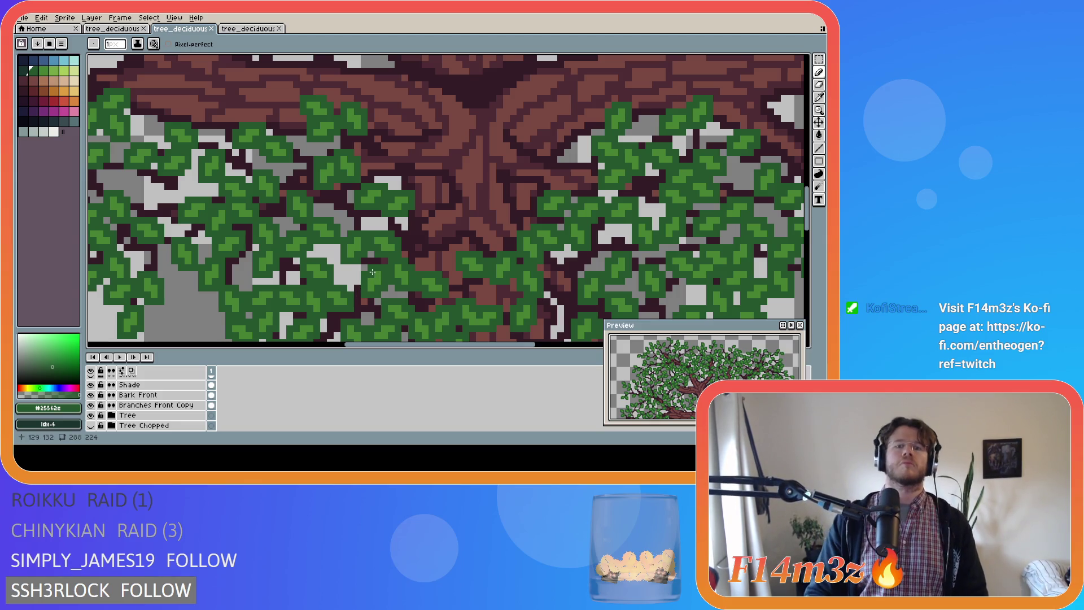
scroll(169, 401, down, 1)
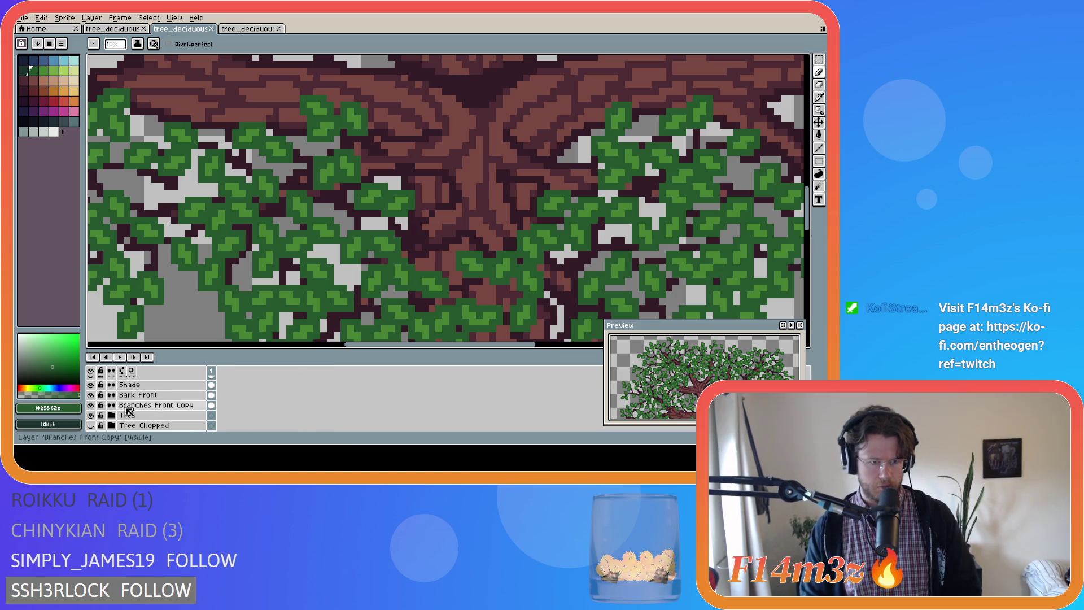
drag(93, 405, 91, 385)
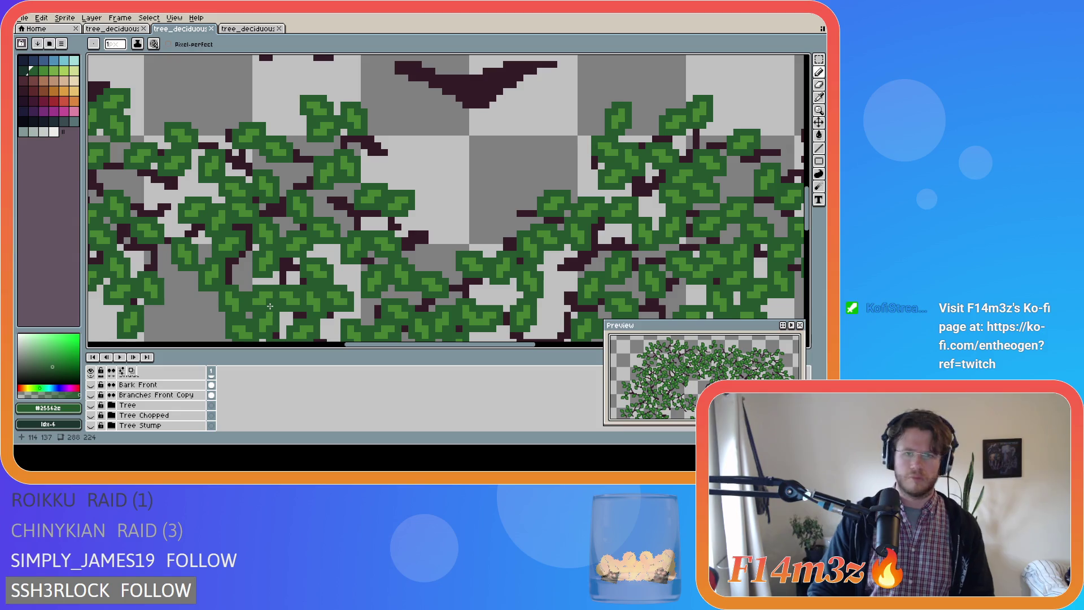
Leave the Buds Front leaves hidden after toggling them a few times
scroll(113, 398, up, 5)
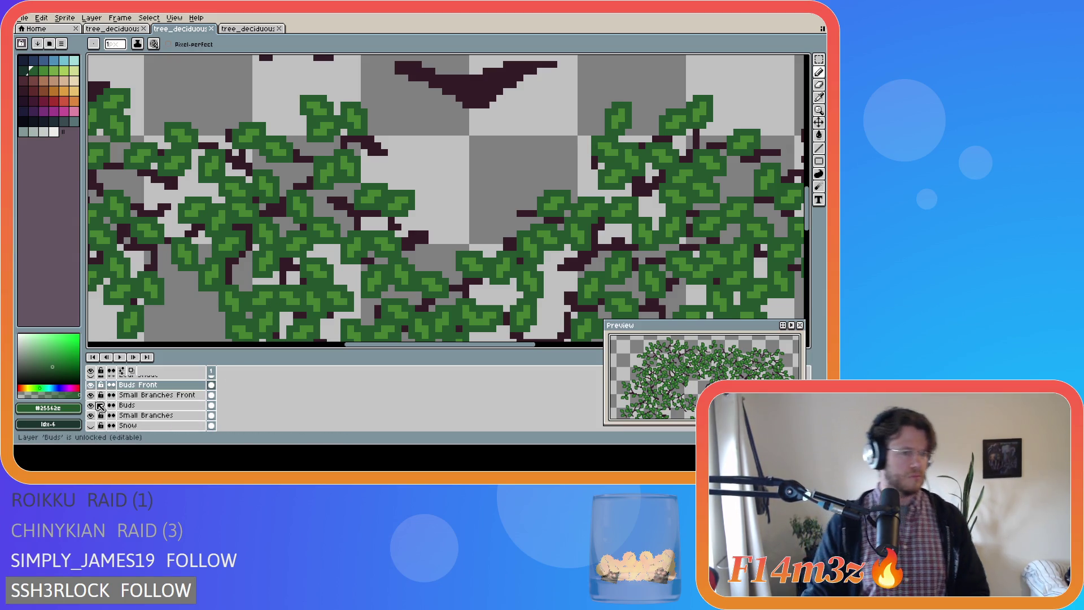
click(92, 385)
click(92, 385)
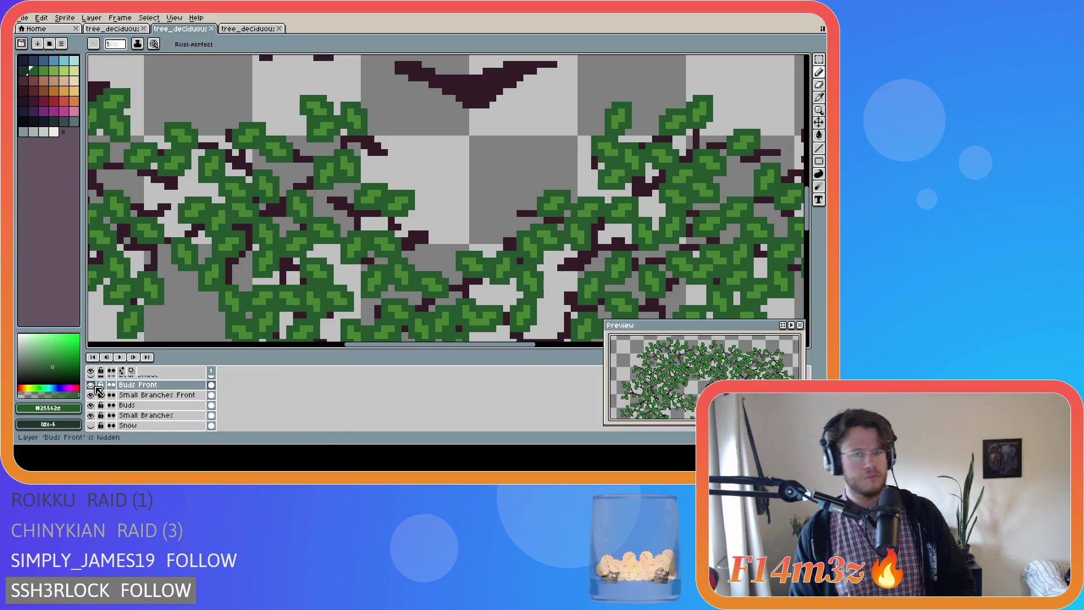
click(91, 385)
click(94, 386)
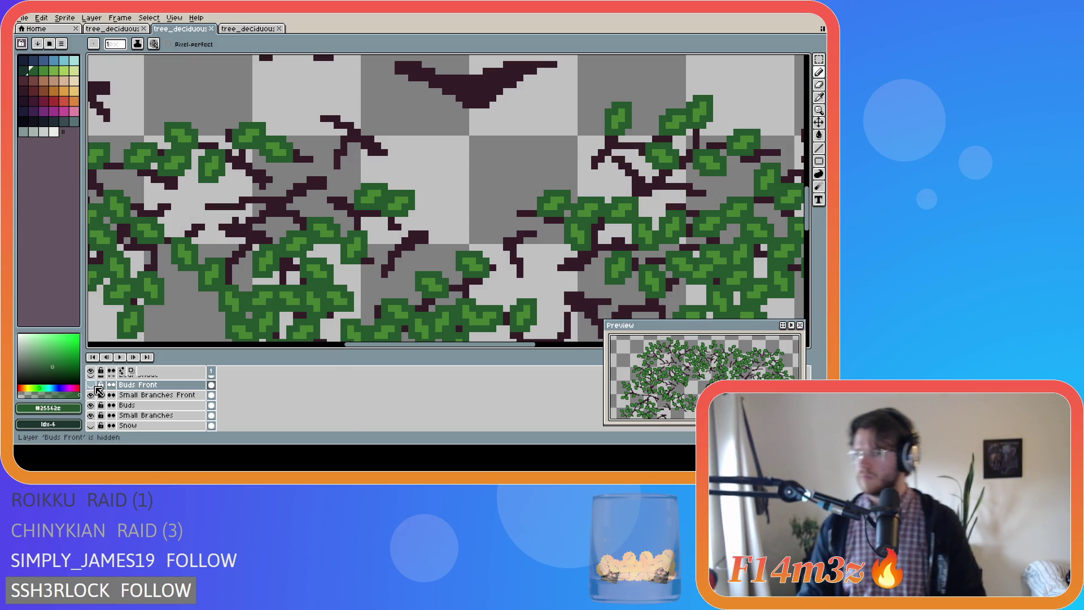
key(v)
key(b)
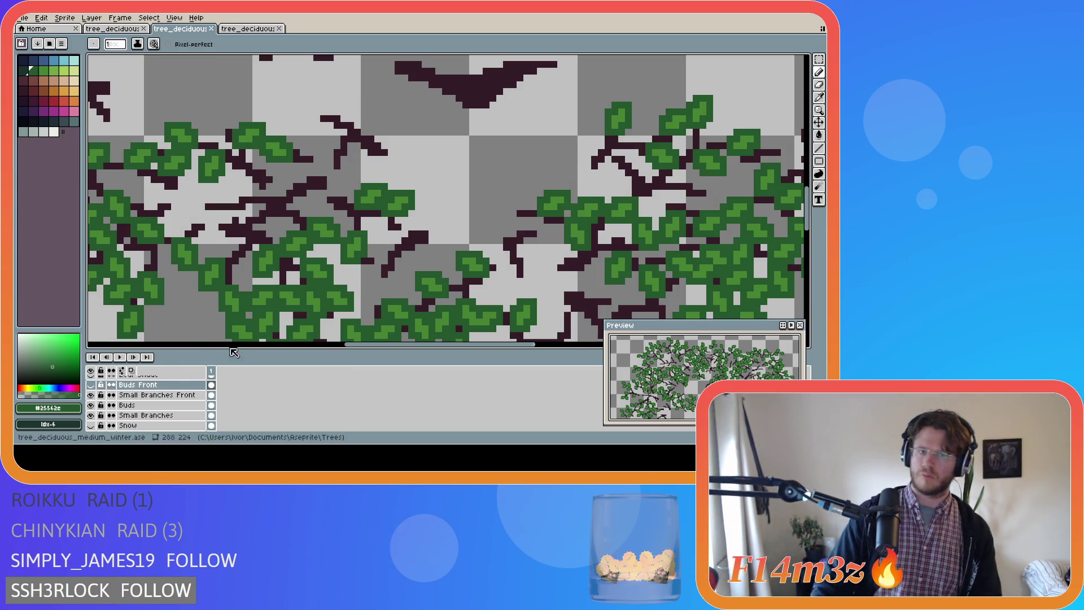
scroll(147, 398, down, 2)
Unlock Branches Front Copy, show the trunk, bark and front branch layers, and pick dark brown
click(100, 417)
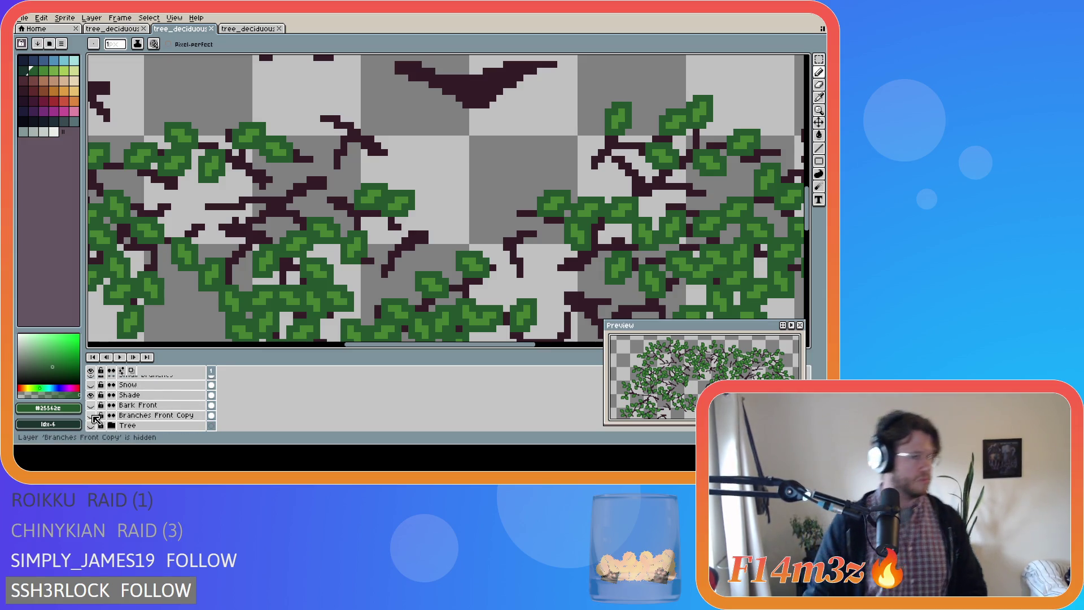
scroll(96, 417, down, 2)
click(92, 406)
drag(91, 405, 91, 384)
alt+click(417, 227)
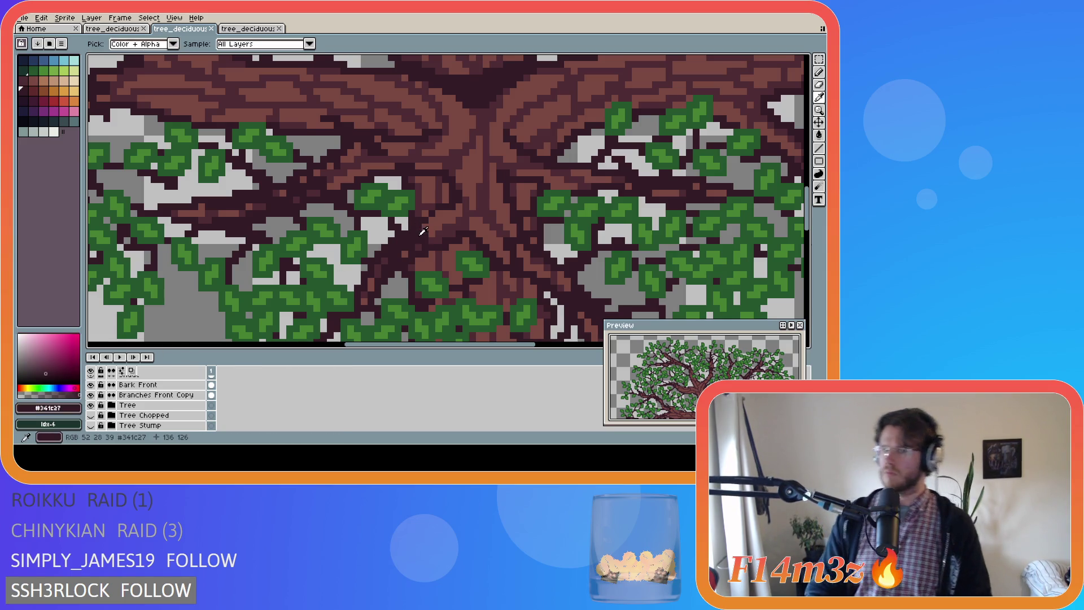
key(v)
key(b)
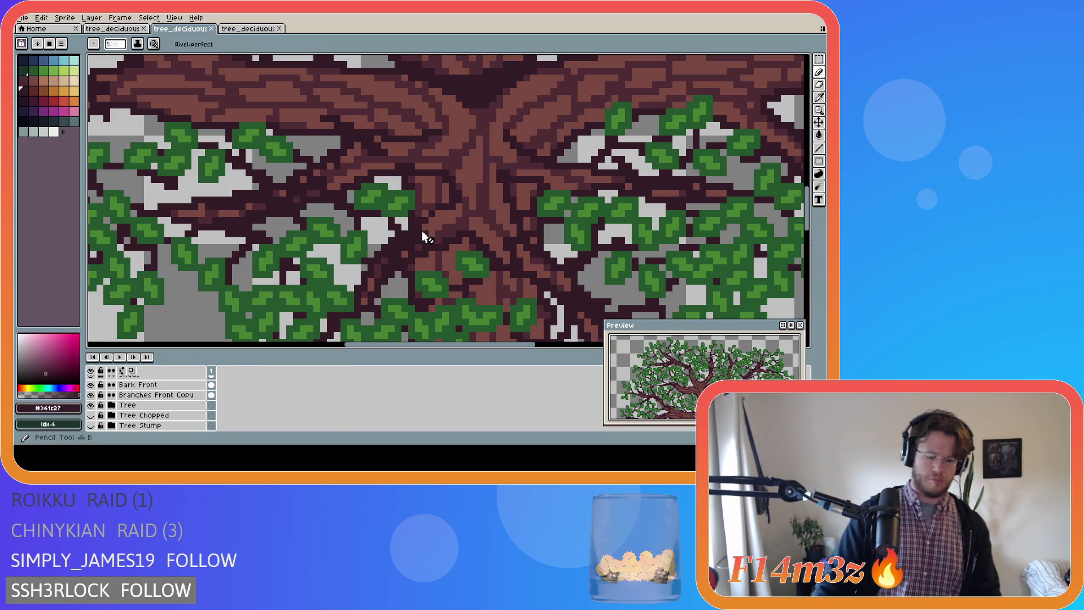
Dab two dark brown pixels onto the front branches near the trunk on Small Branches Front
scroll(187, 407, up, 5)
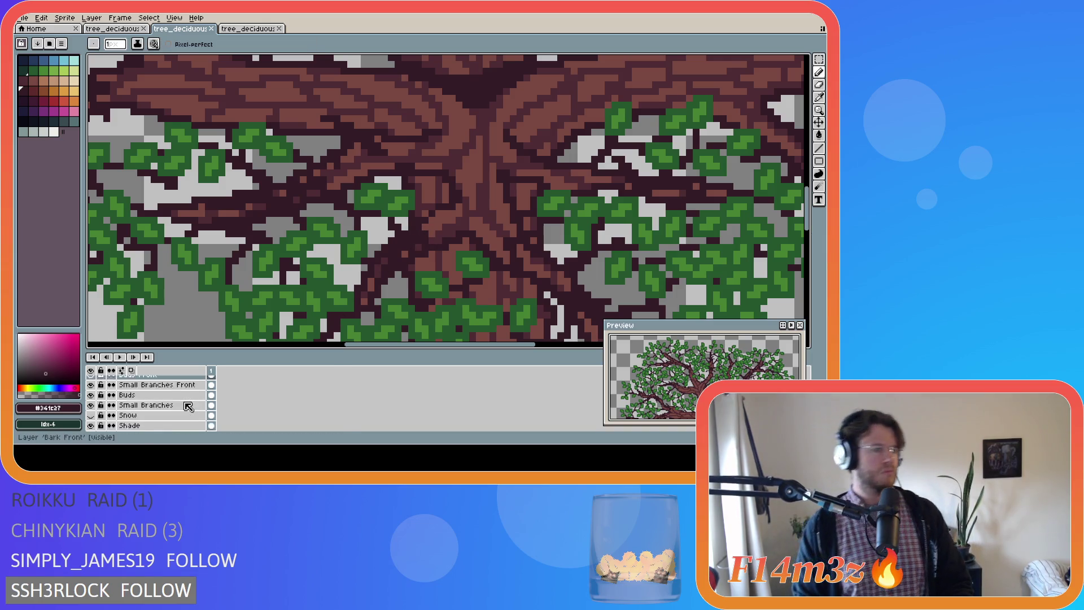
click(161, 384)
click(149, 396)
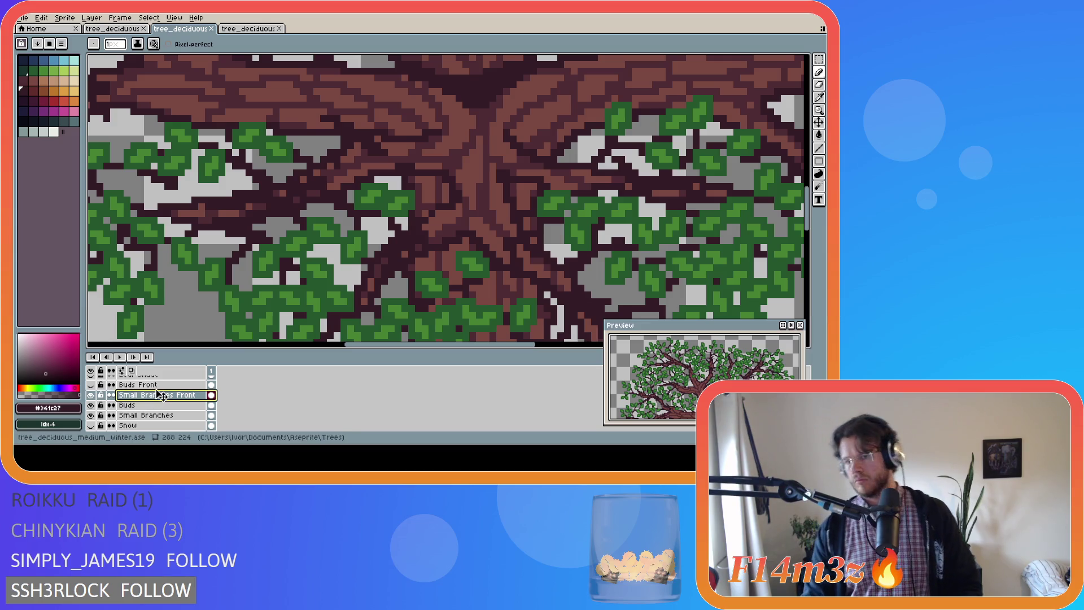
scroll(161, 395, up, 1)
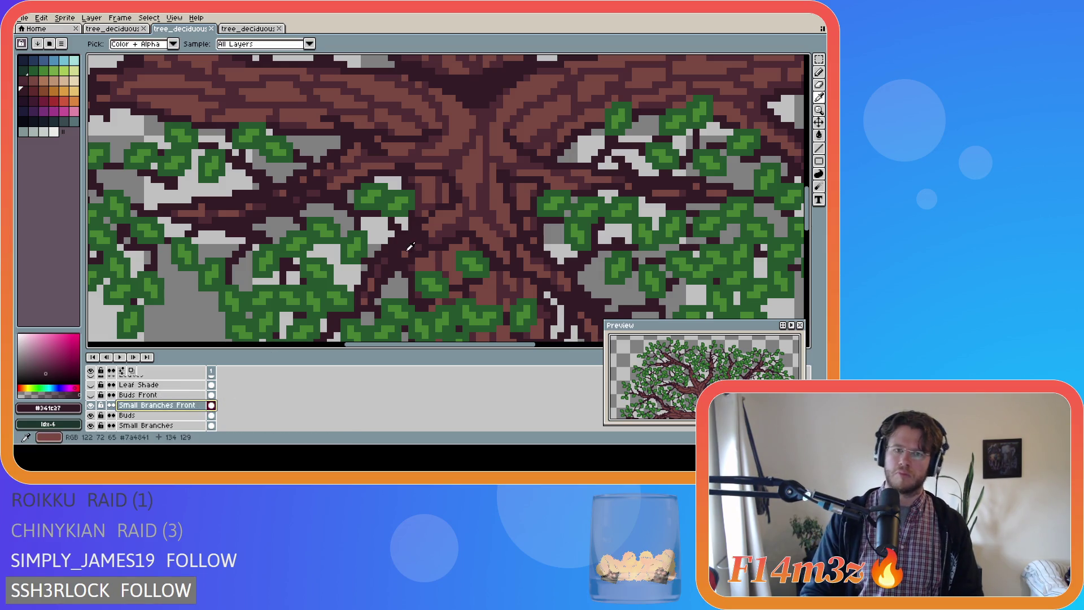
key(b)
click(431, 233)
click(435, 234)
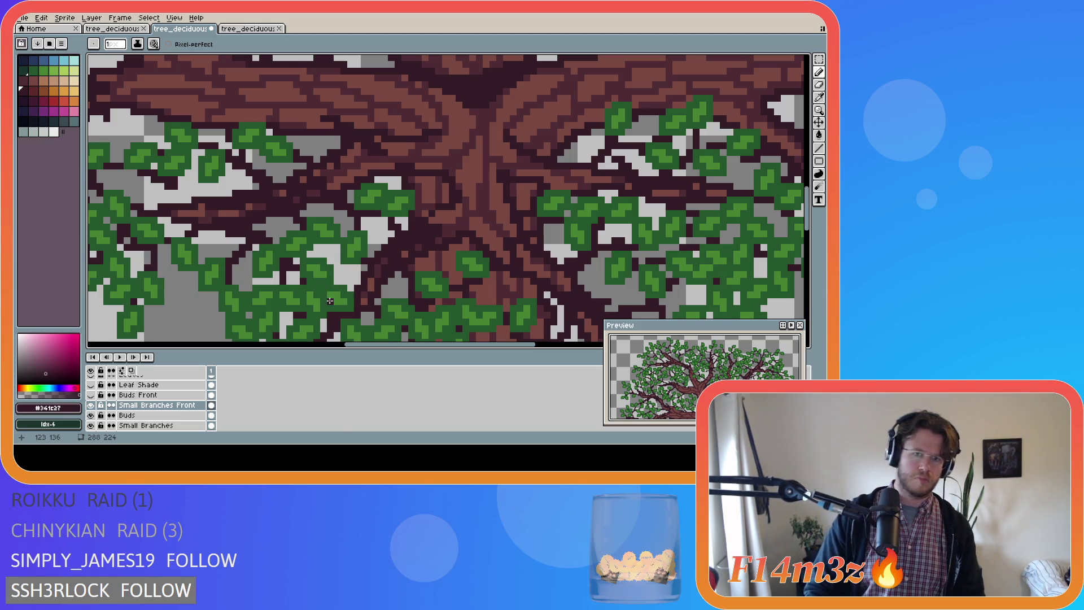
Toggle the Buds Front and Buds leaves on and off to compare, then hide Bark Front
click(91, 395)
click(91, 396)
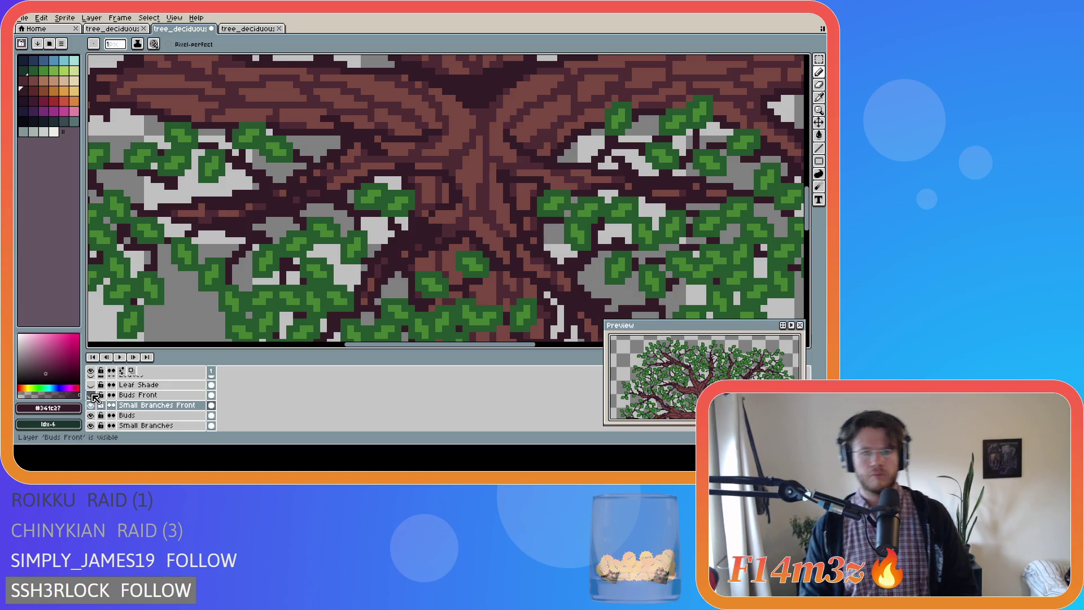
click(92, 395)
click(92, 415)
click(92, 416)
click(91, 415)
click(91, 417)
click(92, 416)
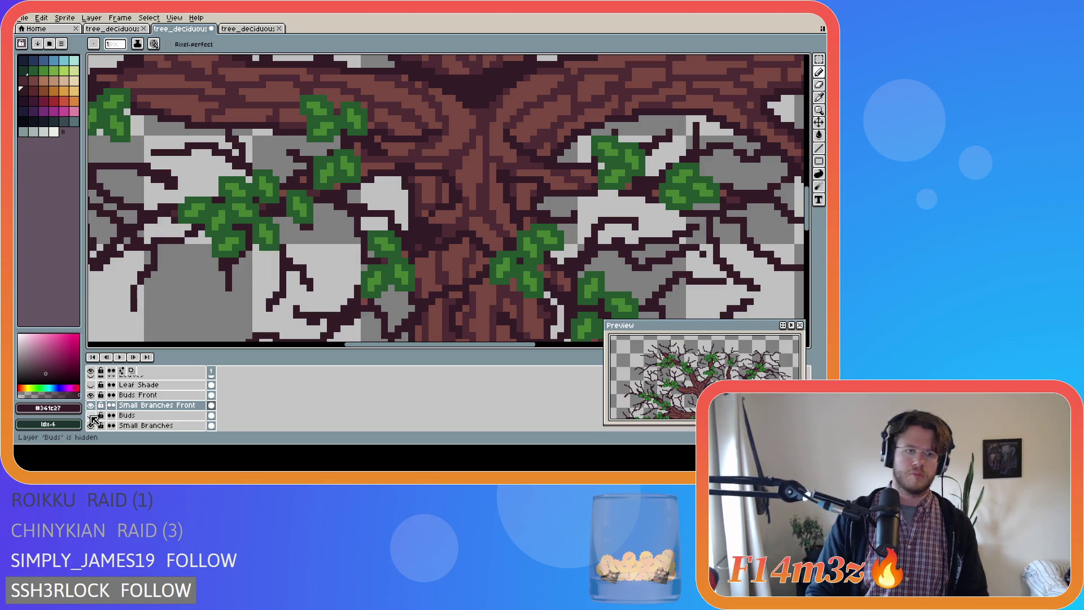
click(91, 416)
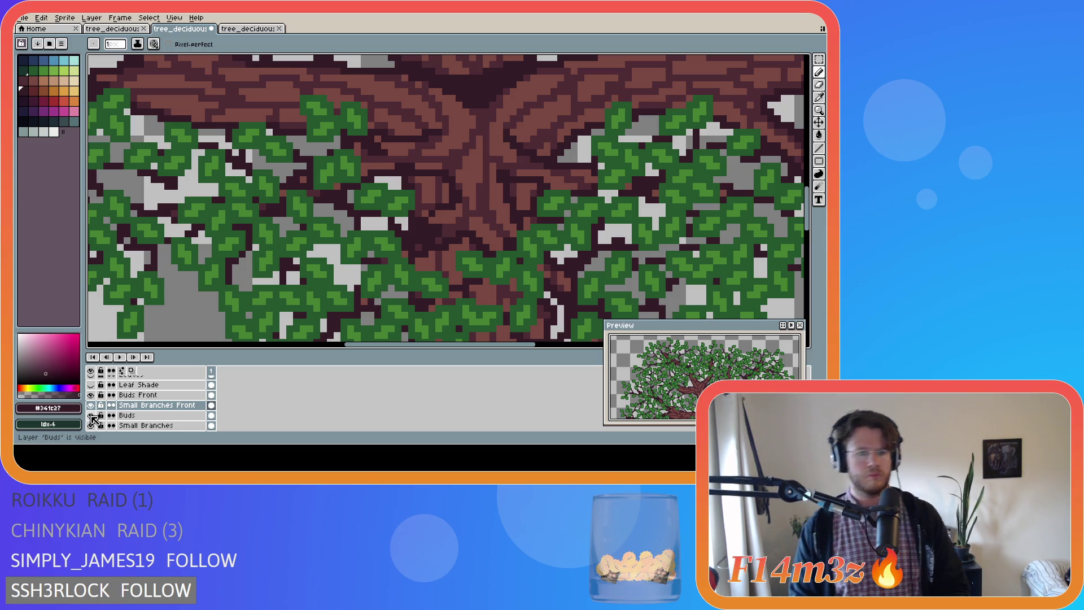
click(91, 416)
click(92, 416)
scroll(94, 418, down, 5)
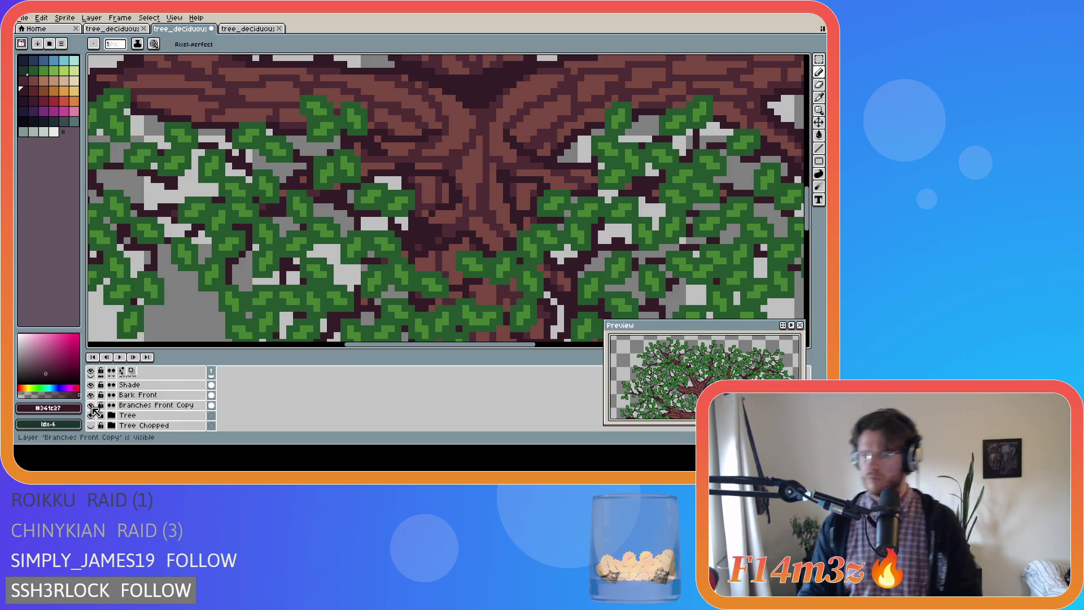
click(92, 395)
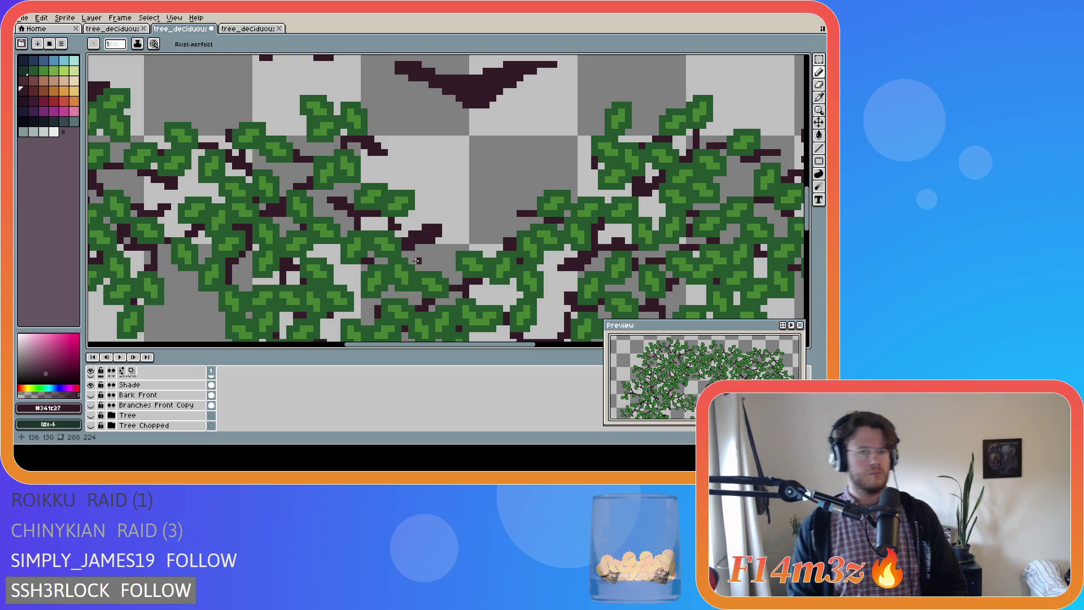
Sample the leaf green from the canvas and add a green pixel beside the branch tip
key(b)
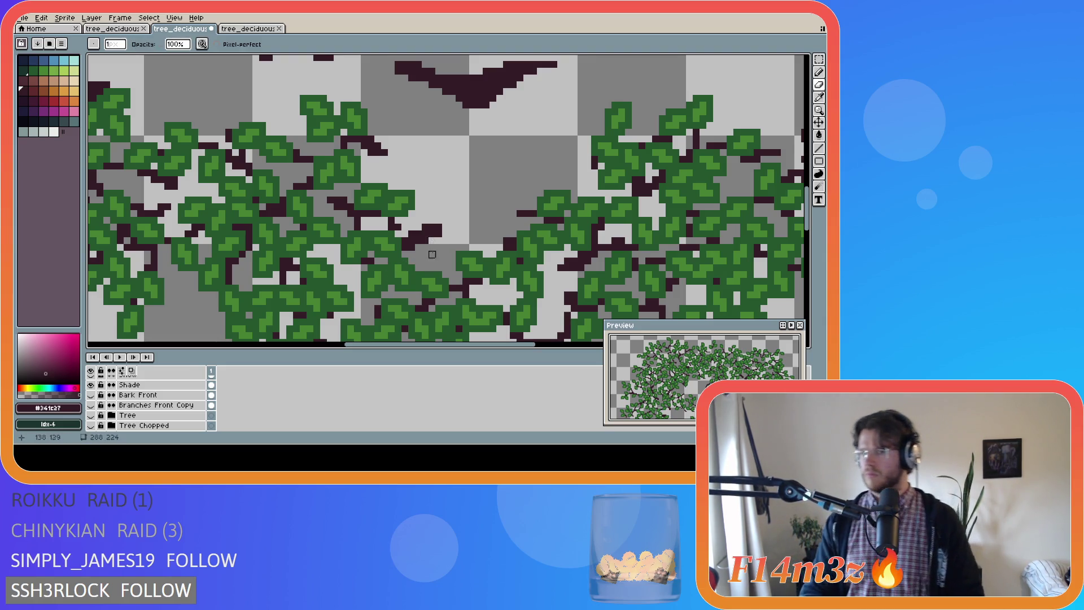
scroll(141, 401, up, 3)
click(92, 395)
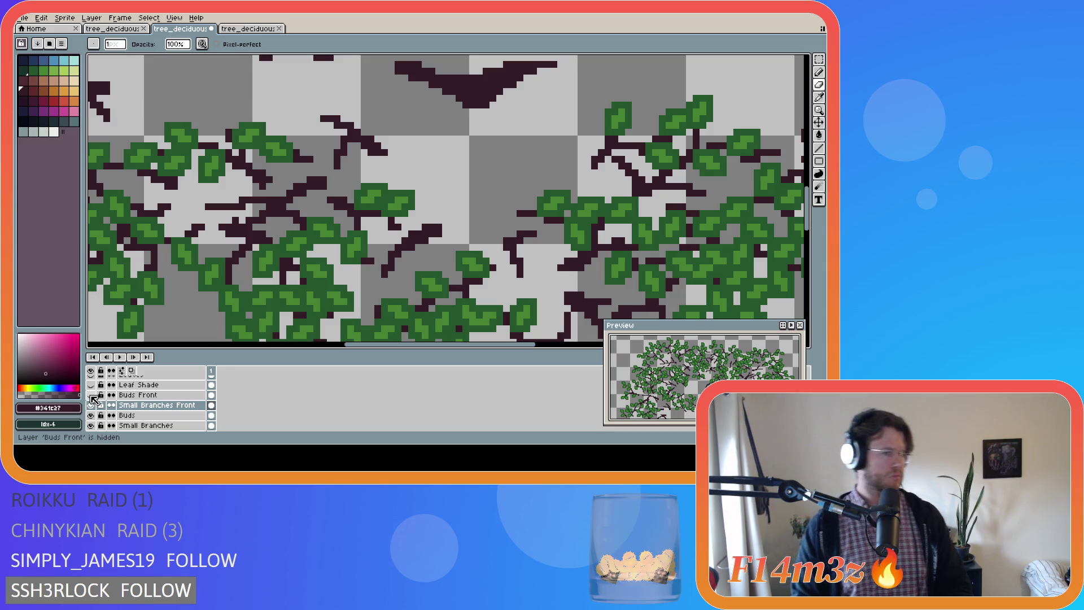
click(91, 395)
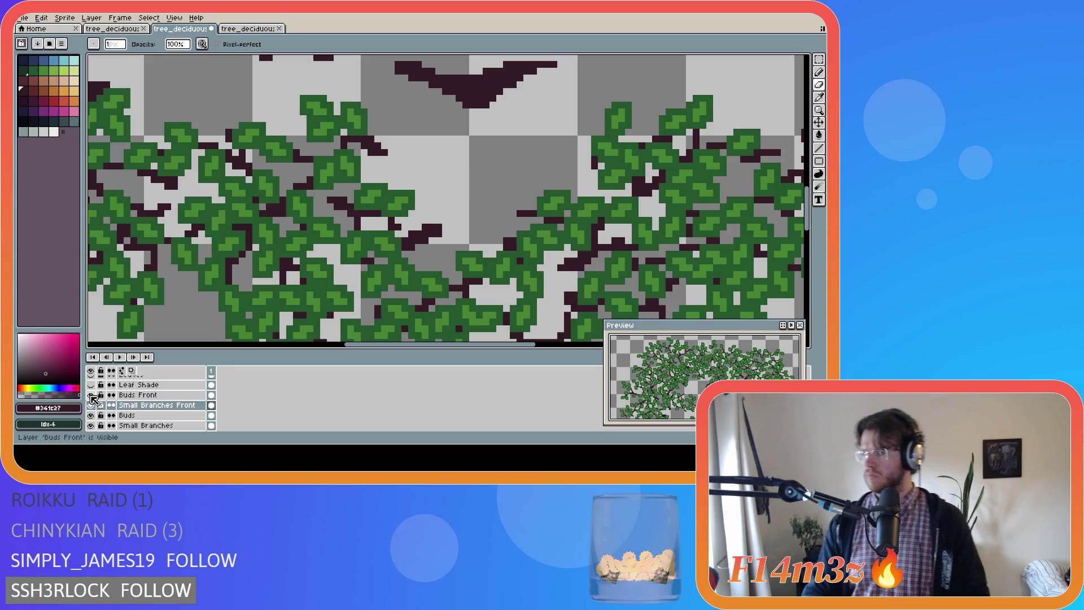
alt+click(388, 242)
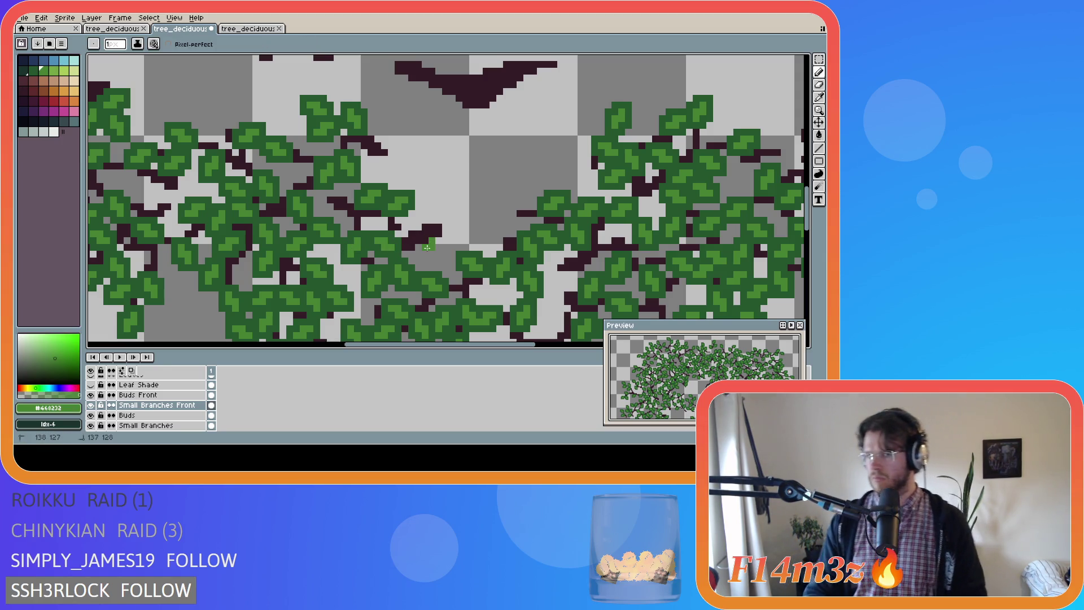
click(425, 250)
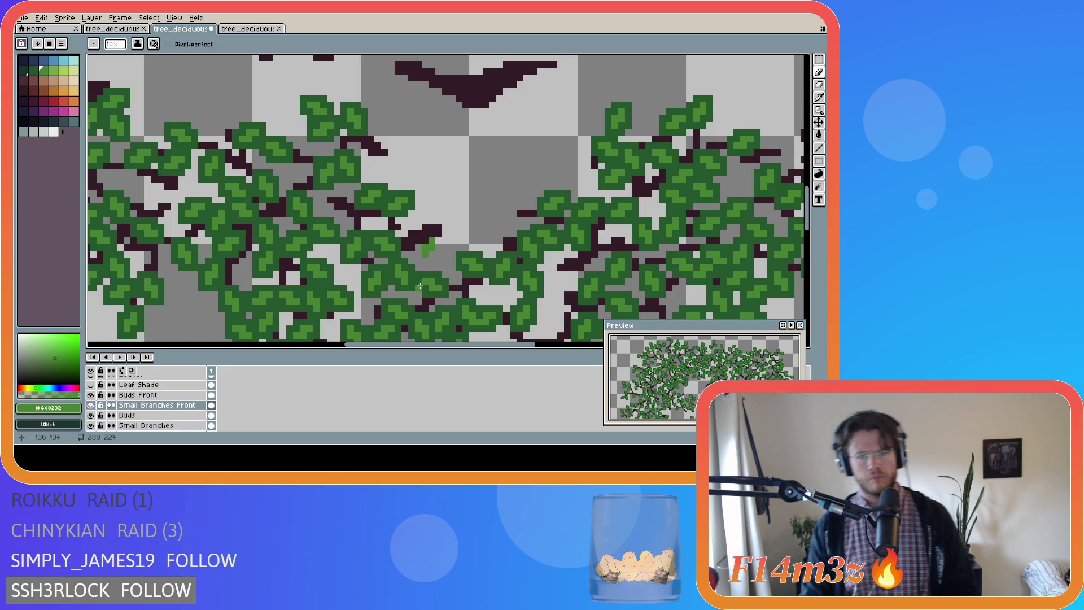
Sample the darker leaf green and make the Bark Front and Tree layers visible
key(v)
key(b)
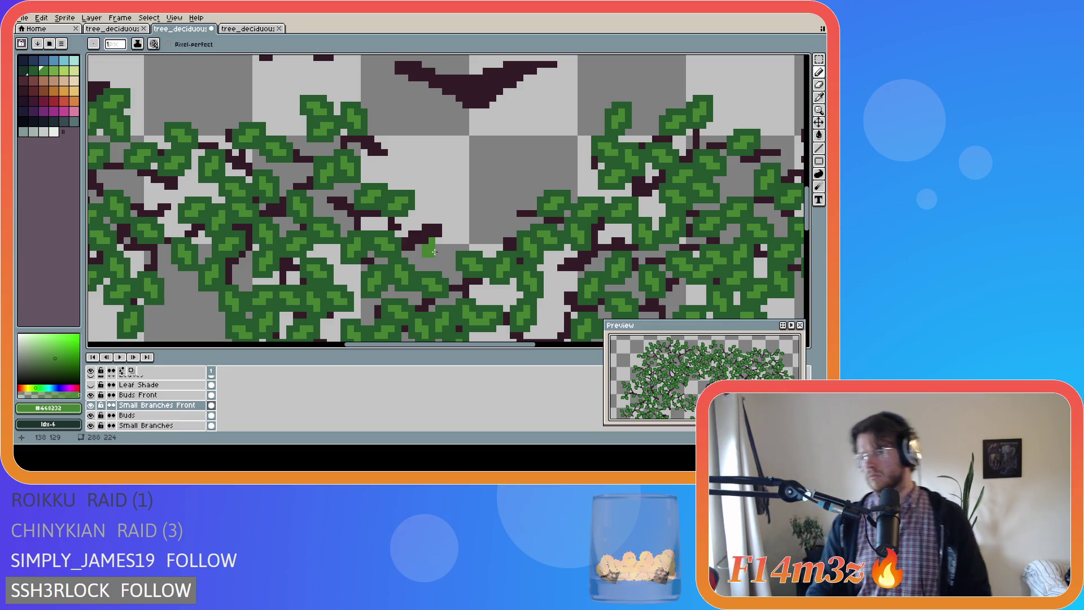
alt+click(390, 247)
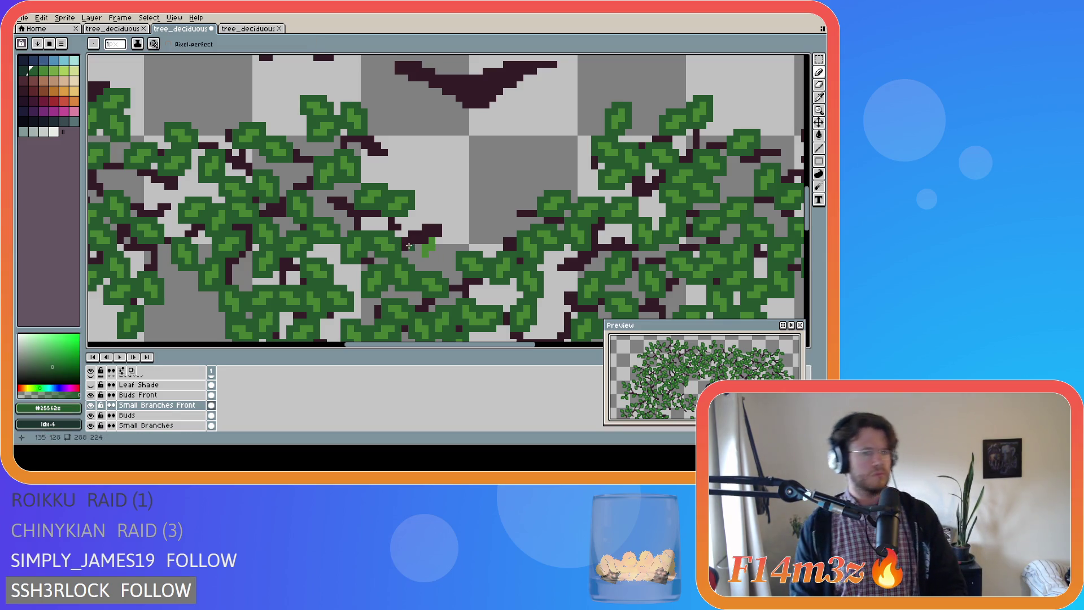
scroll(90, 418, down, 5)
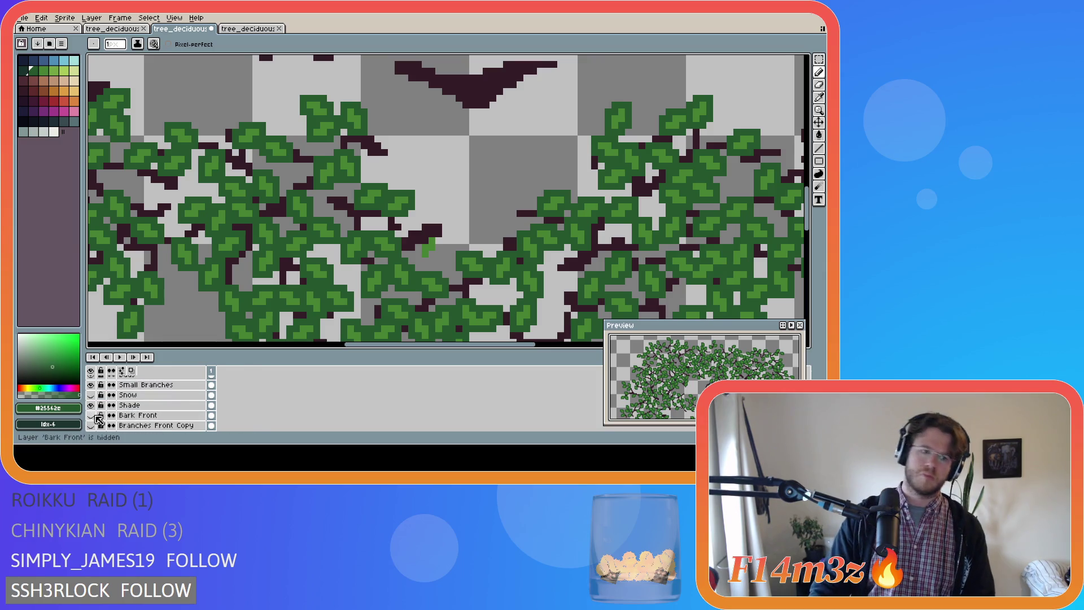
click(90, 416)
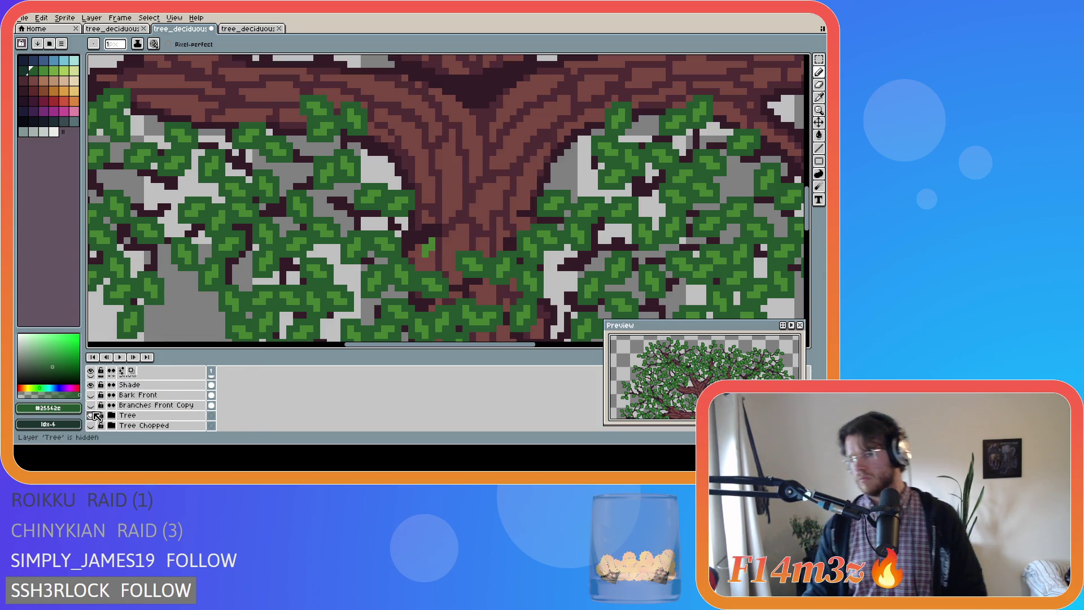
click(90, 395)
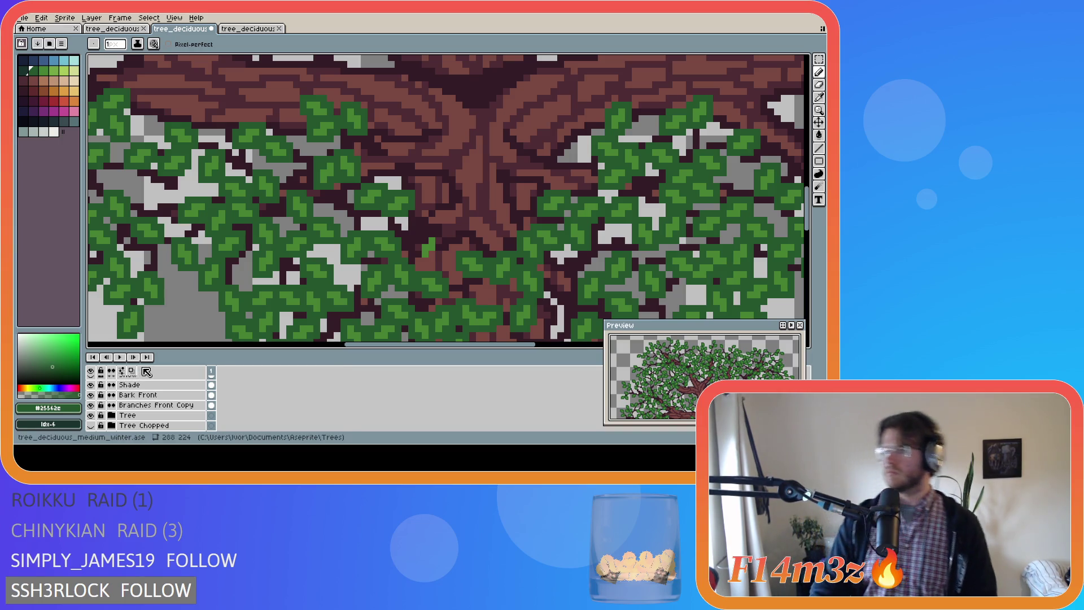
Hide Branches Front Copy and Bark Front, then draw a small #468232 leaf up-left of the branch tip
scroll(97, 408, down, 1)
click(93, 395)
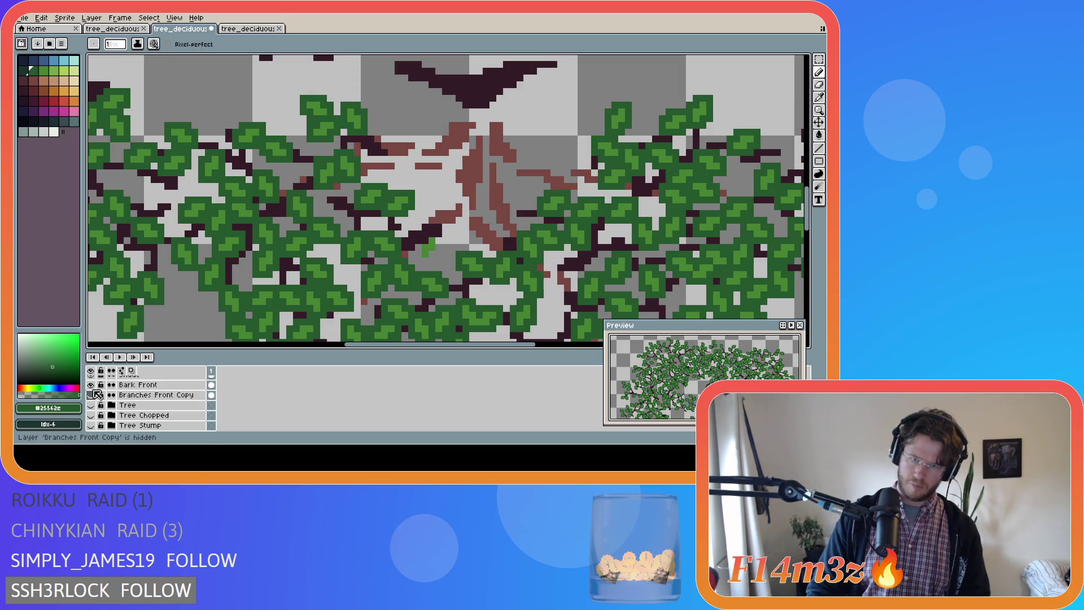
click(91, 385)
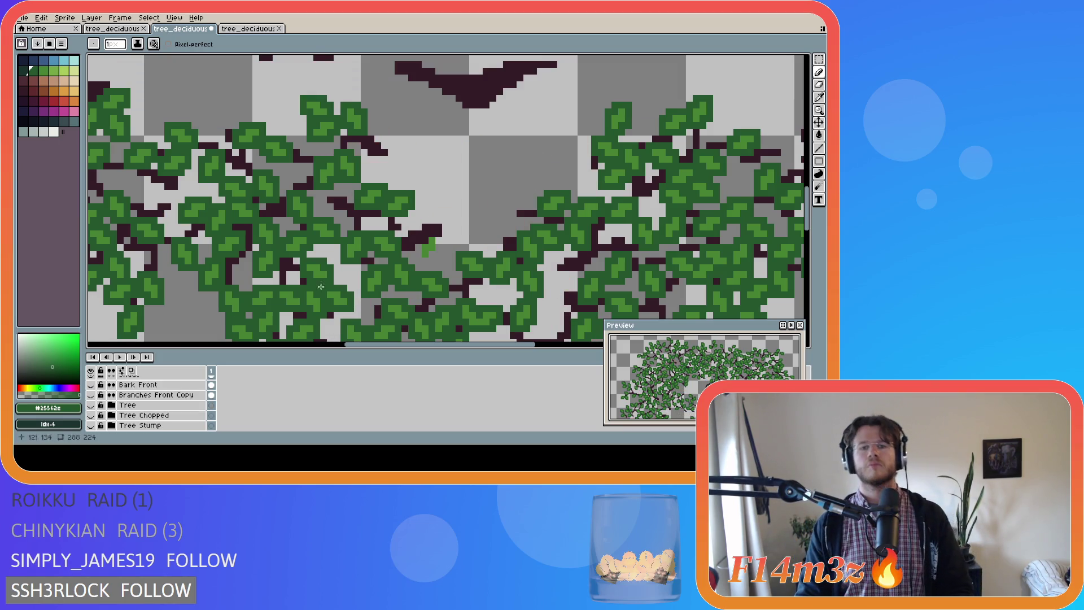
key(i)
click(426, 245)
key(b)
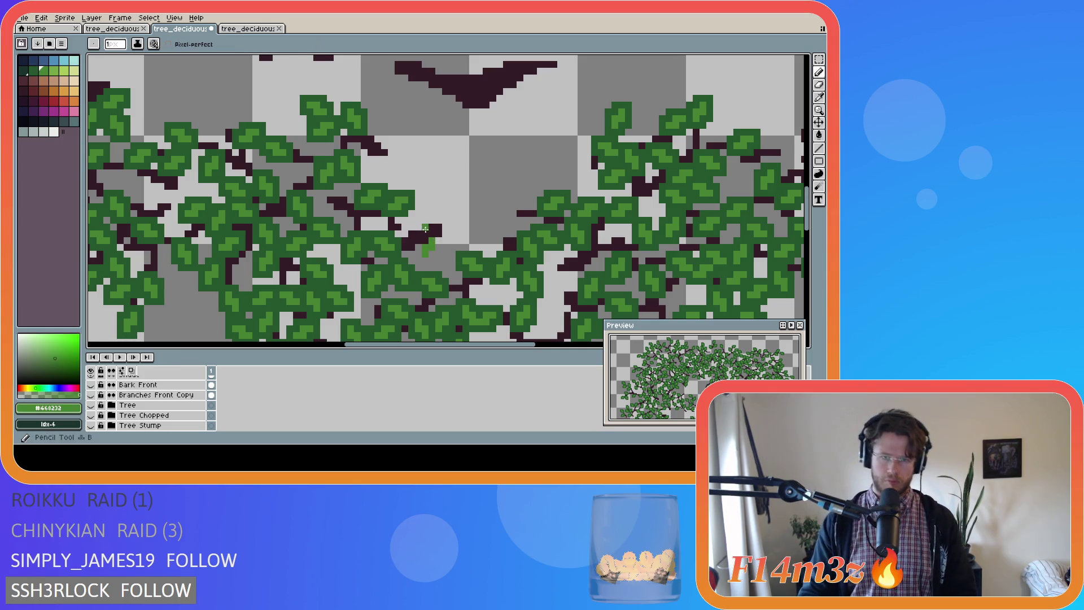
mouse_move(419, 226)
mouse_down()
mouse_move(406, 221)
mouse_move(413, 215)
mouse_up()
key(ctrl+z)
drag(413, 226, 404, 219)
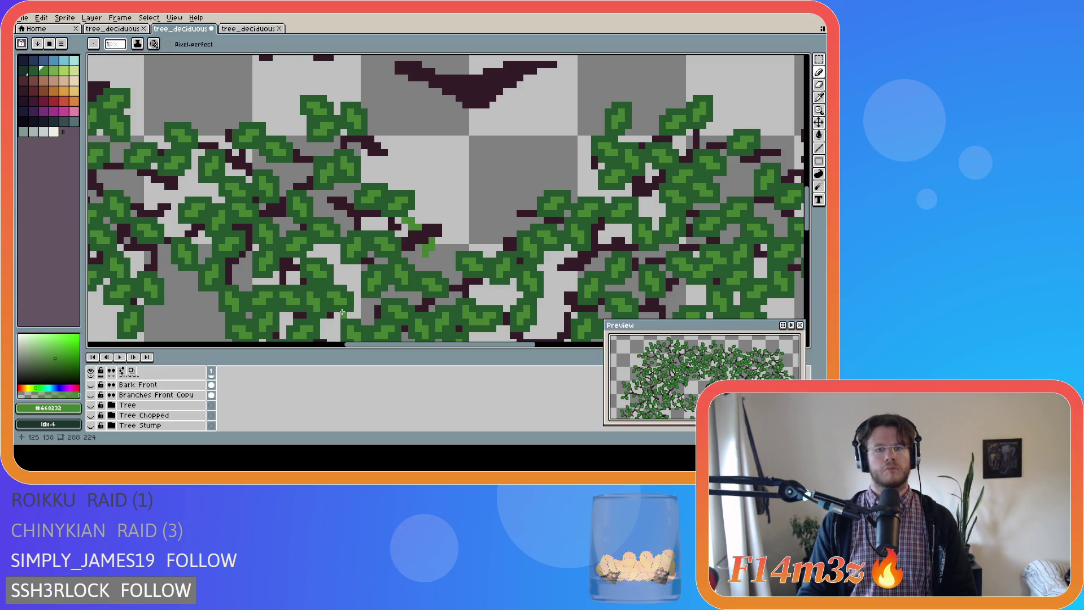
Show the Tree and Bark Front layers again and pan the view down over the trunk
click(90, 405)
click(90, 384)
scroll(360, 280, down, 2)
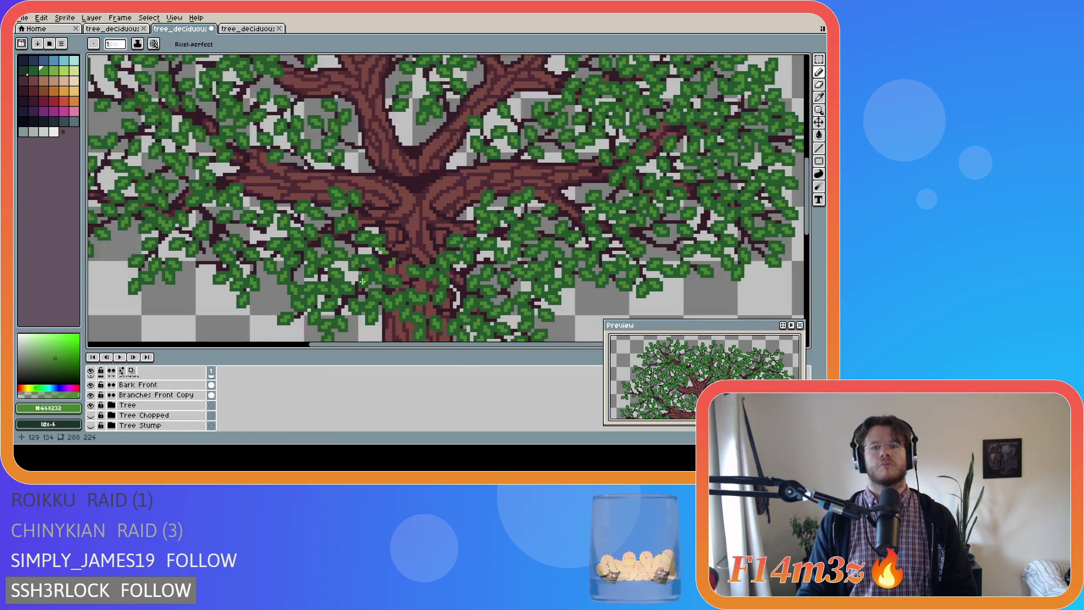
scroll(396, 282, up, 2)
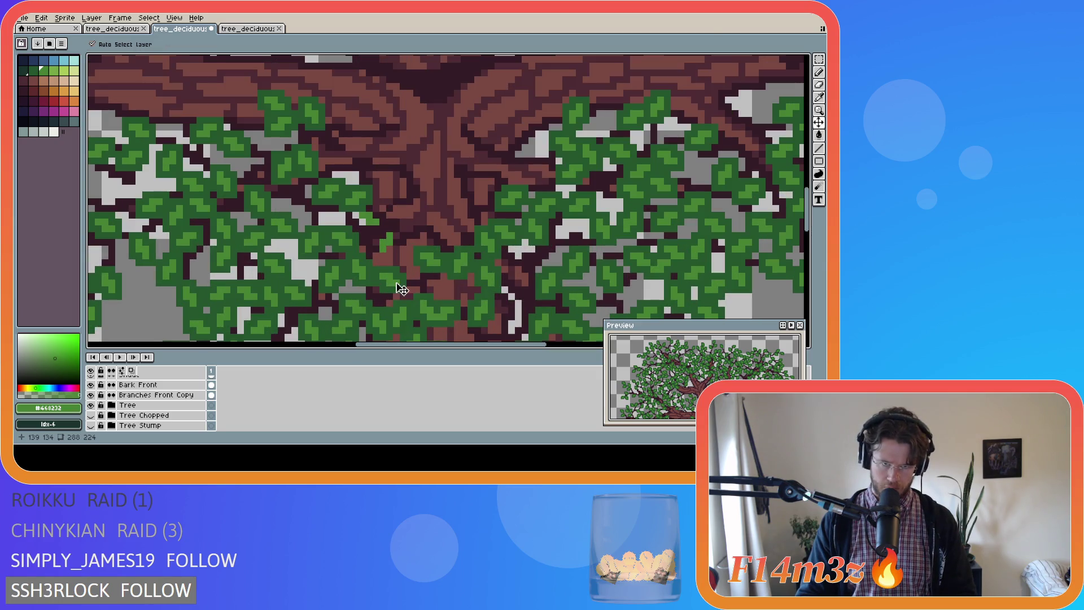
drag(391, 251, 376, 272)
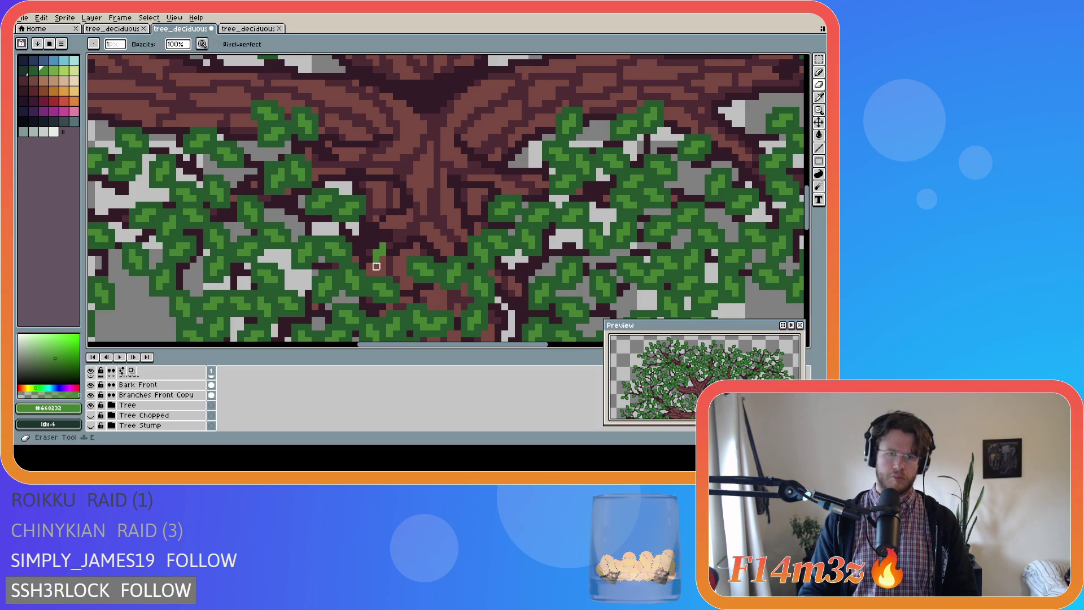
Undo and redo the last pencil strokes, then sample the dark branch brown #341c27
key(v)
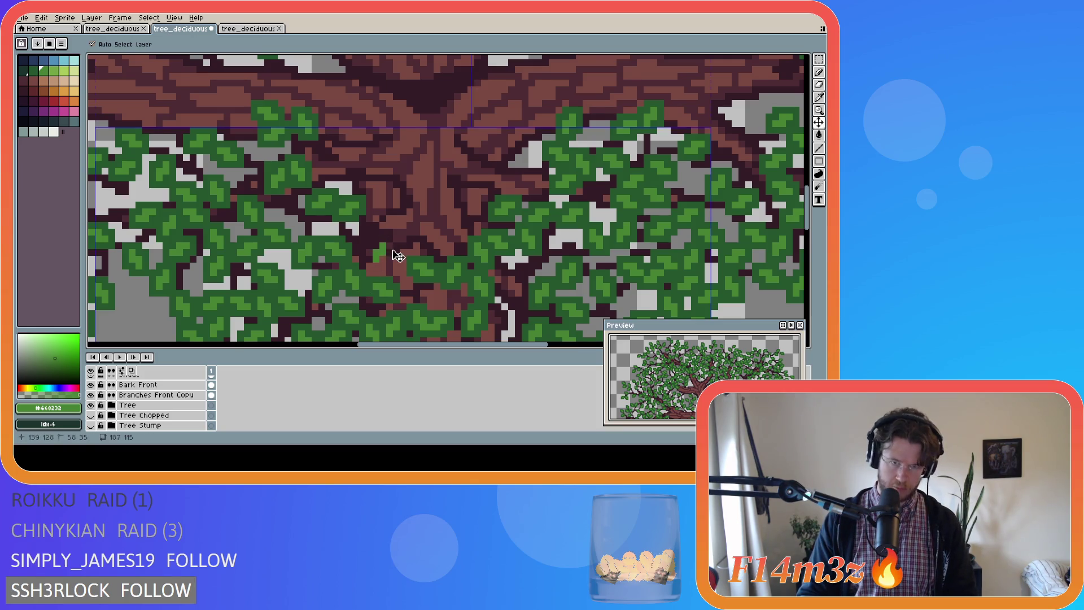
key(b)
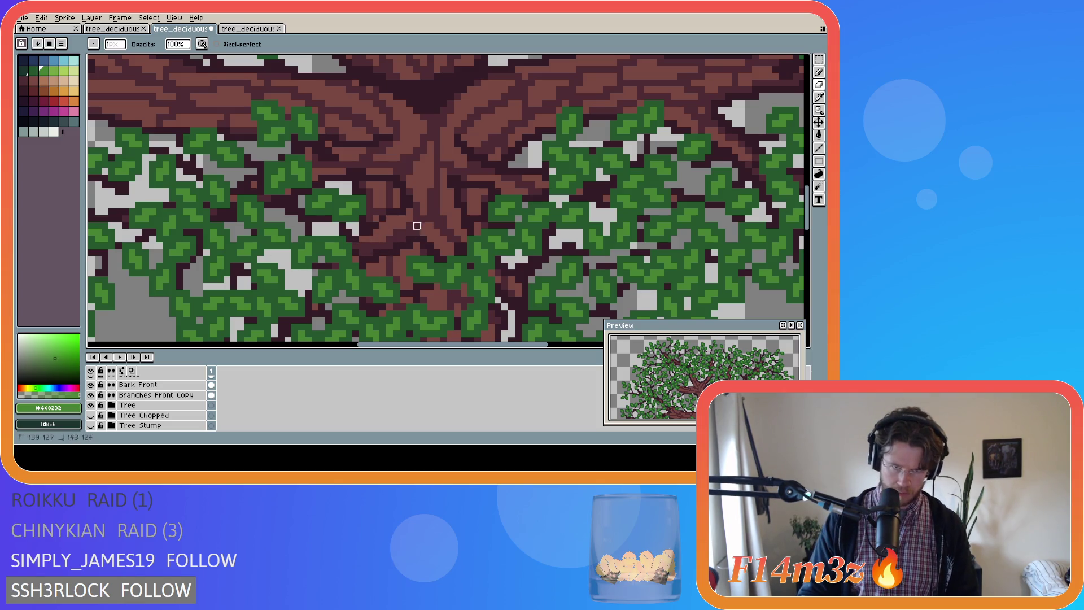
key(ctrl+z)
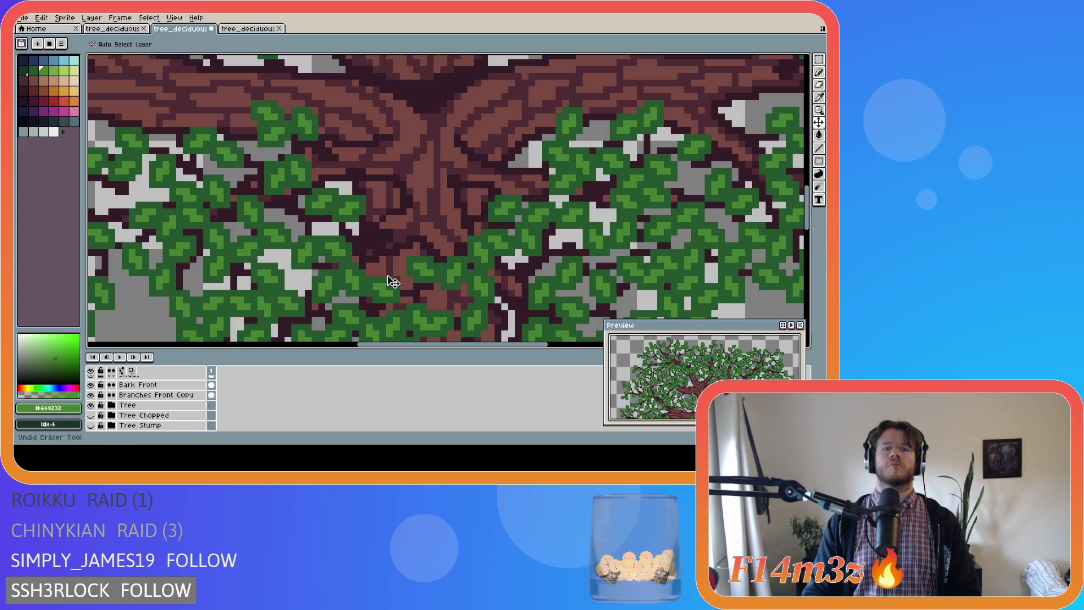
key(ctrl+y)
key(ctrl+z)
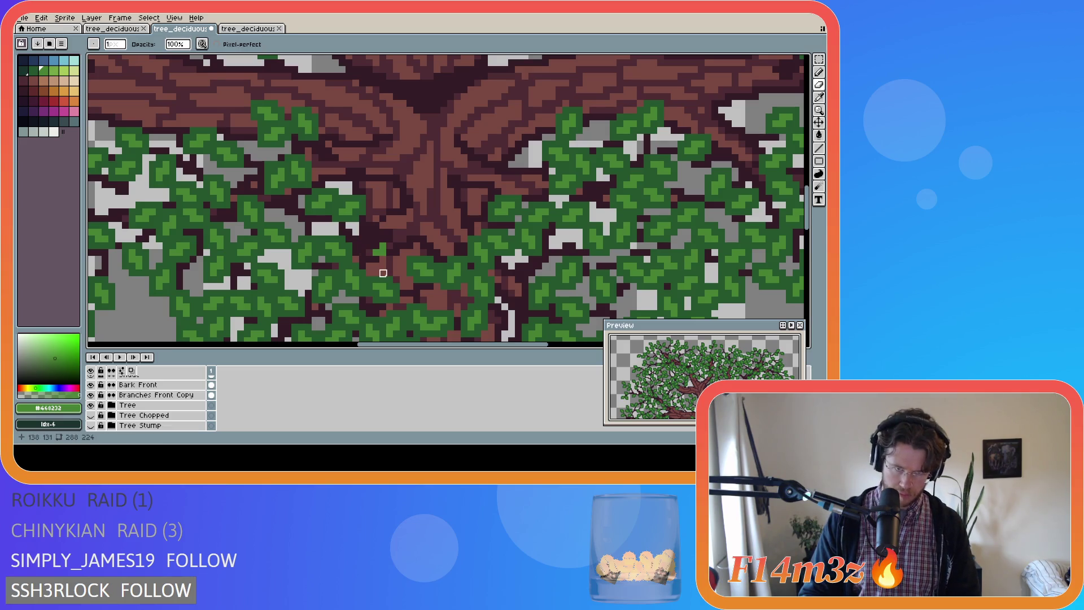
key(ctrl+y)
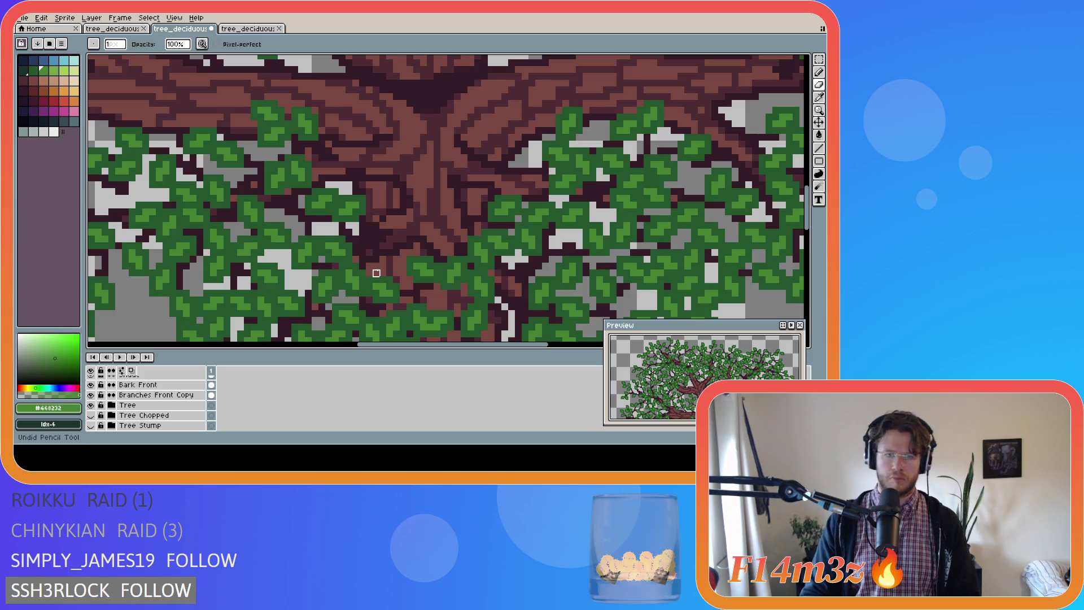
scroll(160, 407, up, 5)
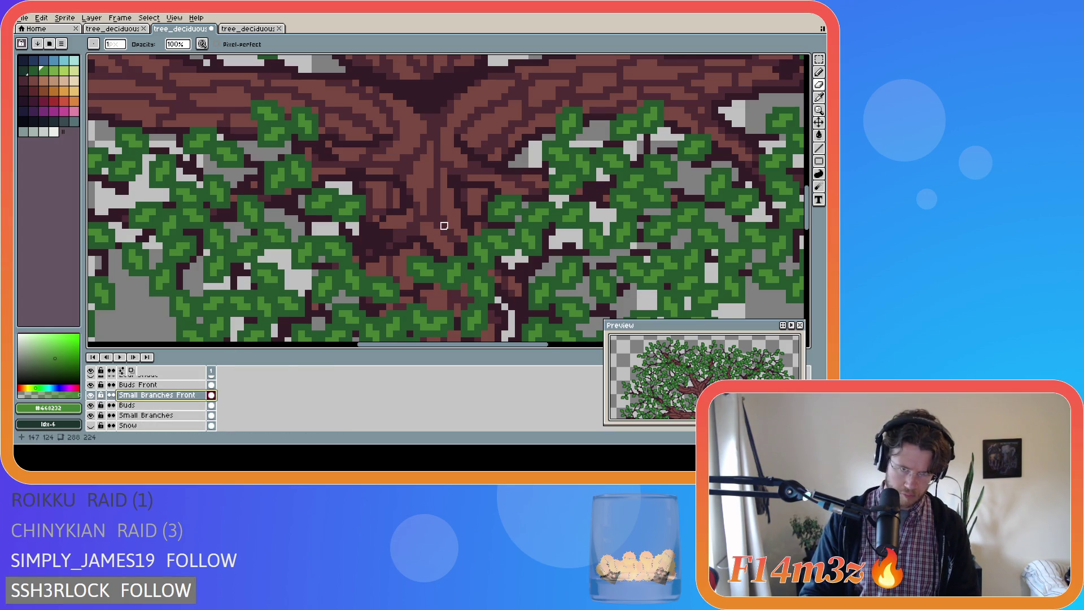
alt+click(391, 227)
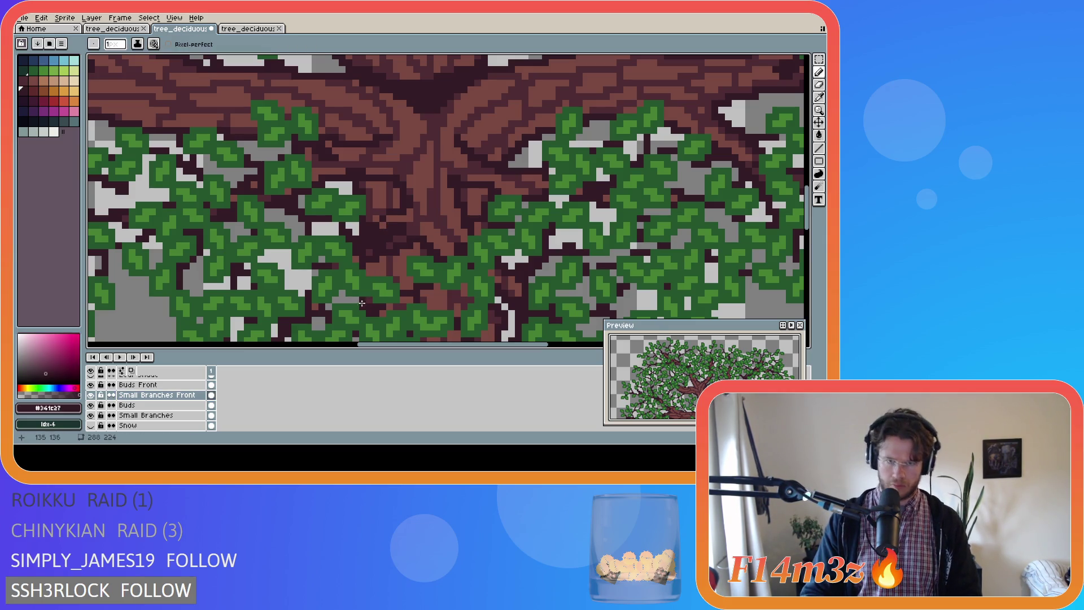
Paint #468232 leaf-green pixels over the branch
scroll(307, 303, down, 1)
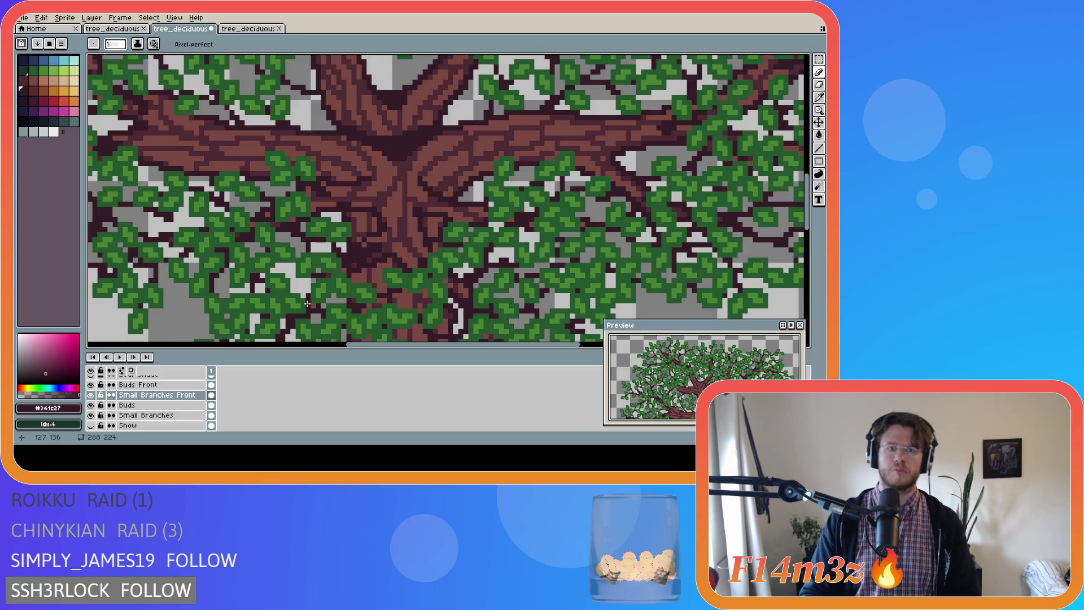
scroll(141, 407, down, 2)
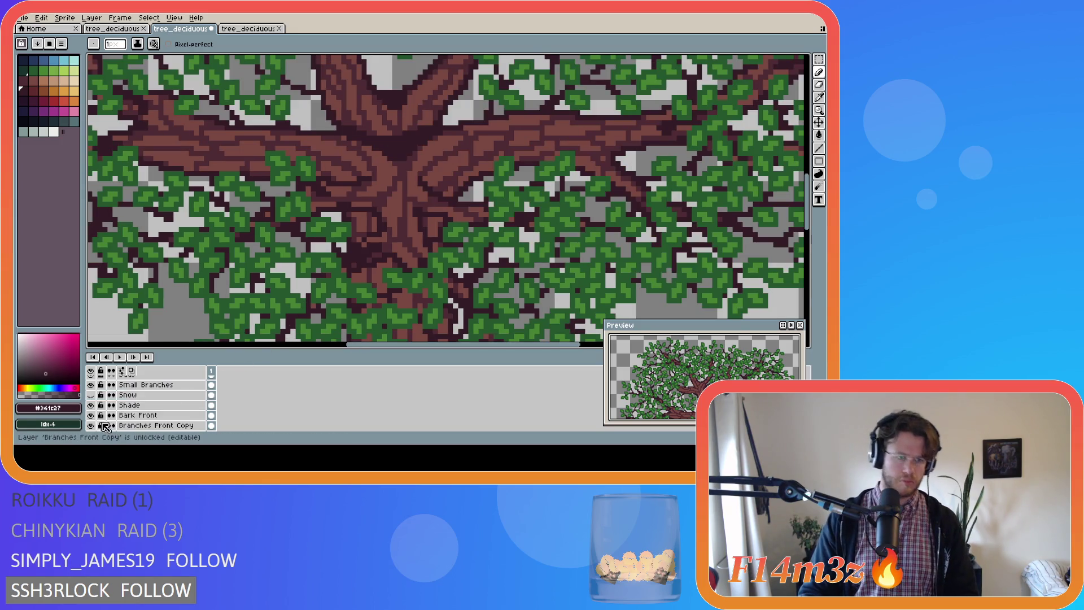
scroll(141, 406, up, 3)
scroll(344, 258, up, 2)
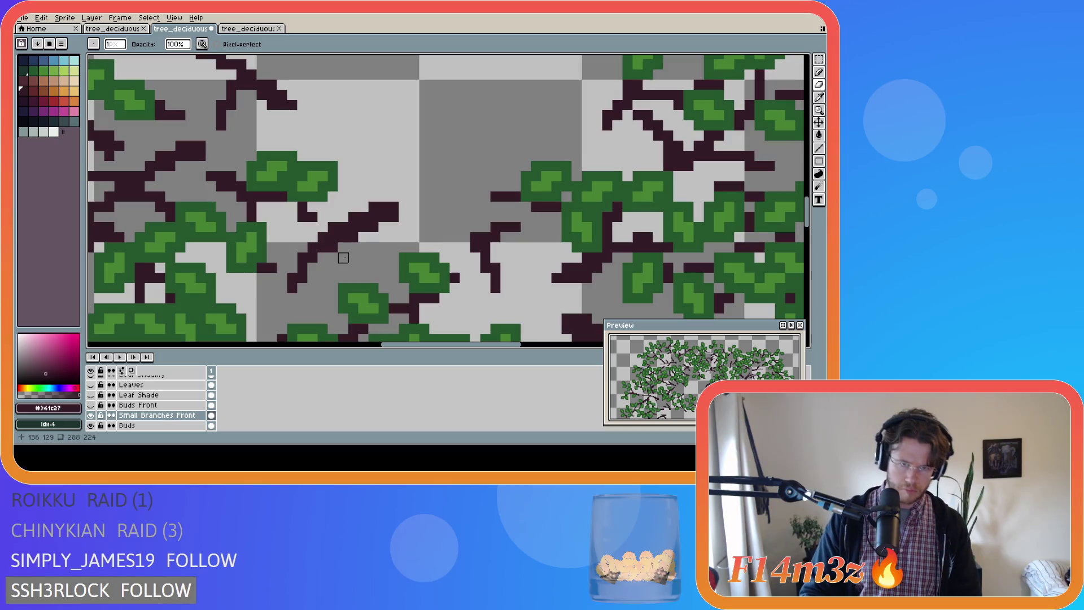
scroll(364, 291, down, 2)
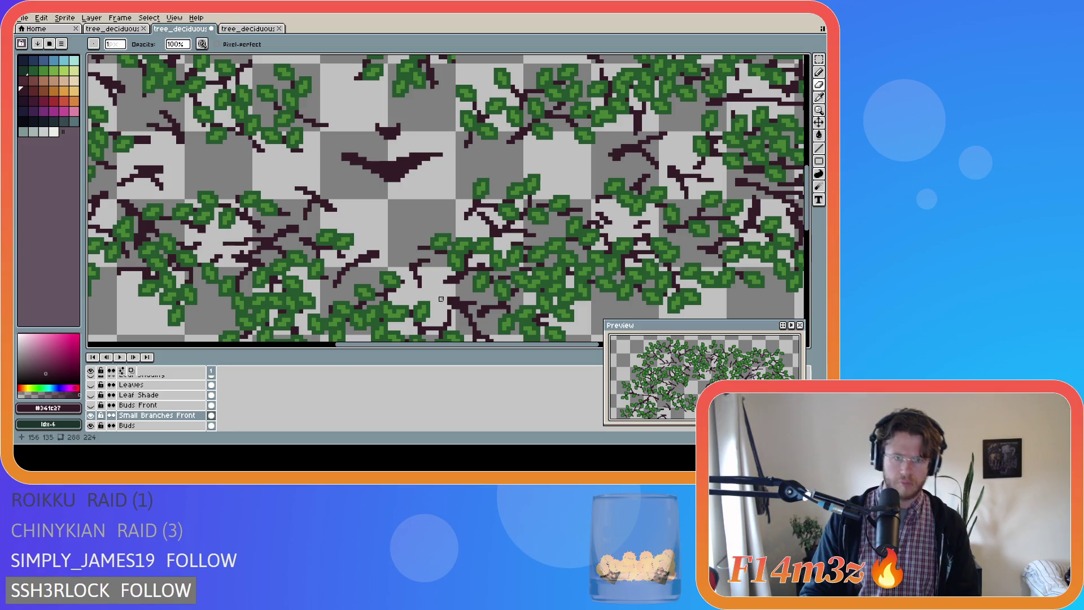
scroll(353, 254, up, 1)
alt+click(356, 236)
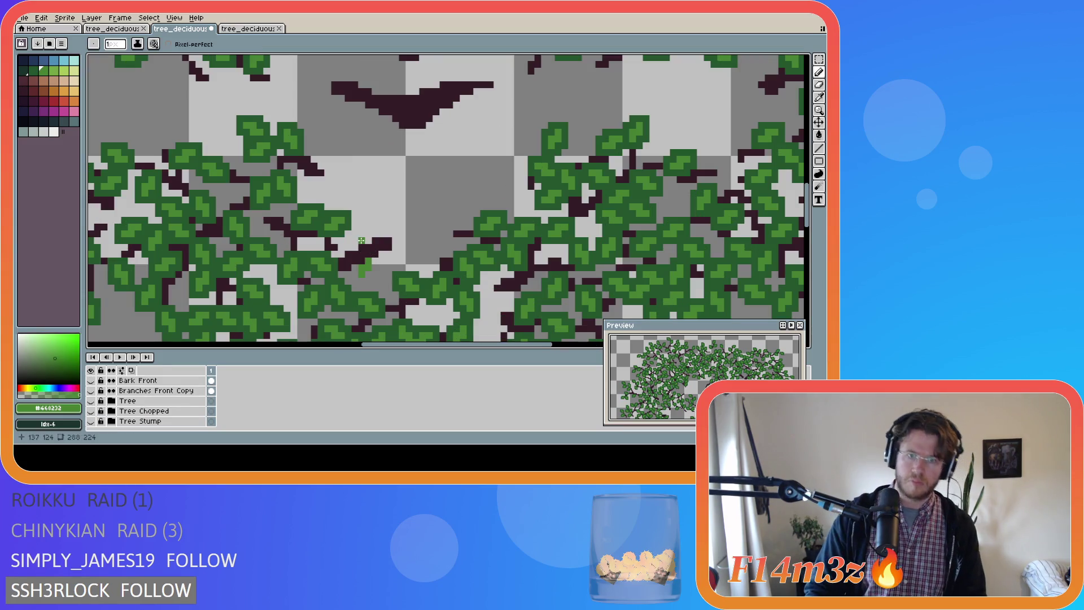
drag(355, 241, 346, 232)
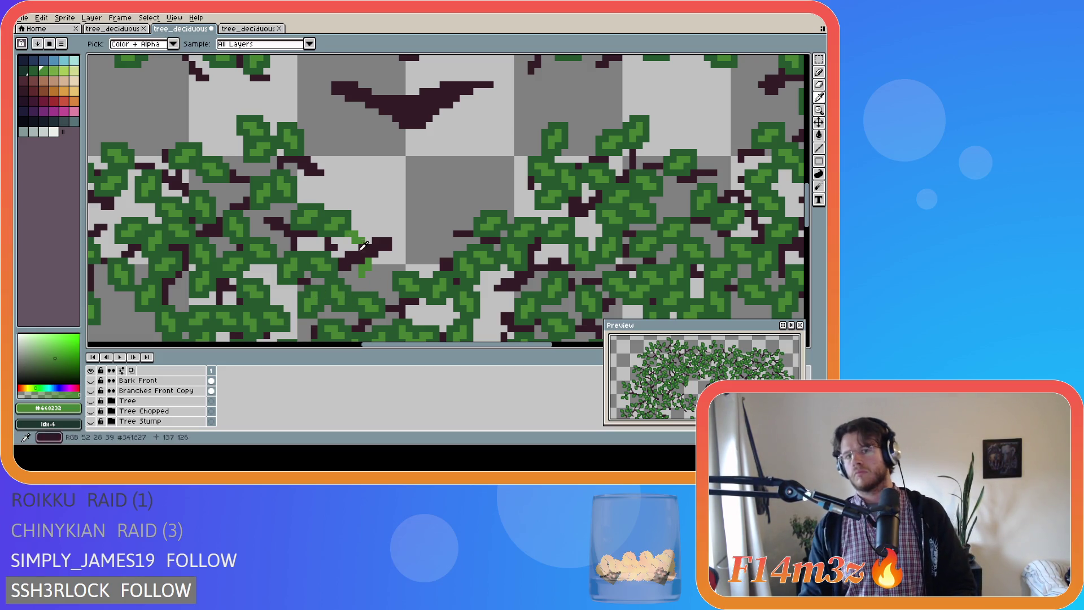
On Buds Front, extend the leaf in darker green #25562e over and below the branch
alt+click(342, 242)
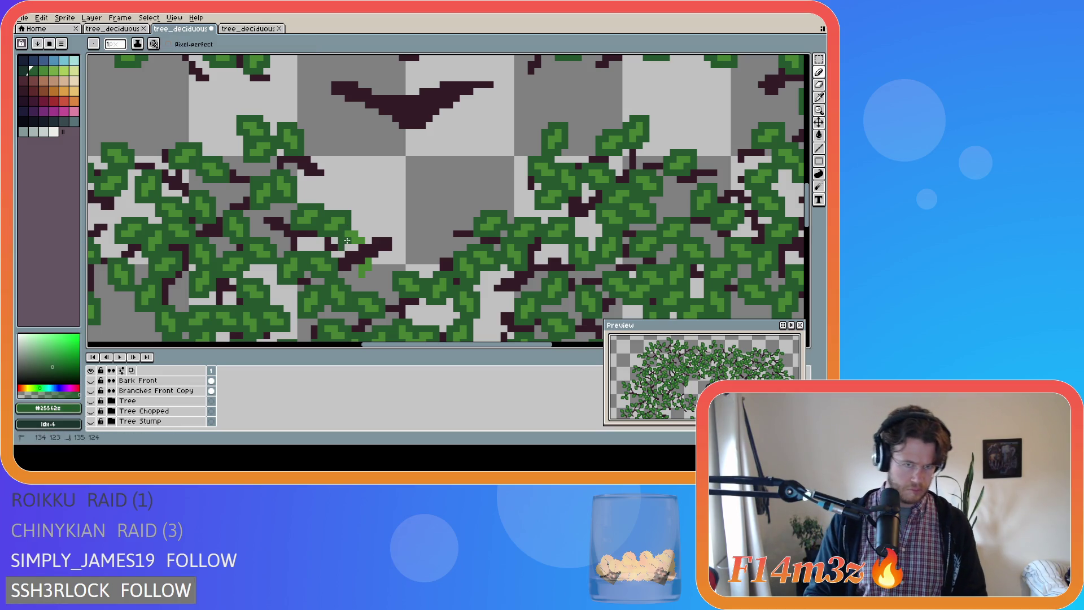
scroll(266, 375, up, 5)
click(257, 381)
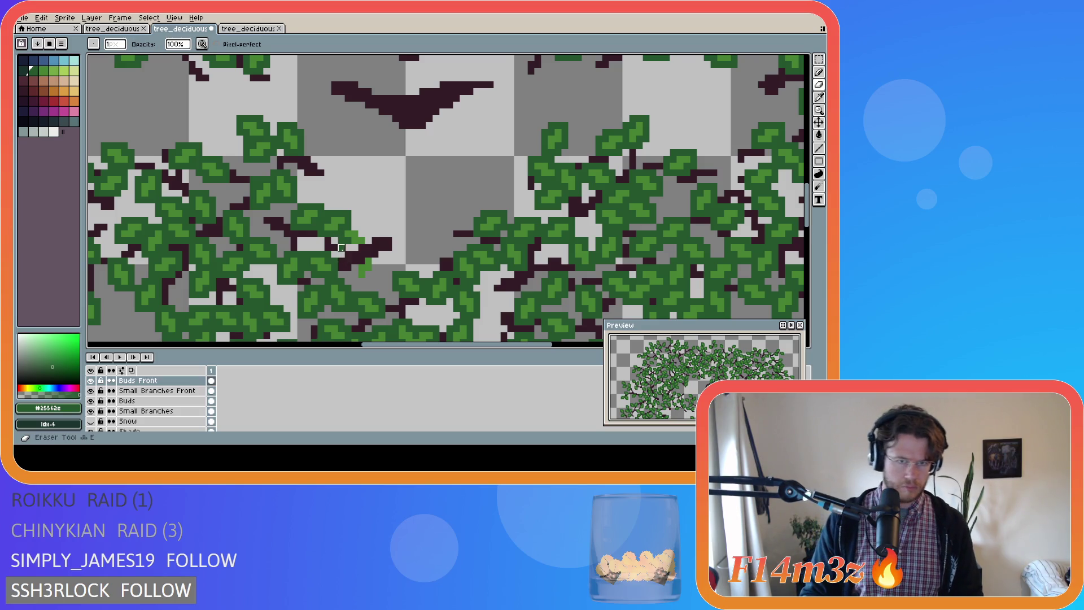
drag(368, 247, 356, 228)
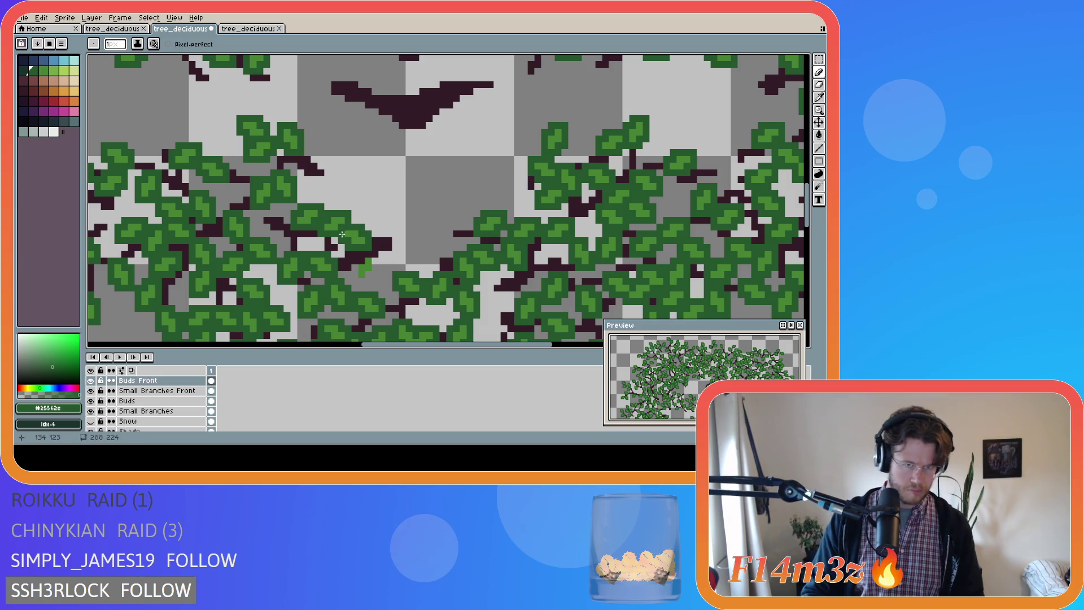
drag(364, 268, 358, 274)
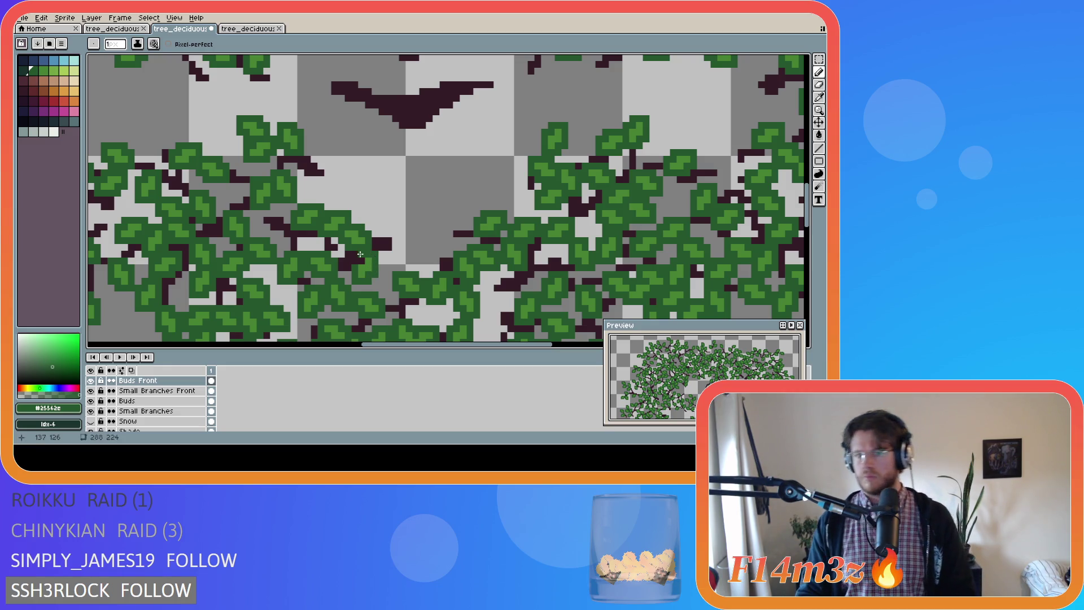
Save tree_deciduous_medium_winter.ase
key(ctrl+s)
scroll(217, 308, down, 2)
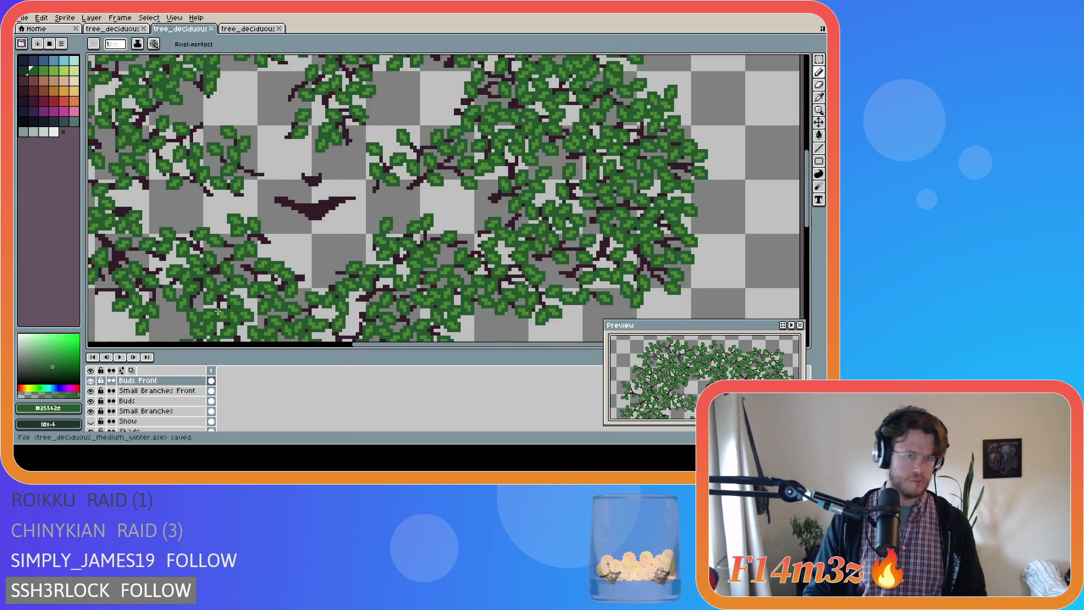
scroll(118, 410, down, 5)
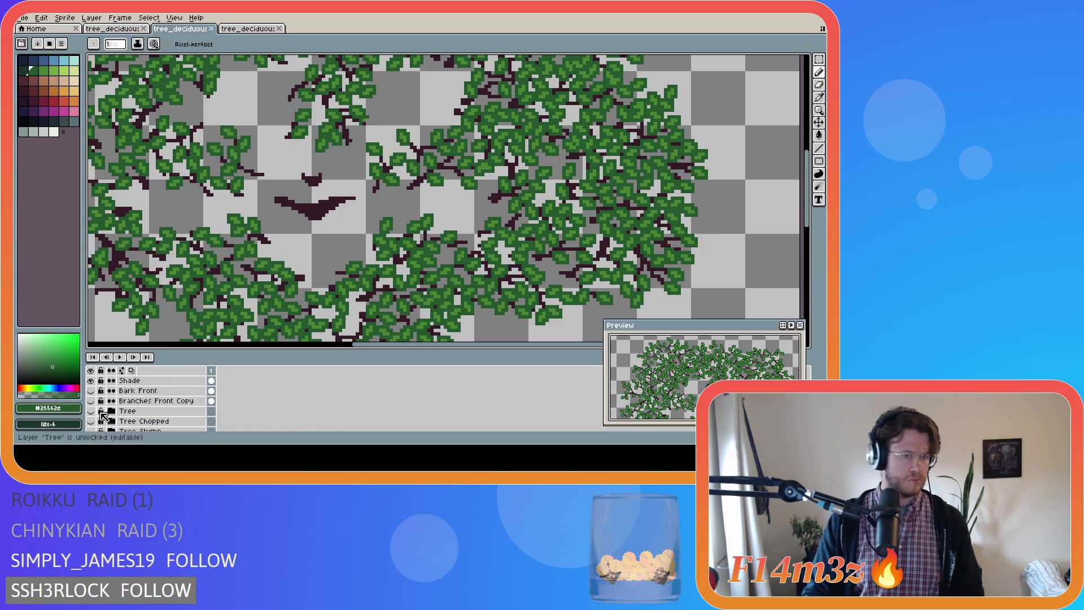
scroll(107, 416, up, 2)
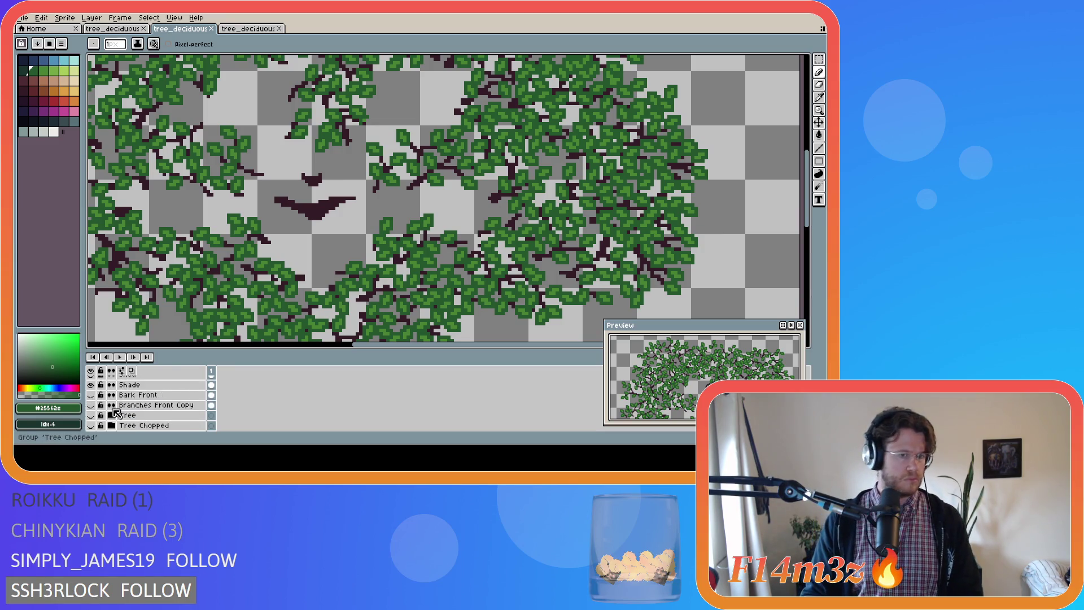
Show the trunk layer again and save the winter tree file
scroll(93, 415, down, 1)
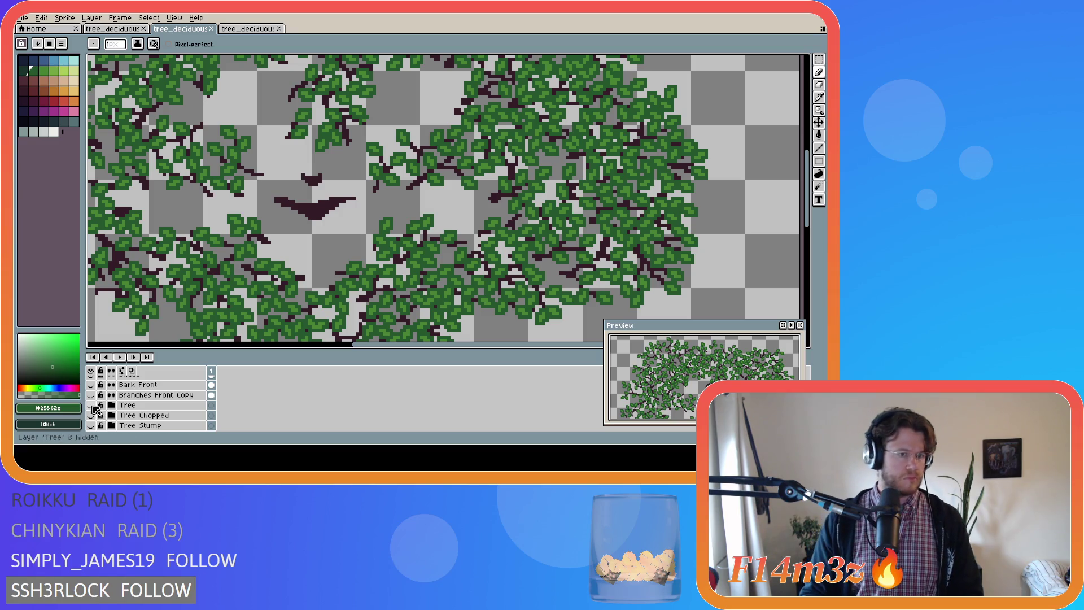
click(90, 405)
key(ctrl+s)
scroll(225, 287, down, 3)
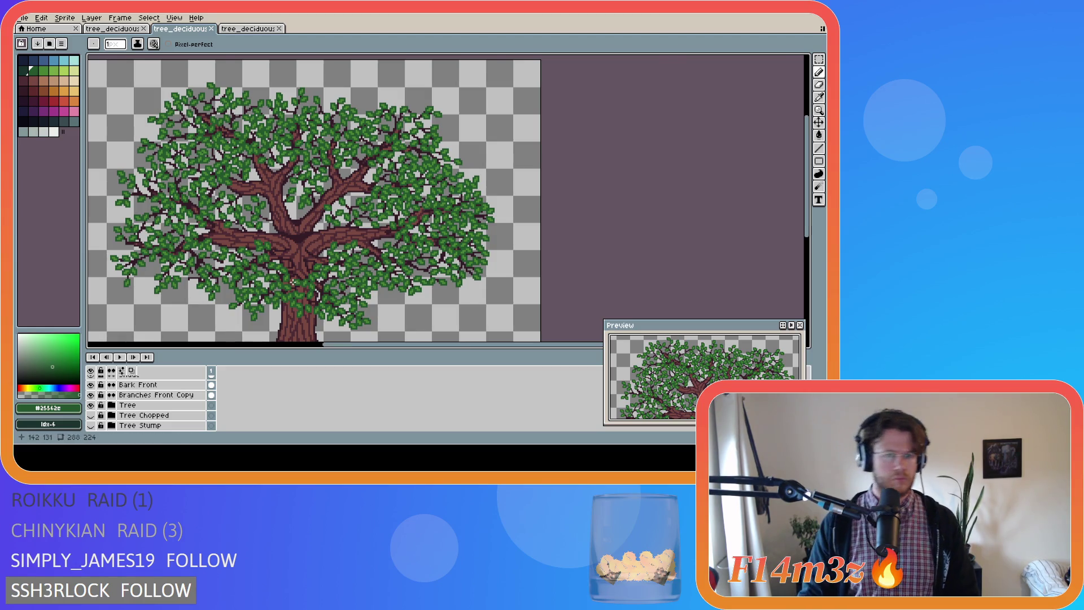
scroll(292, 282, up, 3)
scroll(292, 267, up, 1)
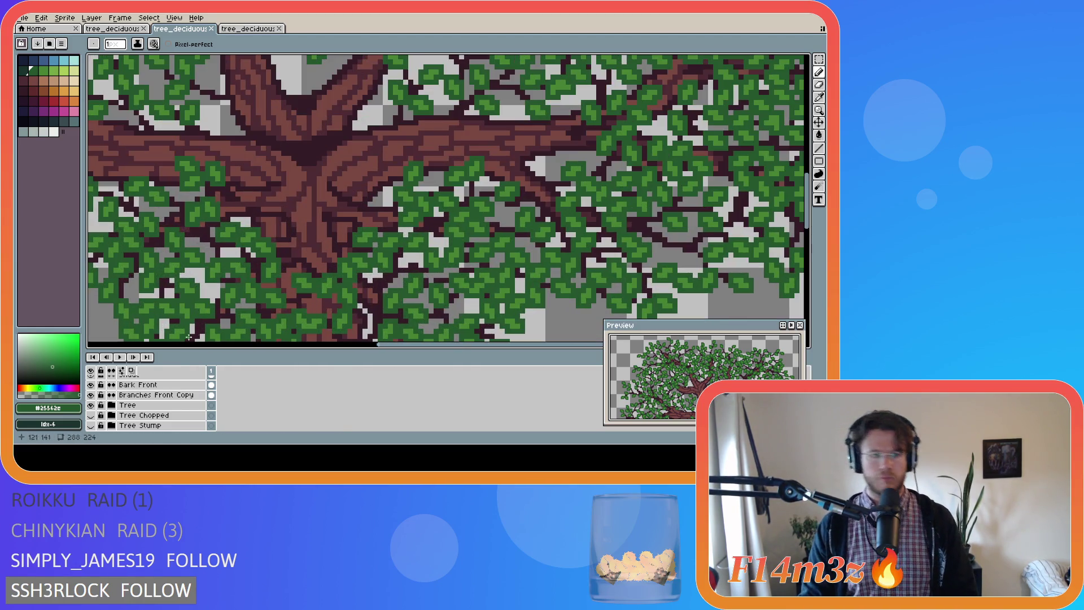
On the Small Branches Front layer, draw an extra dark twig among the leaves
click(158, 395)
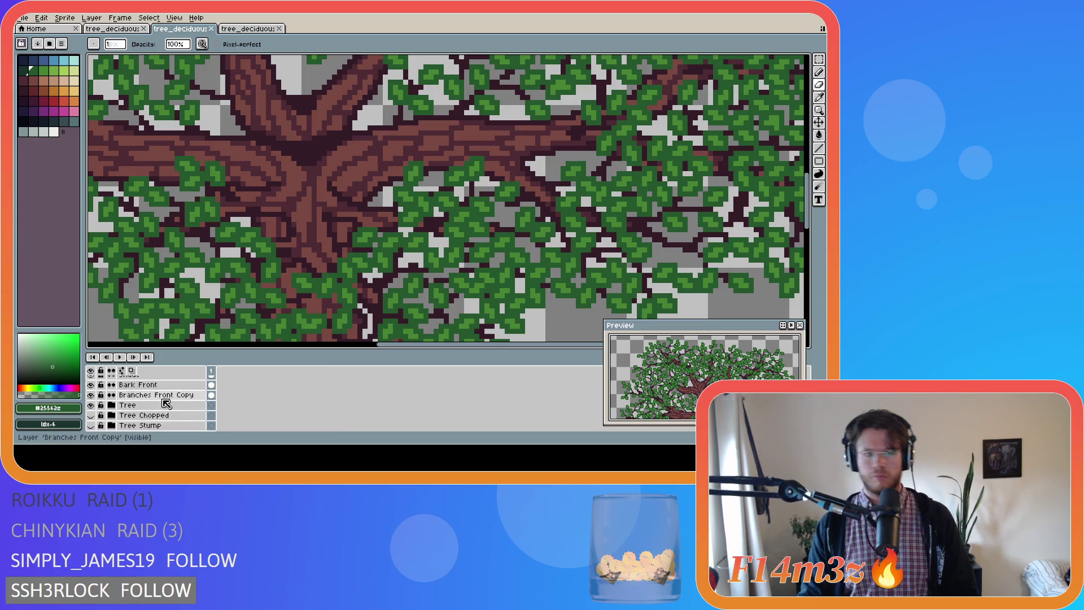
scroll(183, 388, up, 1)
scroll(177, 390, up, 2)
click(158, 395)
click(289, 255)
key(ctrl+s)
scroll(143, 322, down, 4)
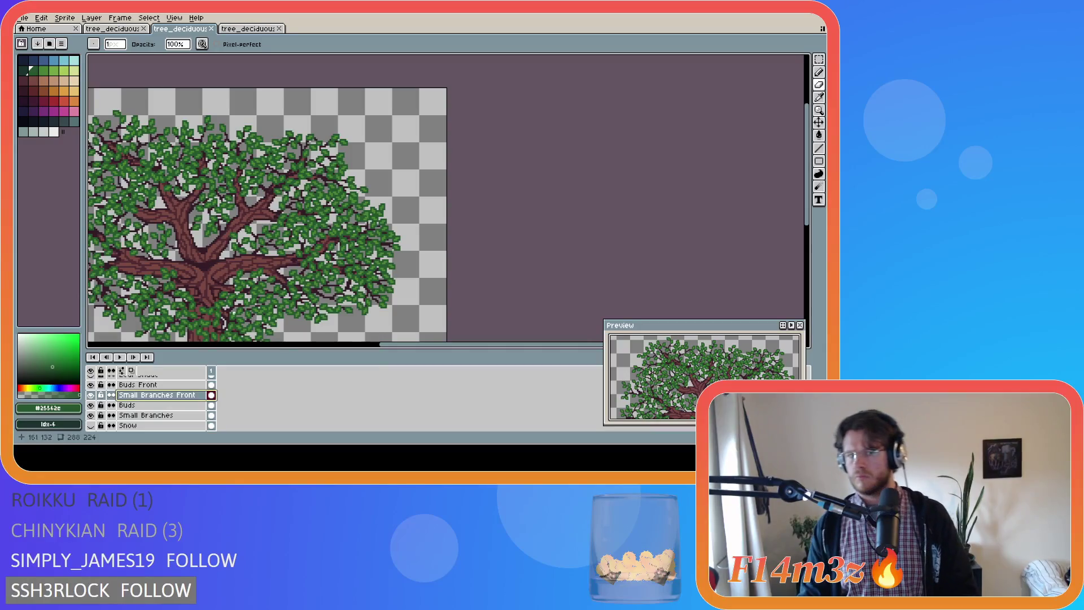
scroll(197, 327, up, 4)
drag(275, 296, 283, 332)
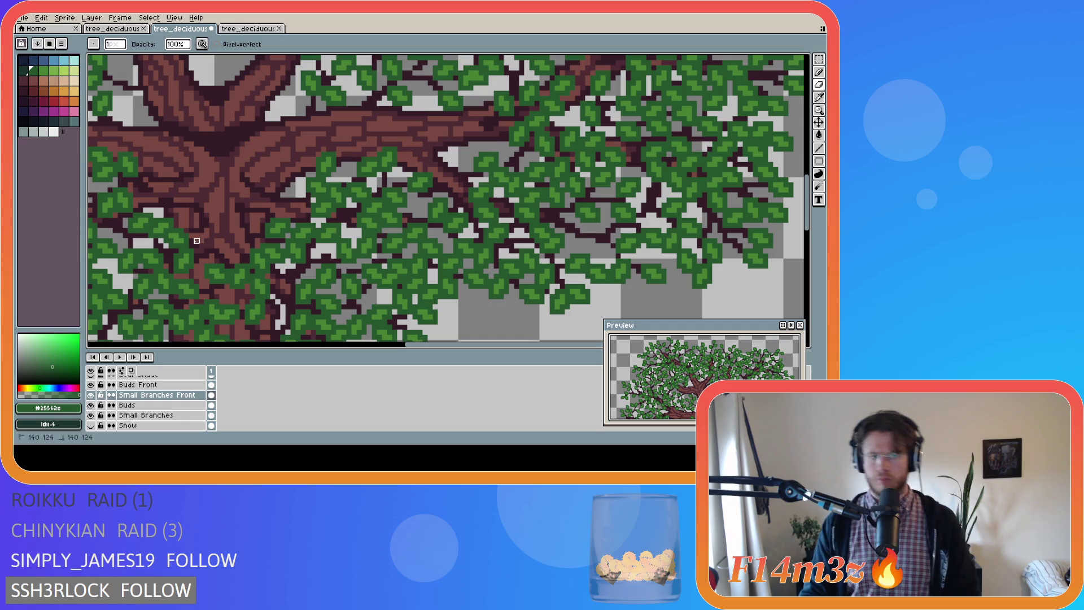
Toggle Buds Front on and off to compare, leaving it hidden
scroll(152, 349, down, 3)
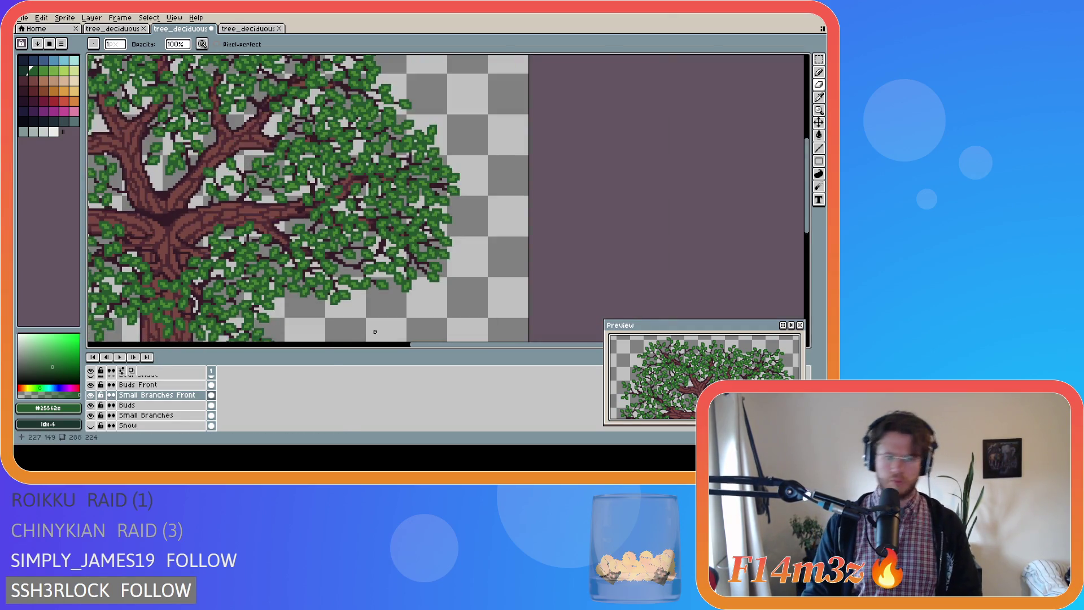
scroll(138, 401, up, 1)
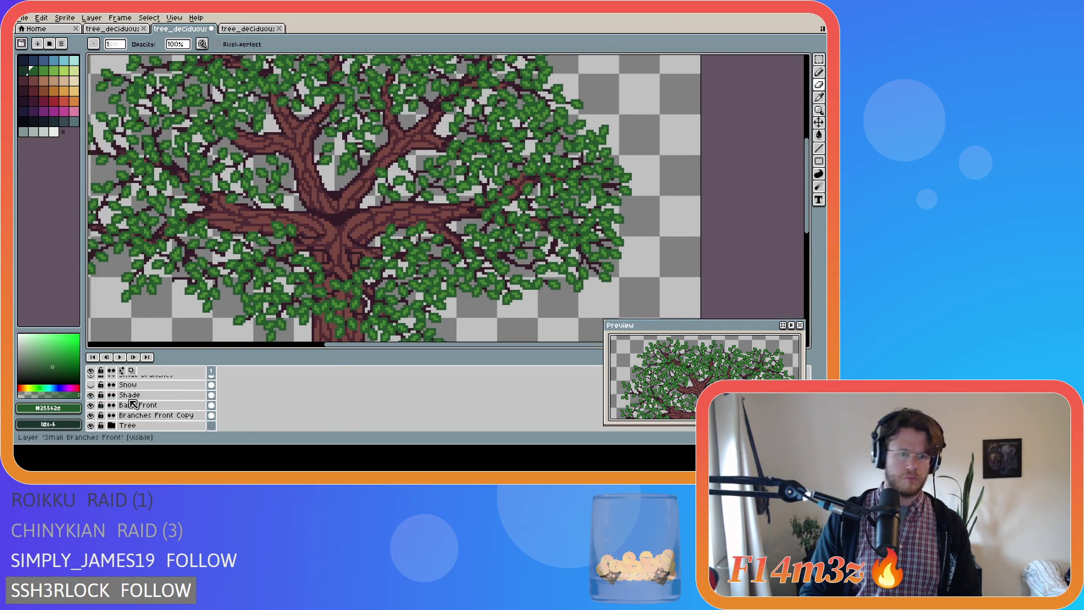
click(91, 394)
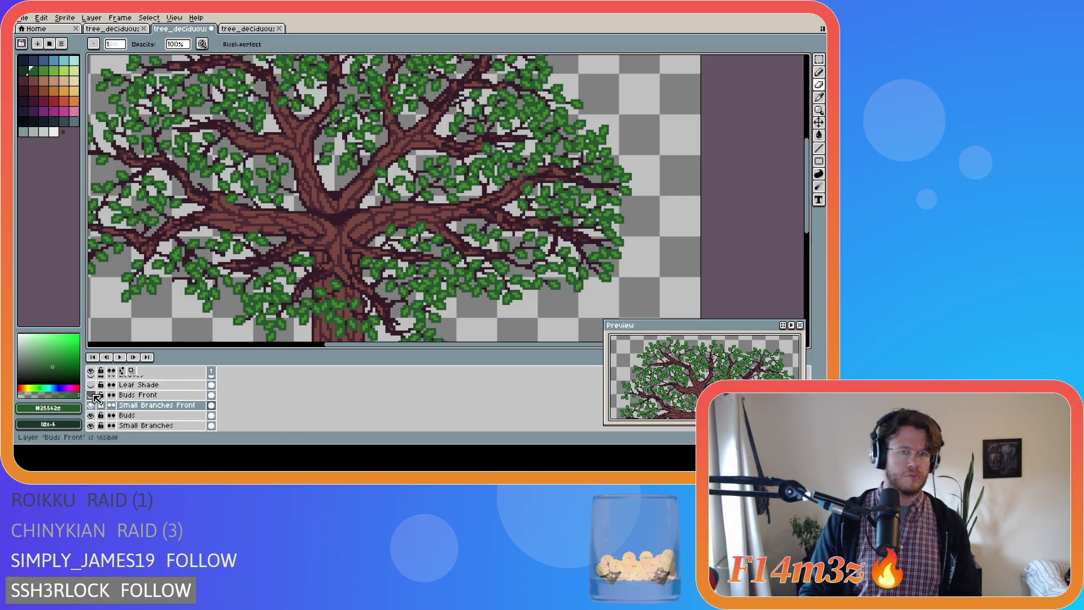
click(93, 396)
click(93, 395)
click(92, 395)
click(93, 396)
click(93, 395)
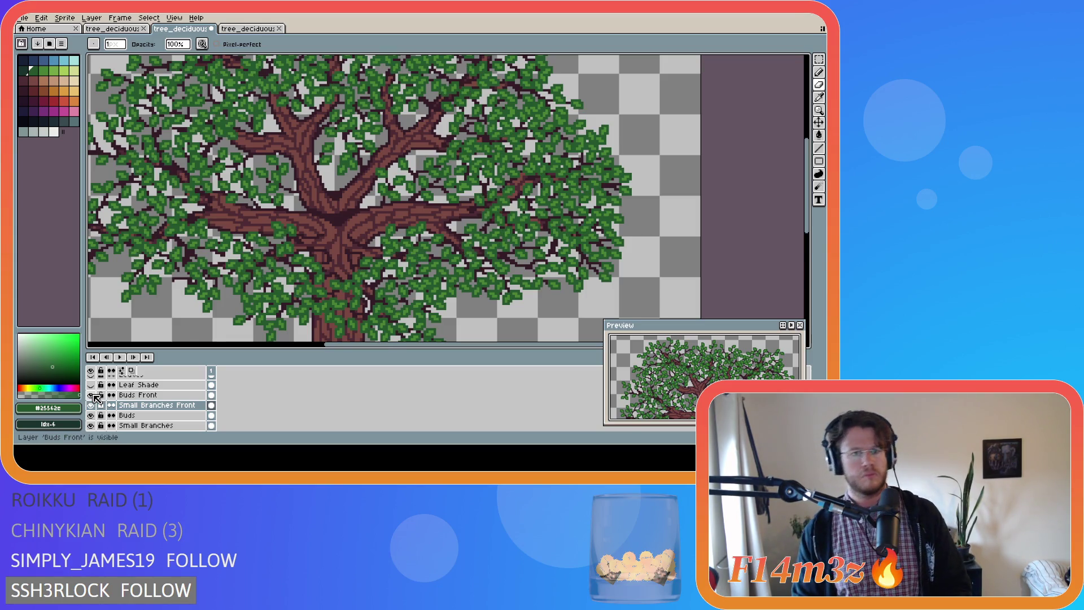
click(93, 395)
click(93, 395)
click(94, 396)
click(94, 395)
click(93, 396)
scroll(334, 297, up, 4)
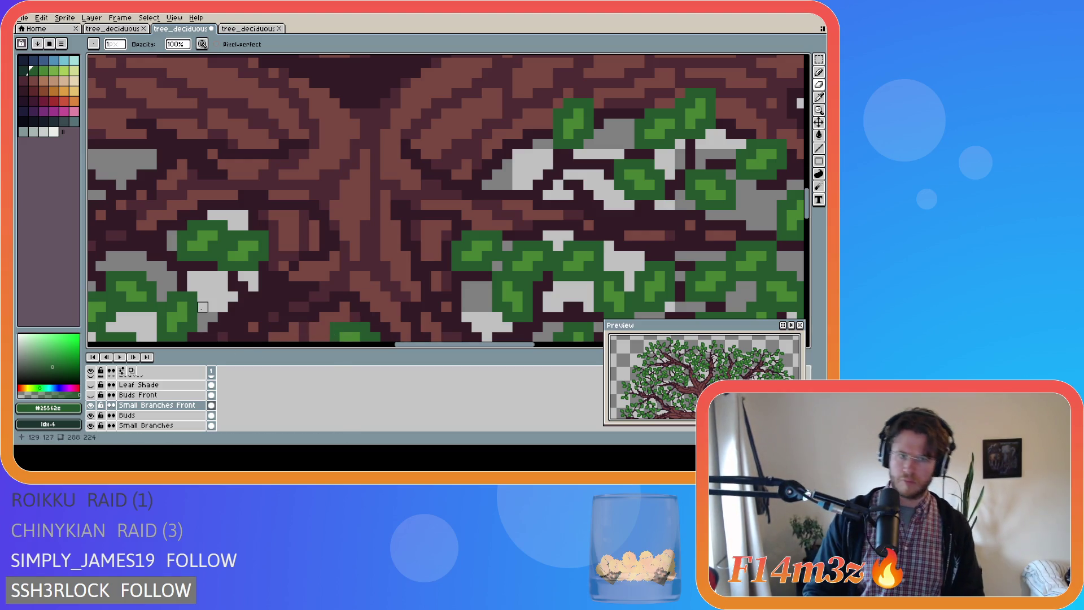
scroll(145, 390, down, 1)
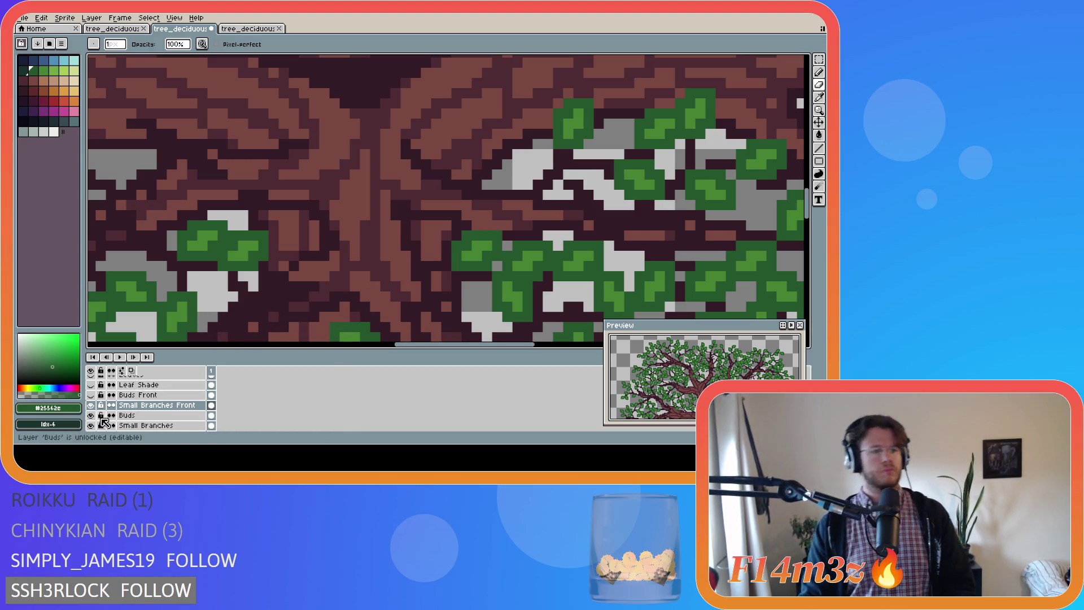
scroll(105, 420, down, 3)
scroll(107, 415, down, 3)
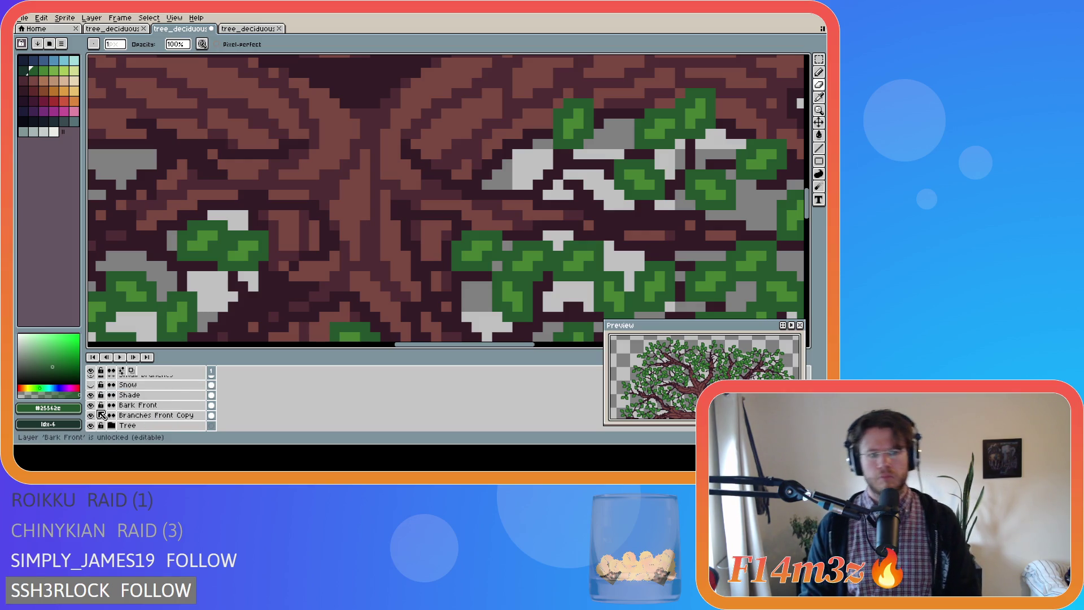
Hide the Bark Front, Branches Front Copy and Tree layers together
click(91, 405)
drag(91, 405, 91, 384)
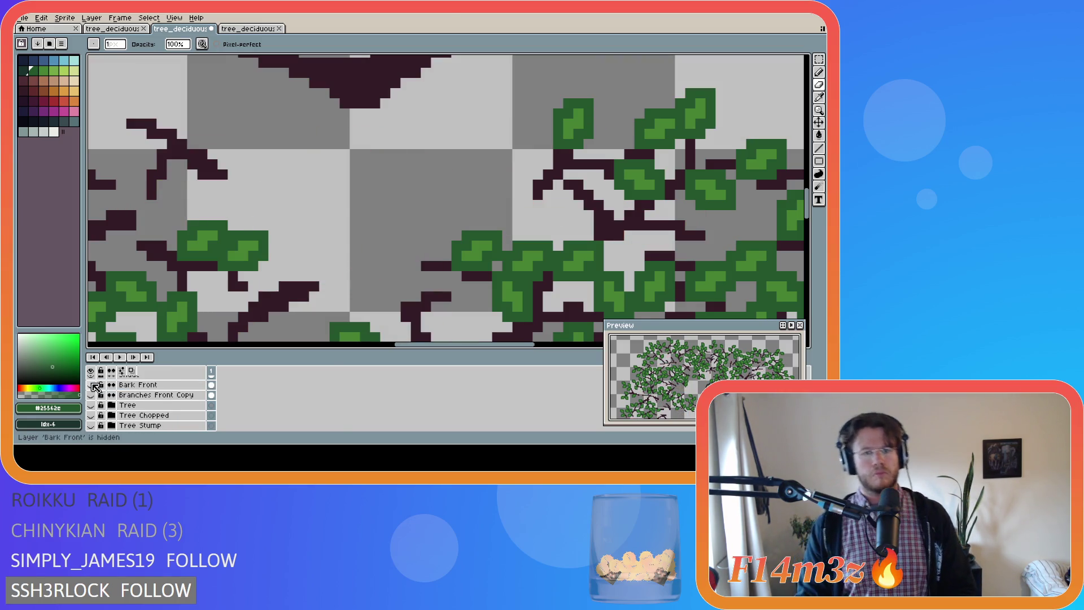
scroll(201, 335, down, 2)
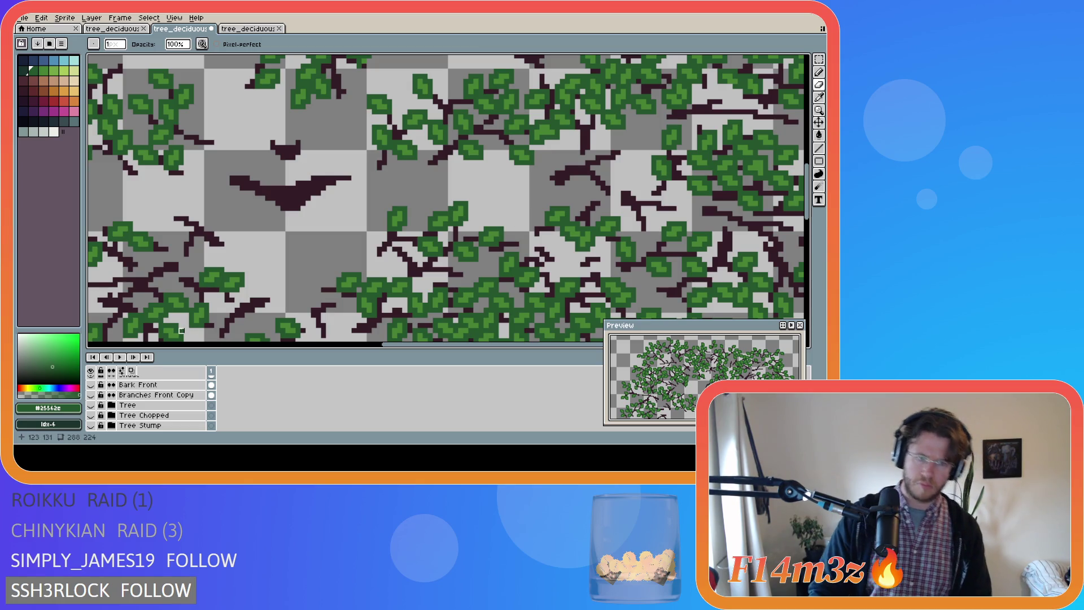
scroll(186, 335, down, 1)
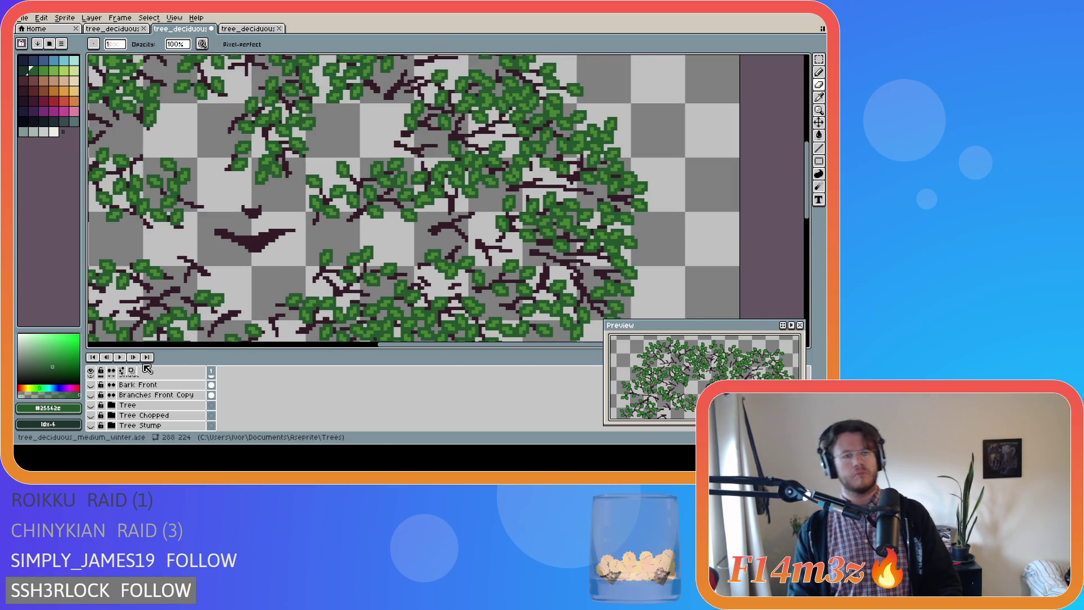
scroll(141, 389, up, 1)
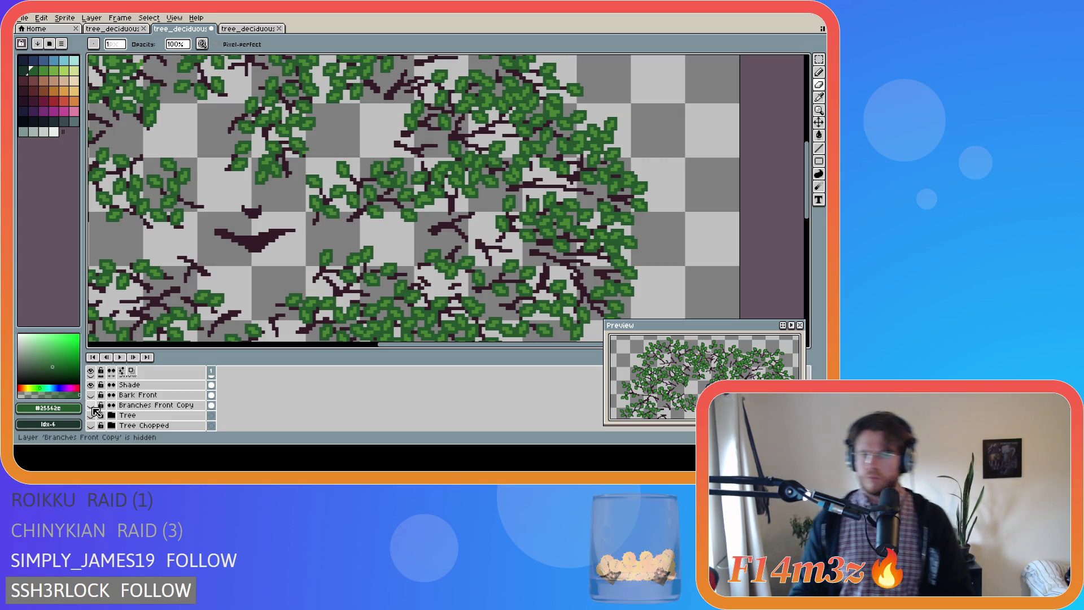
Bring the trunk layers back, show Buds Front, and zoom out to the whole tree
drag(90, 415, 91, 395)
scroll(102, 405, up, 5)
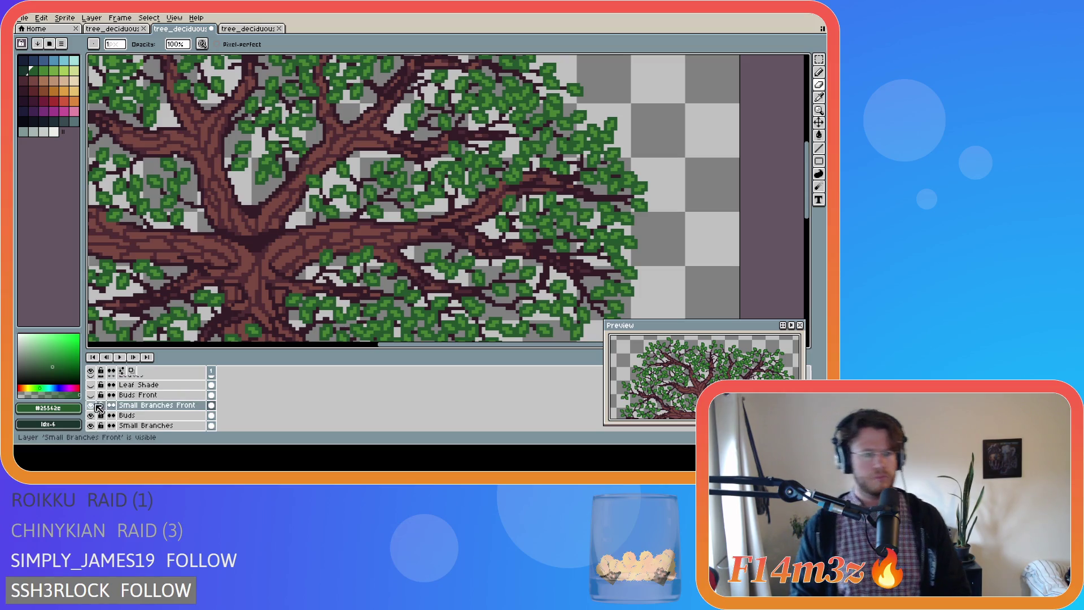
click(91, 394)
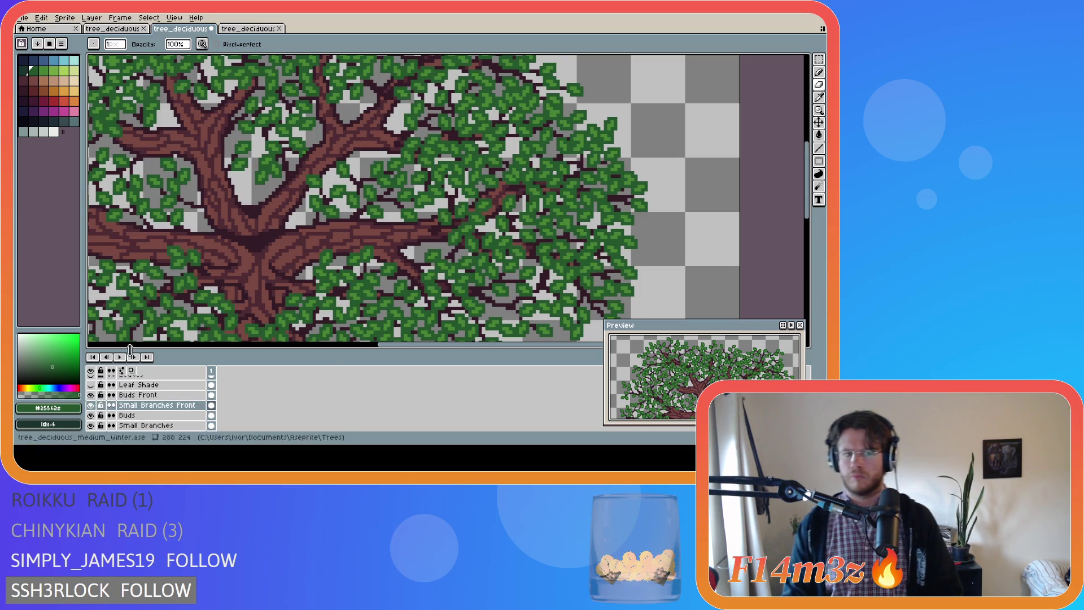
key(1)
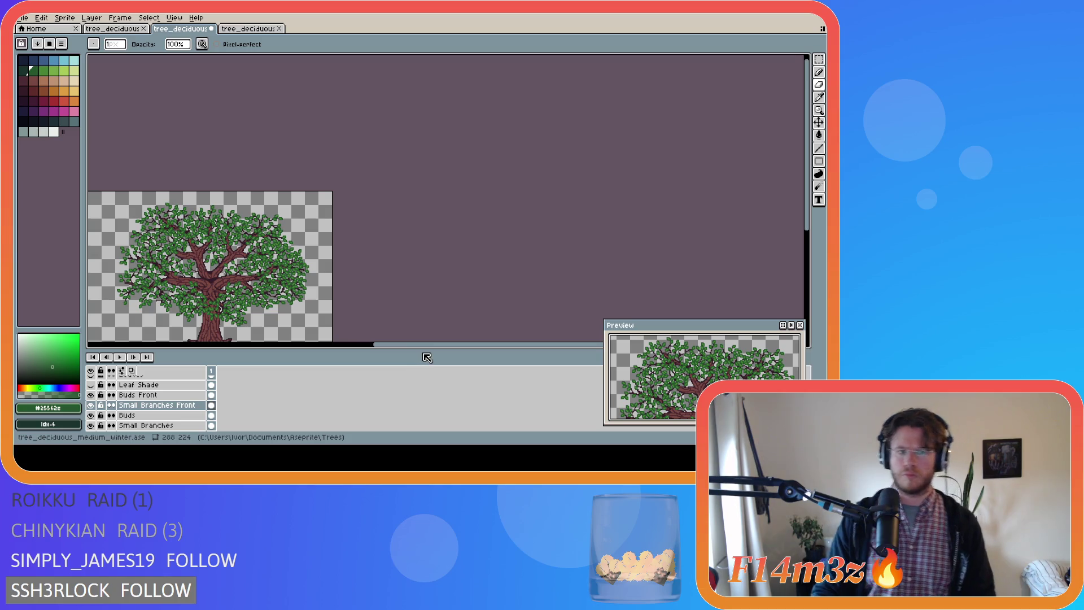
drag(440, 345, 376, 344)
scroll(292, 308, up, 2)
scroll(293, 307, up, 1)
scroll(357, 326, down, 3)
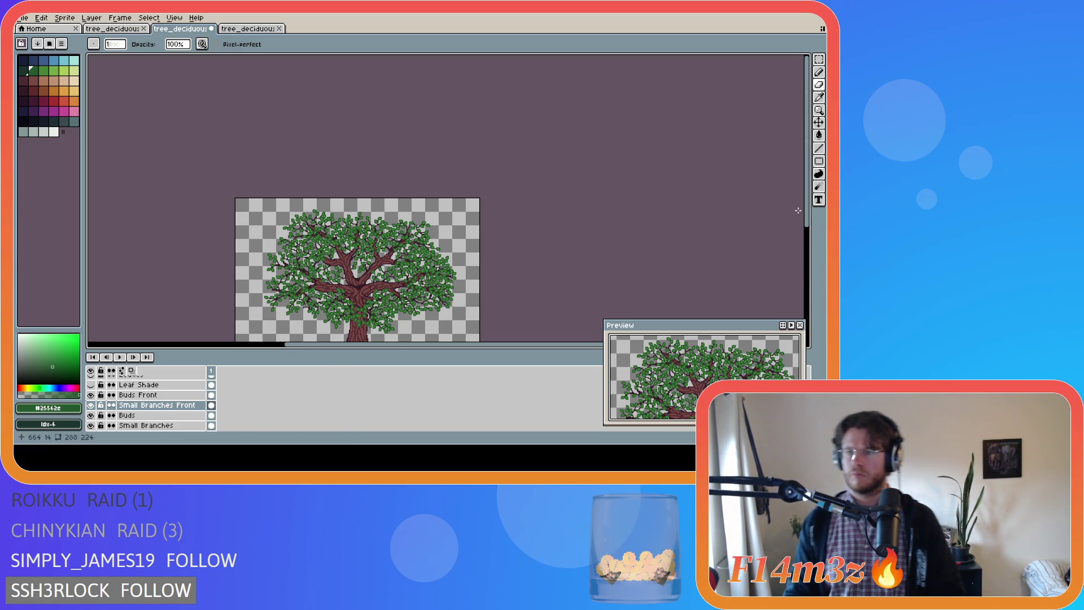
mouse_move(807, 221)
mouse_down()
mouse_move(819, 235)
mouse_move(797, 250)
mouse_up()
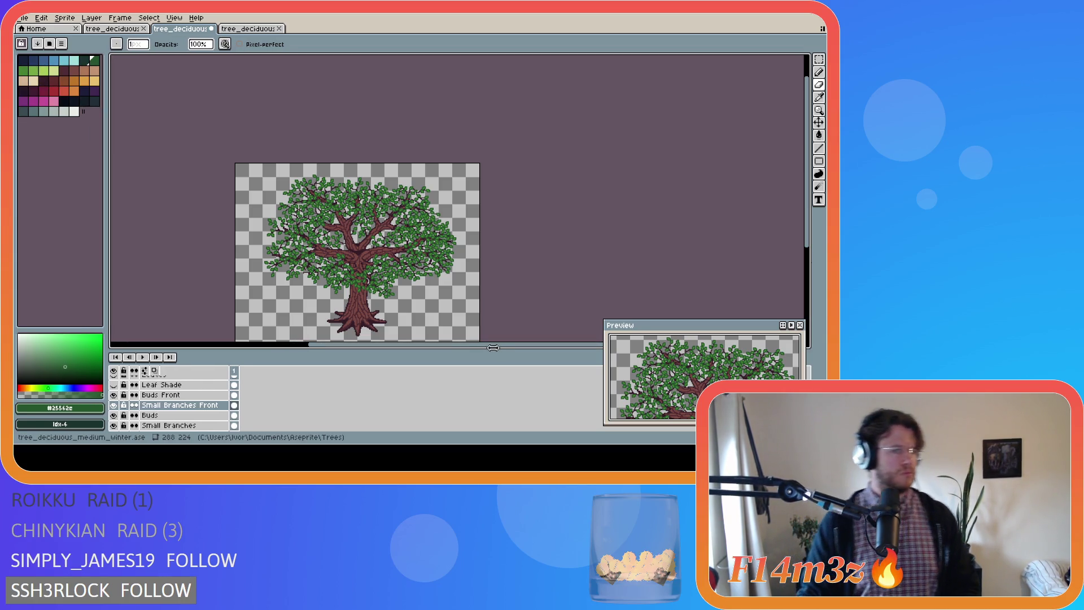
drag(468, 346, 472, 345)
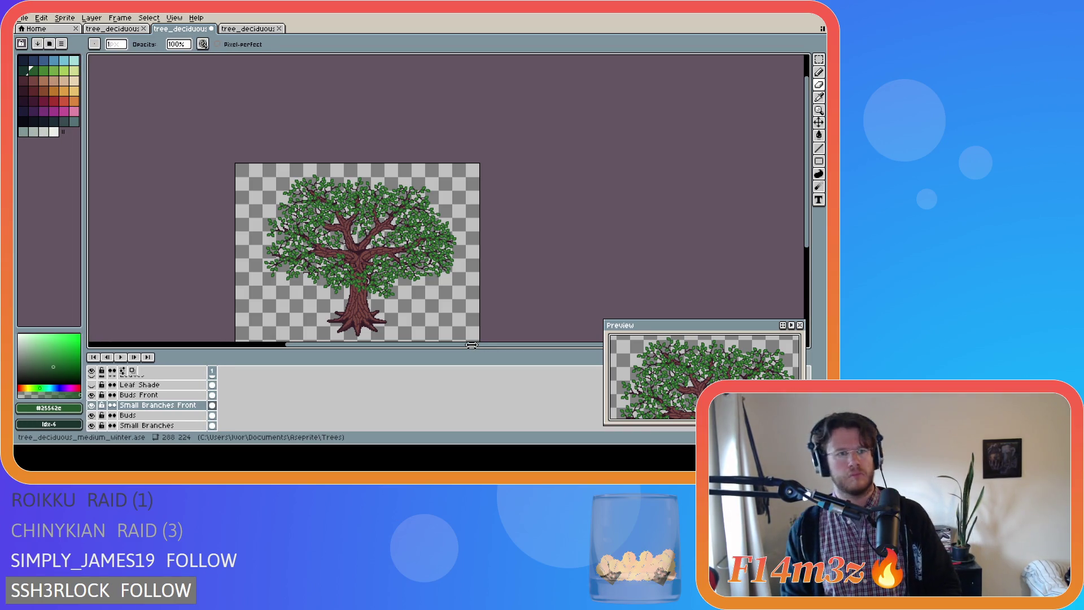
drag(471, 345, 468, 345)
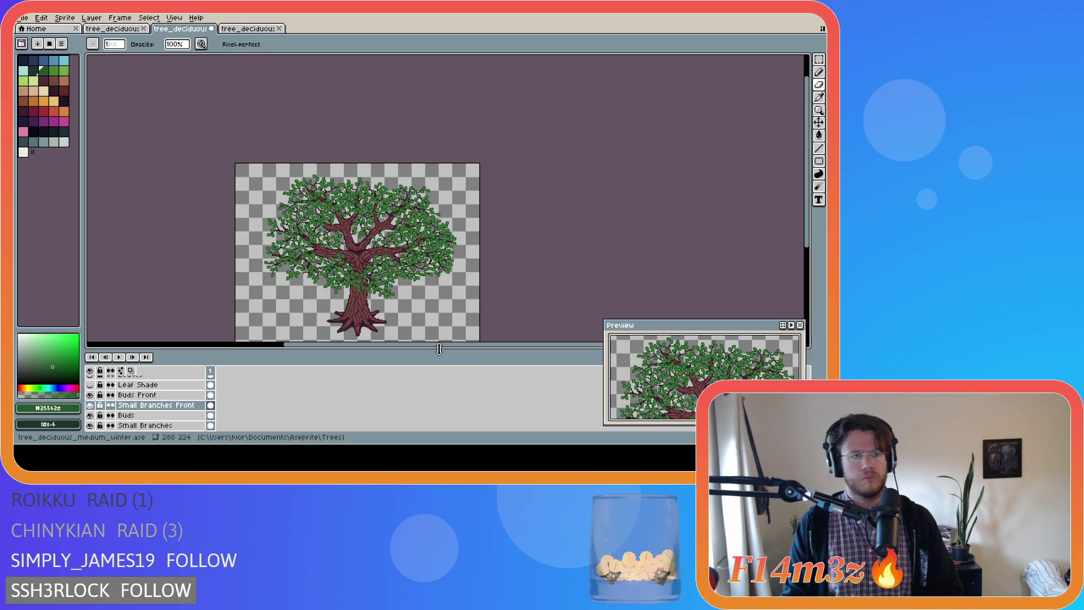
drag(440, 349, 446, 348)
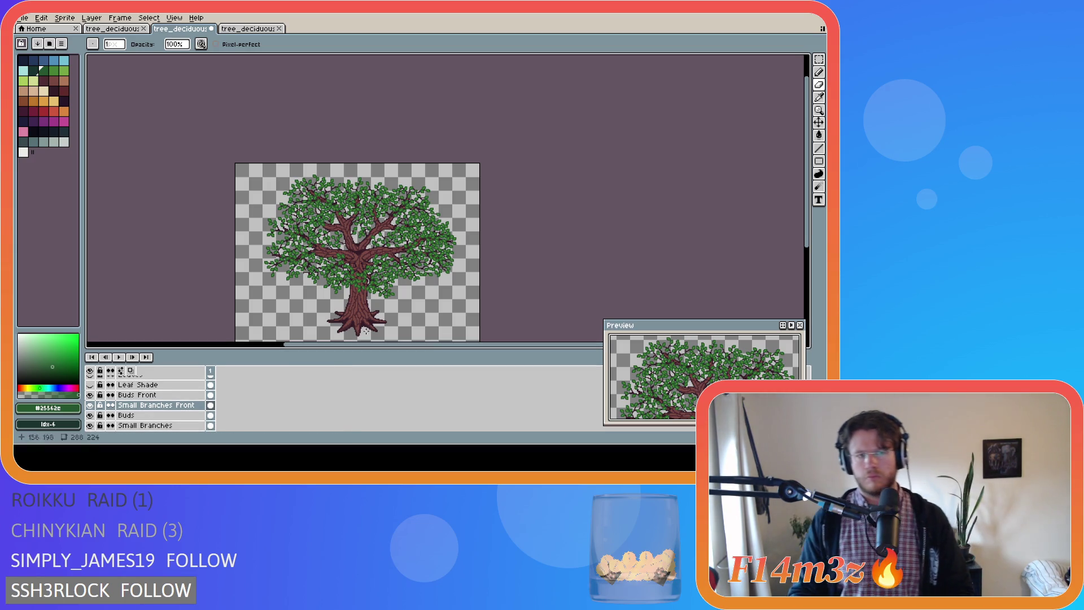
drag(81, 254, 83, 254)
drag(332, 345, 342, 349)
scroll(339, 252, up, 3)
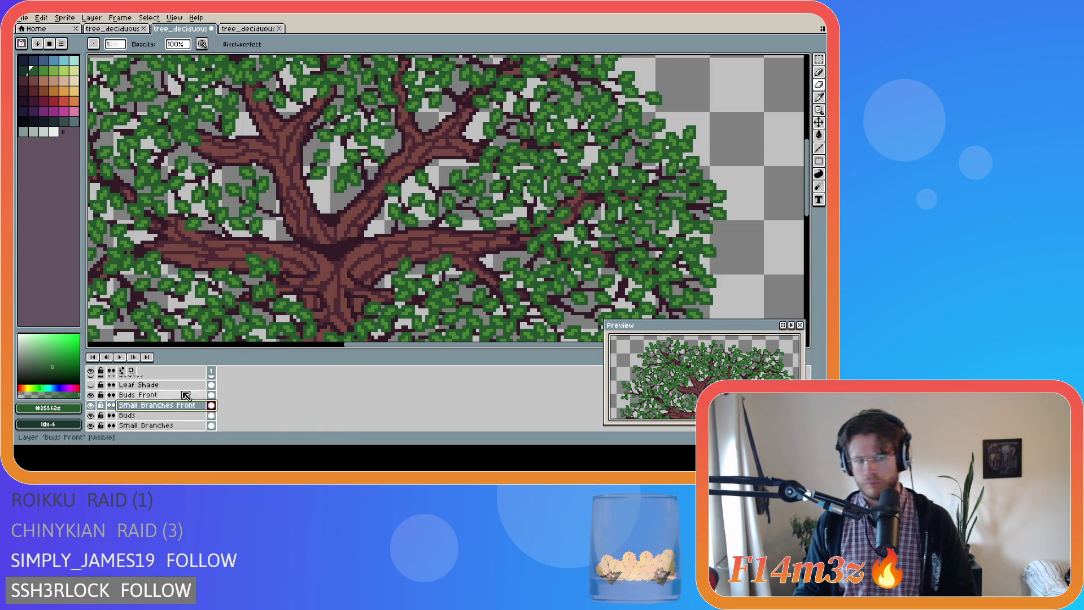
Sample the dark branch colour and hide the trunk layers to see the branches alone
key(i)
click(358, 275)
key(b)
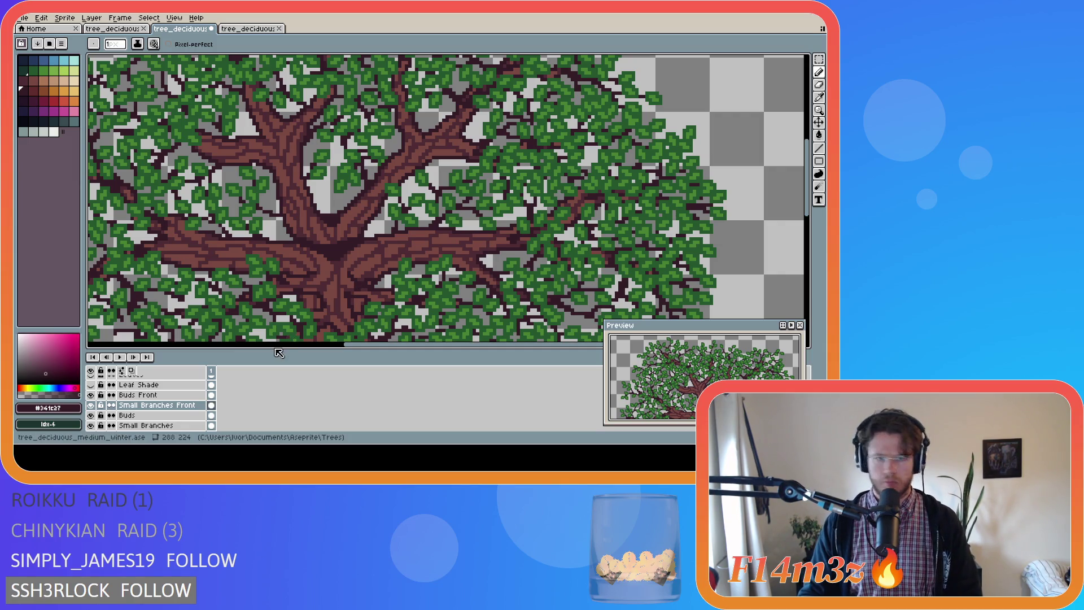
scroll(116, 409, down, 4)
scroll(104, 414, down, 2)
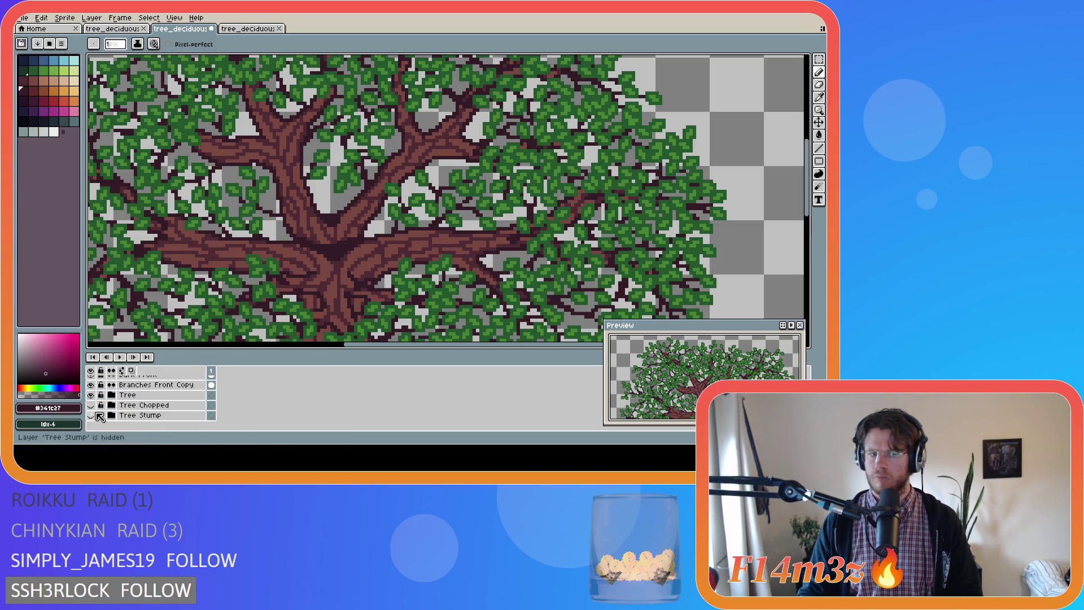
drag(94, 416, 91, 395)
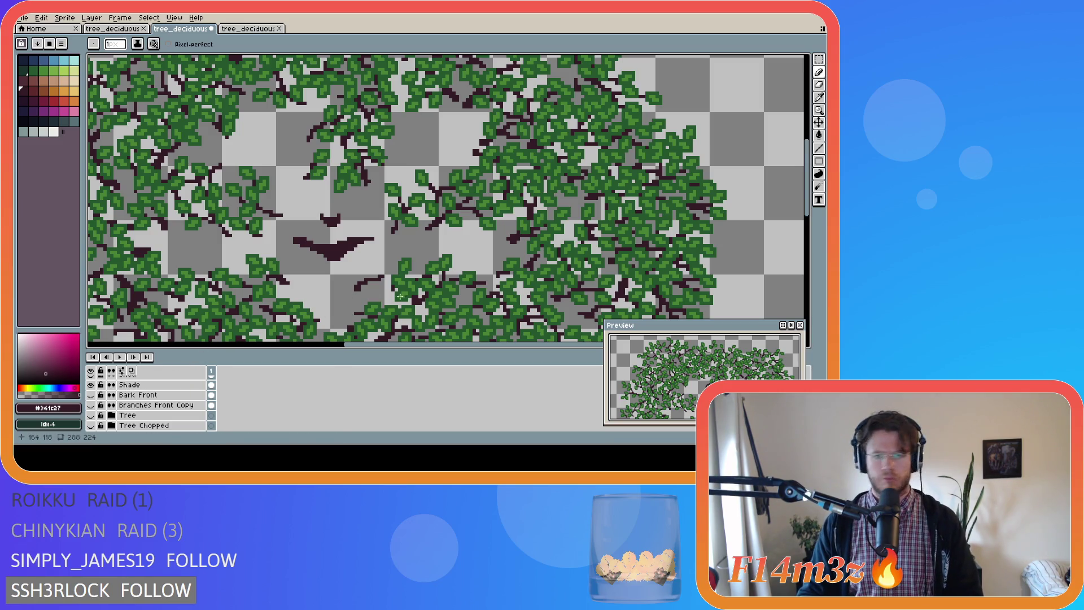
Try straight dark twig lines among the lower-middle leaves, undo them, and reshow Bark Front and Tree
key(shift)
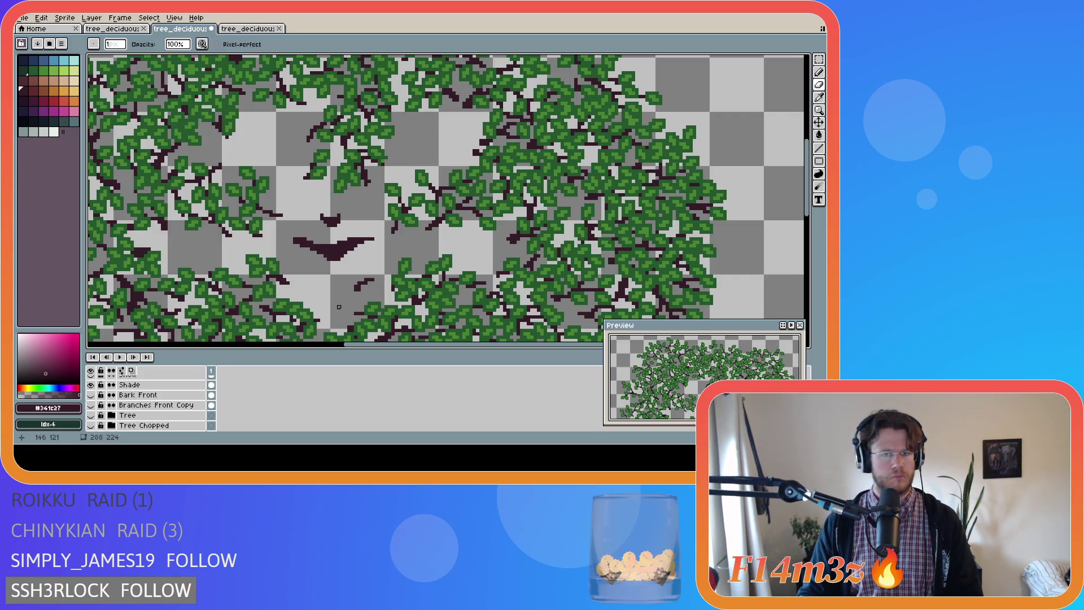
click(359, 285)
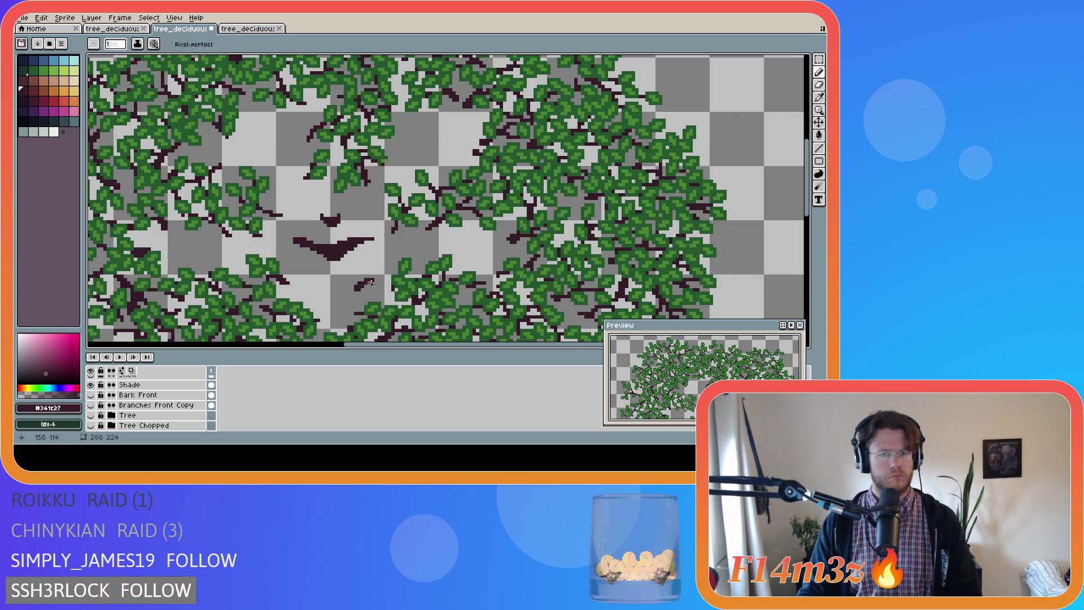
key(shift)
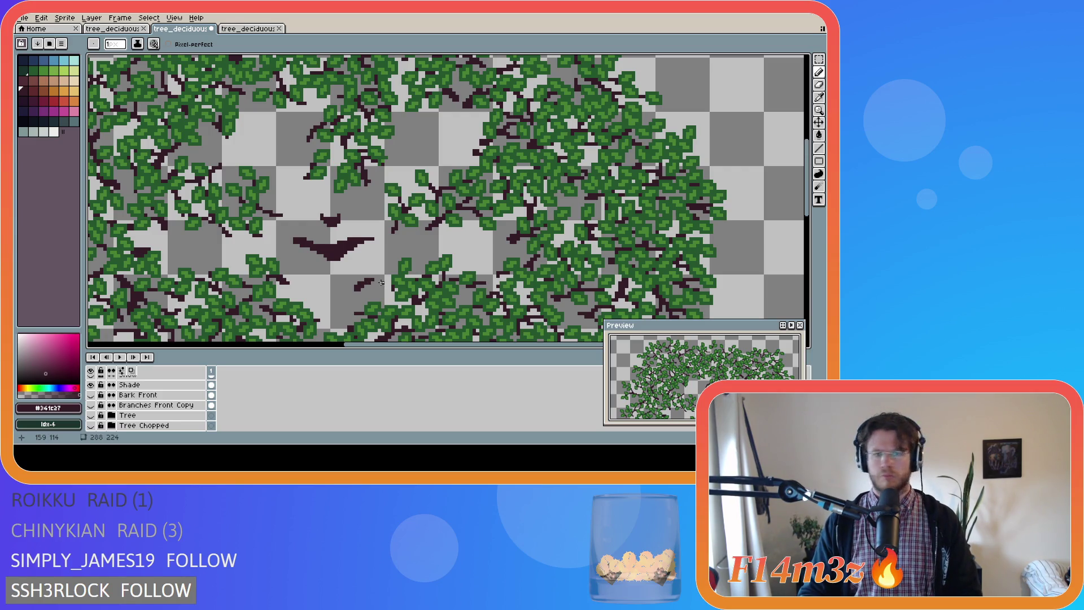
click(375, 279)
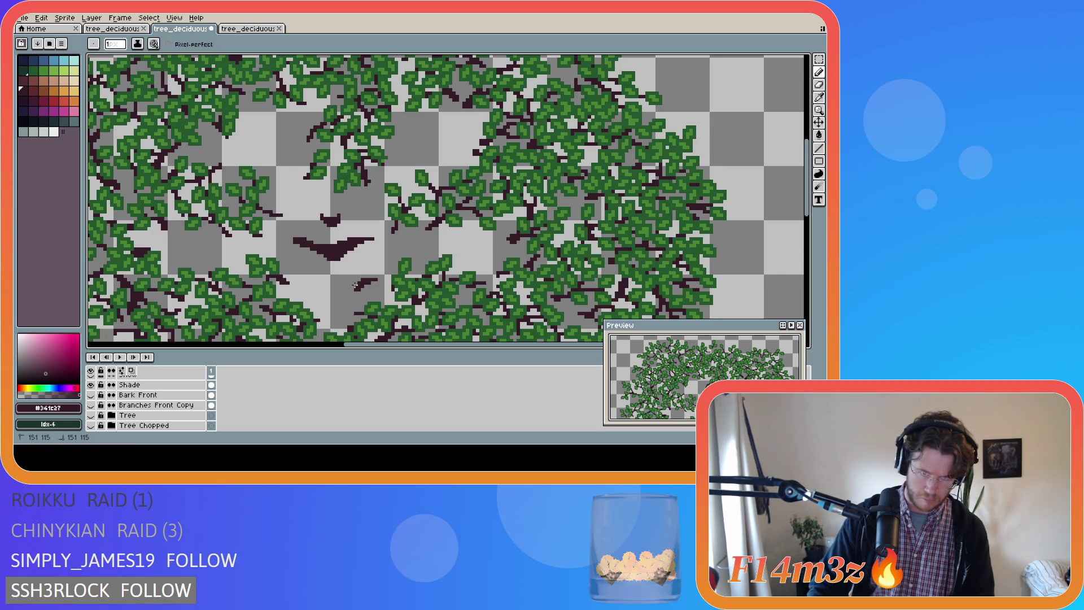
key(ctrl+z)
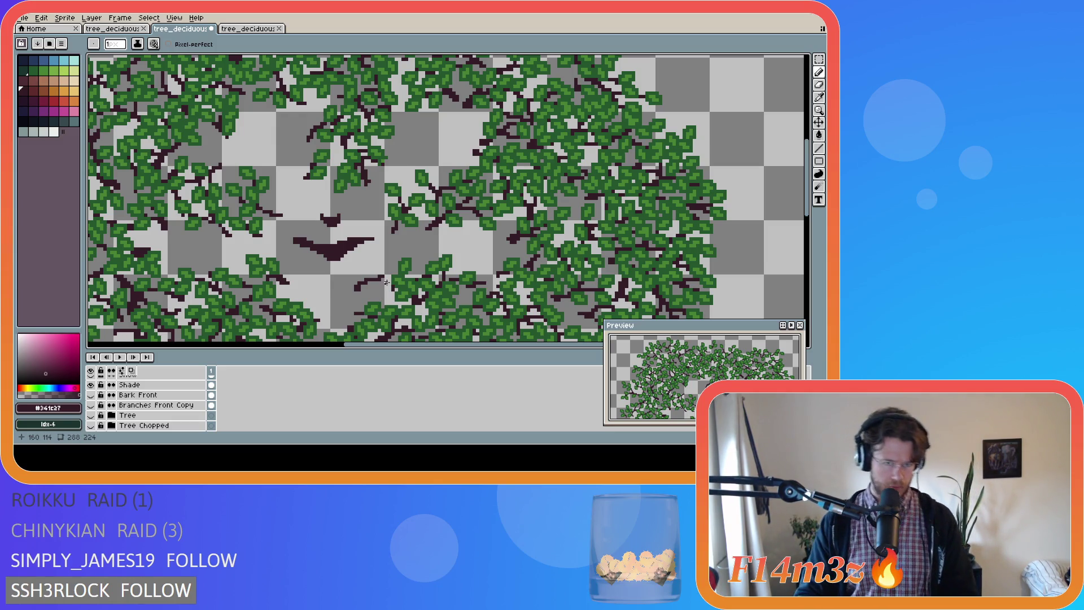
key(e)
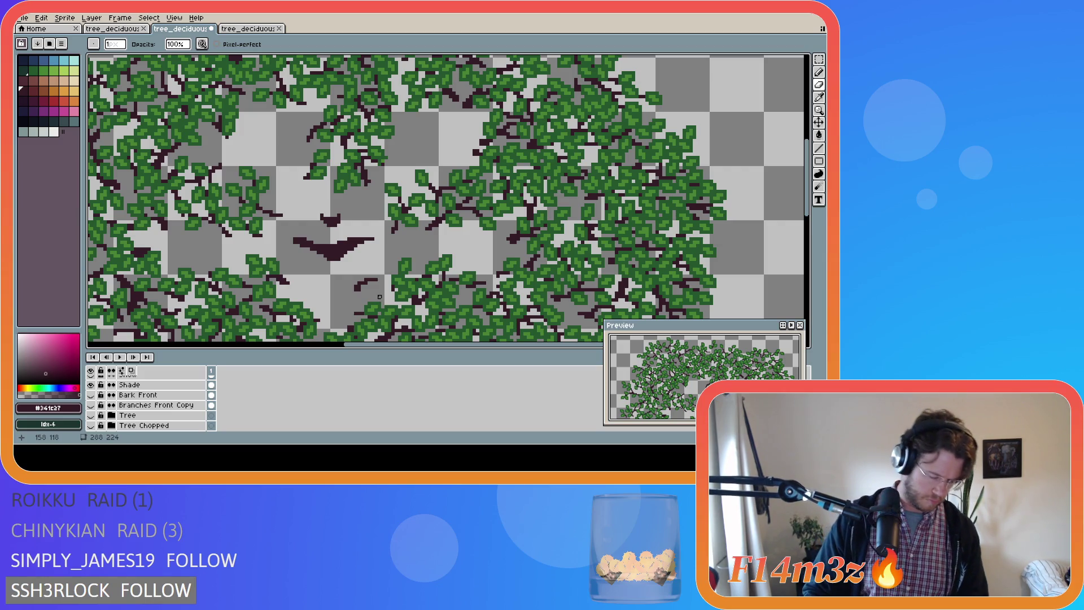
key(b)
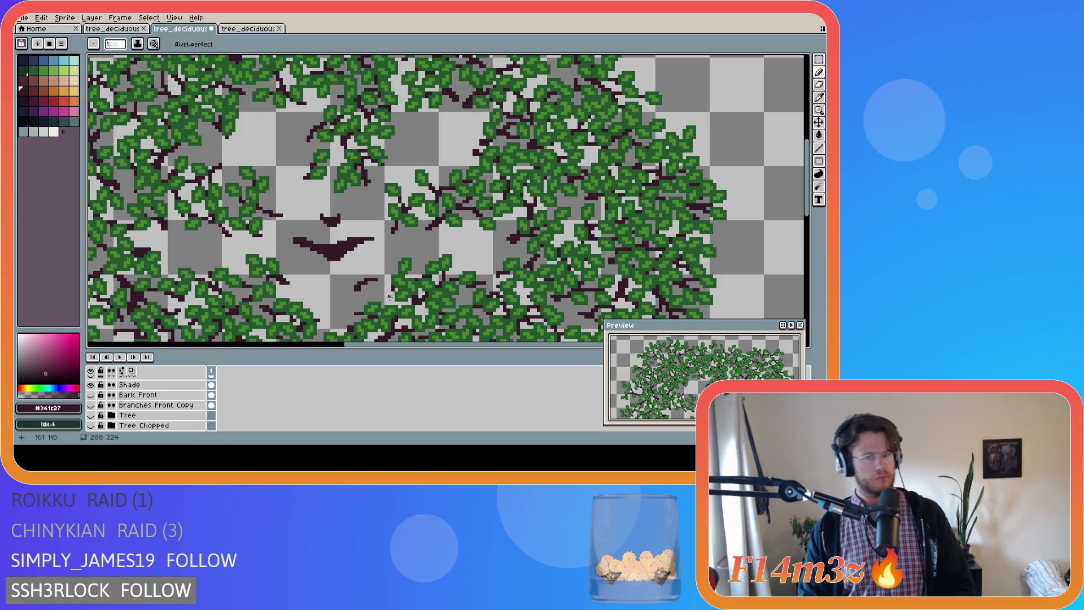
key(ctrl+z)
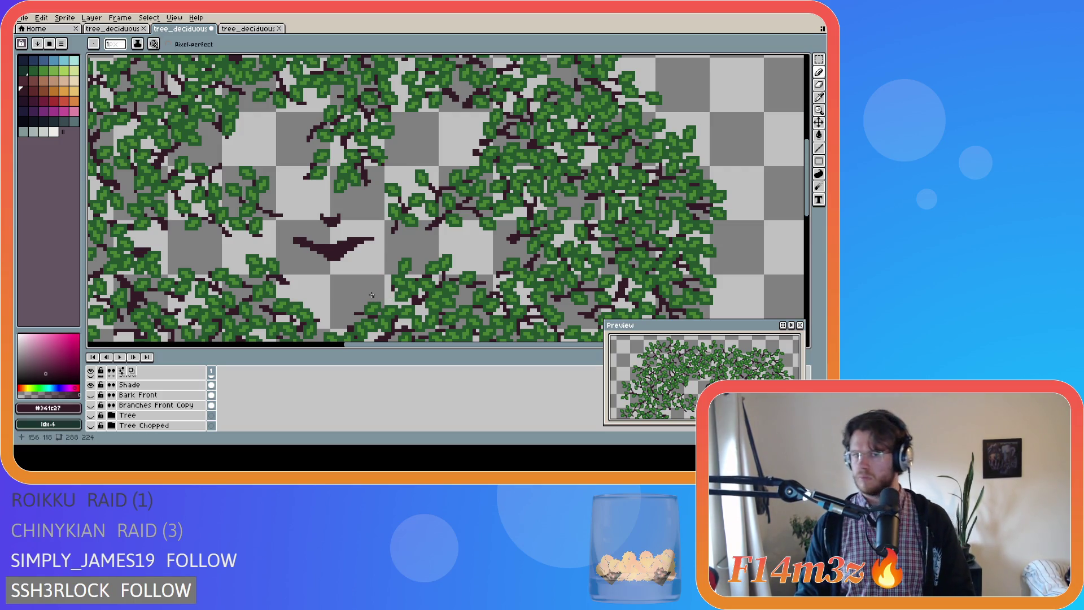
key(ctrl+z)
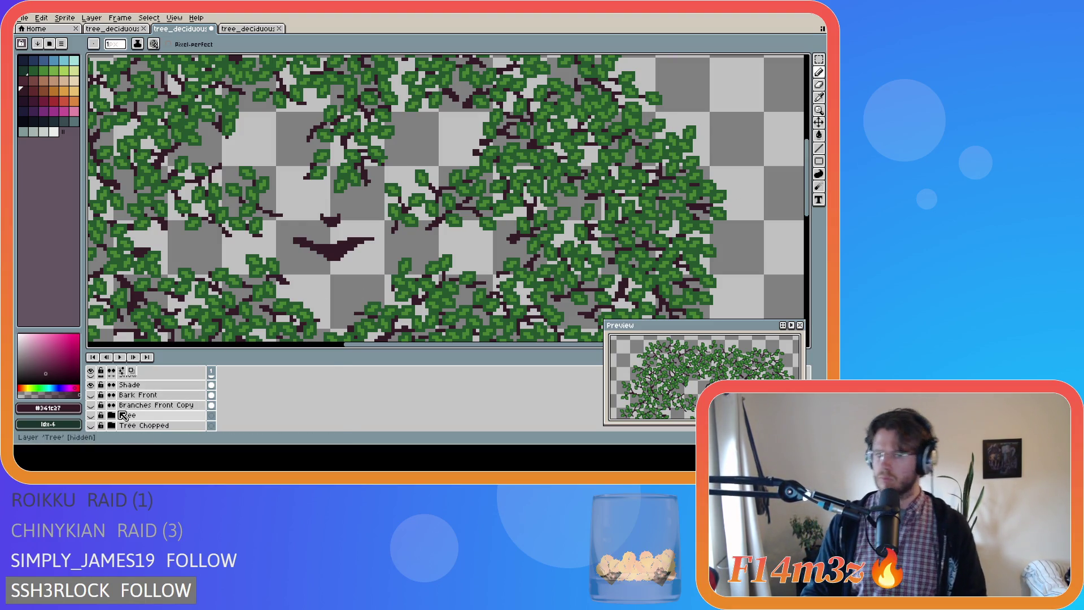
click(91, 395)
click(90, 415)
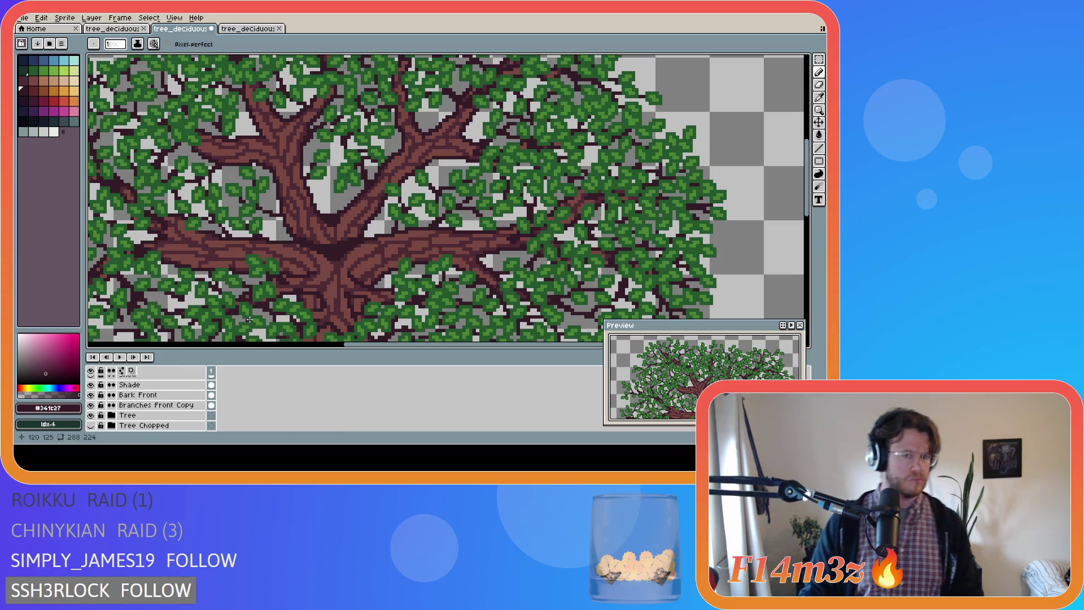
key(i)
key(b)
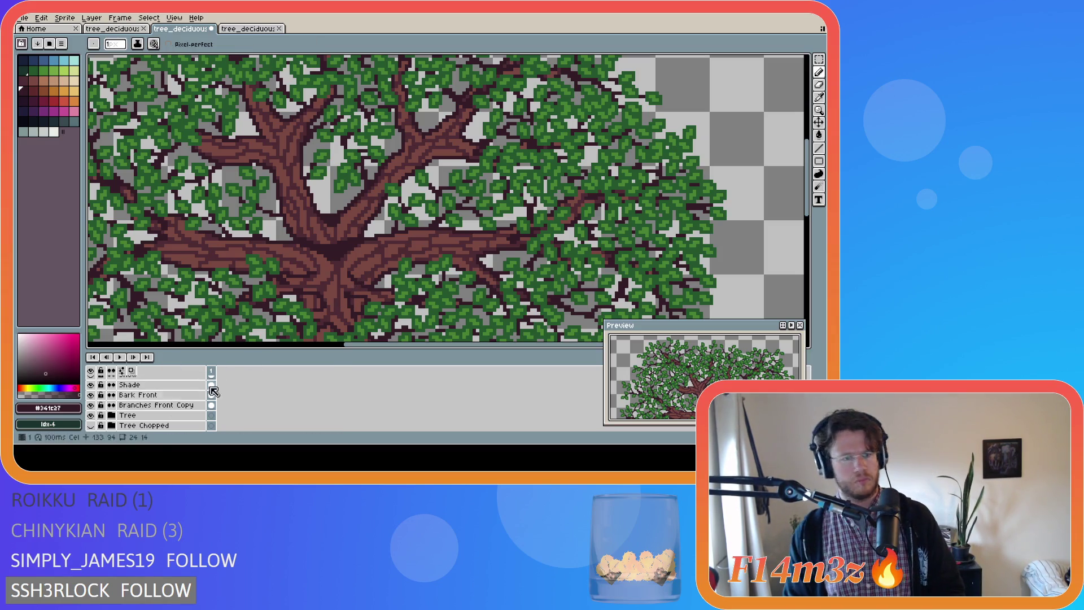
scroll(237, 389, up, 2)
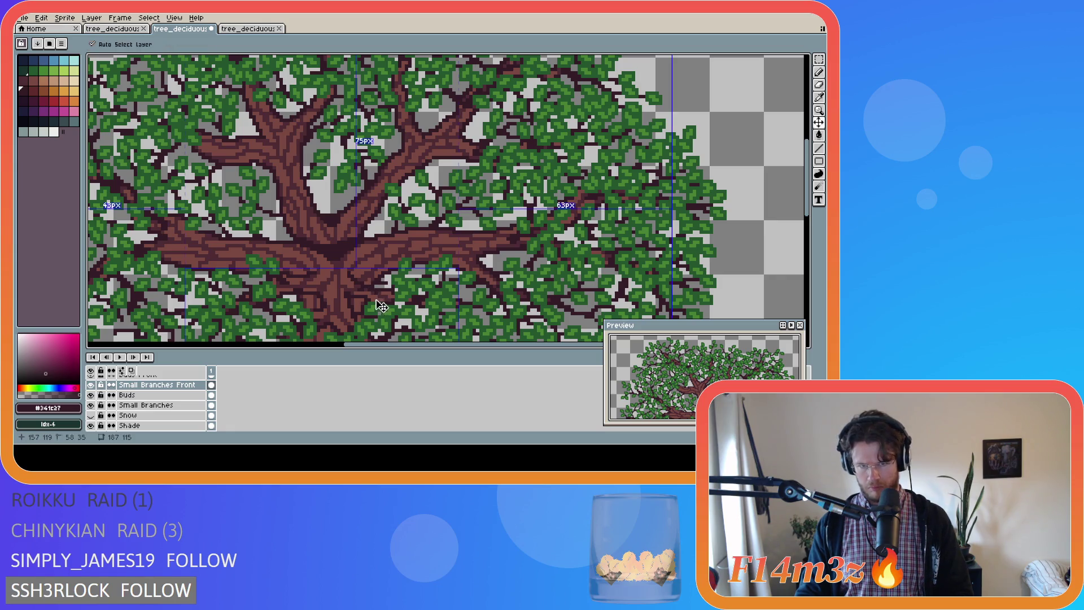
scroll(159, 398, down, 5)
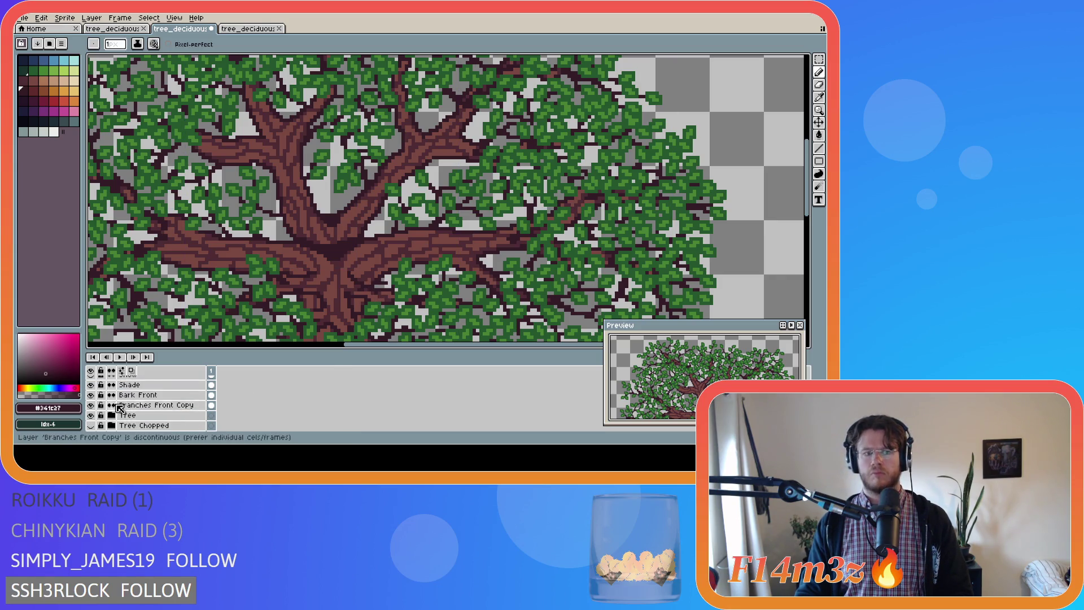
Hide Bark Front and draw a short diagonal leaf-green bud stroke on Buds Front
click(90, 385)
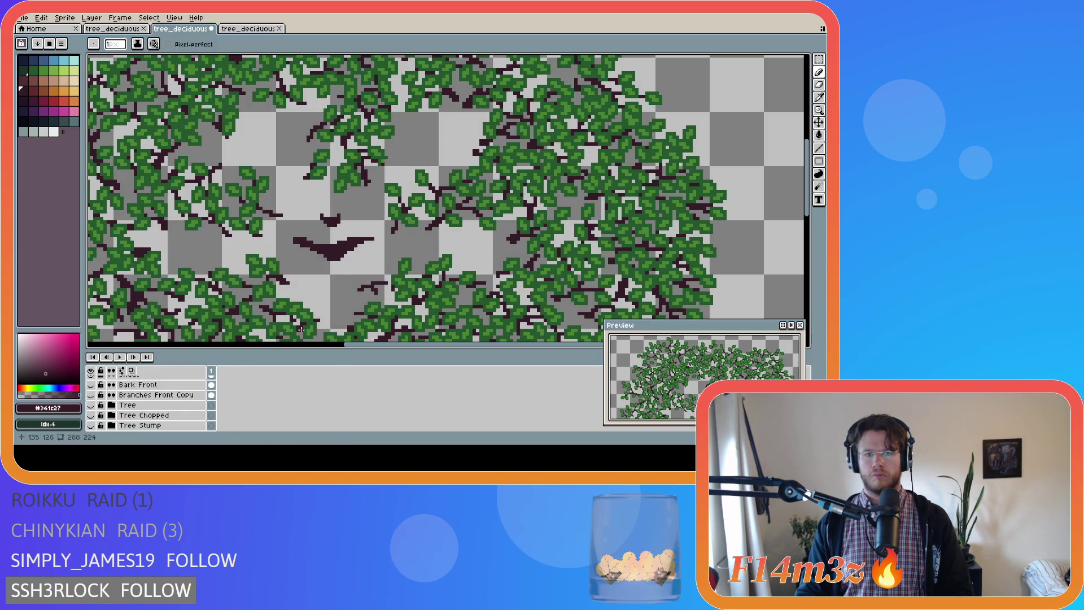
alt+click(382, 320)
scroll(169, 412, up, 5)
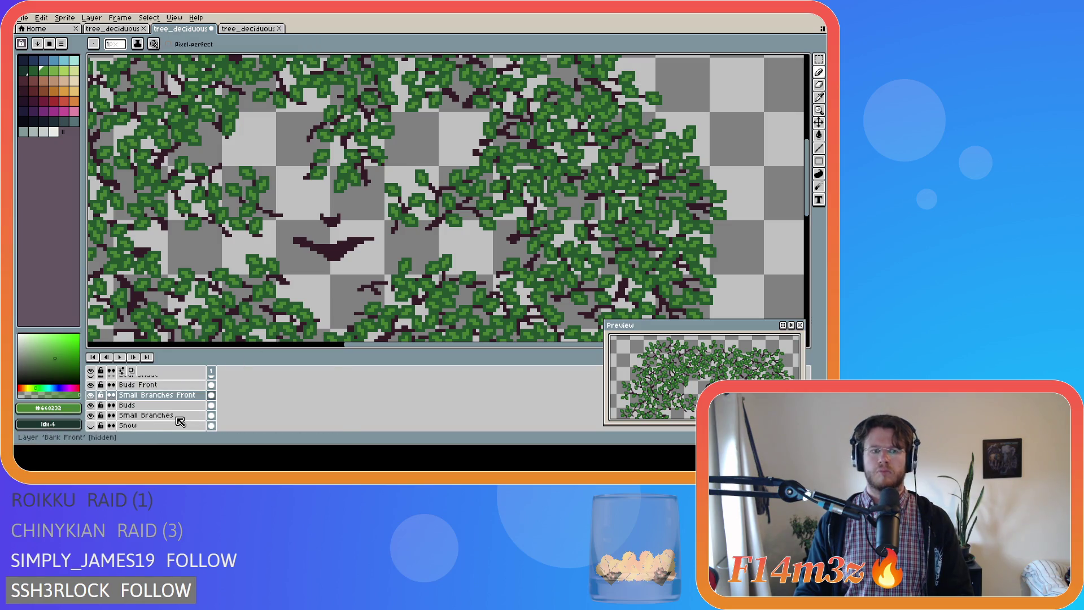
click(147, 384)
scroll(375, 287, up, 1)
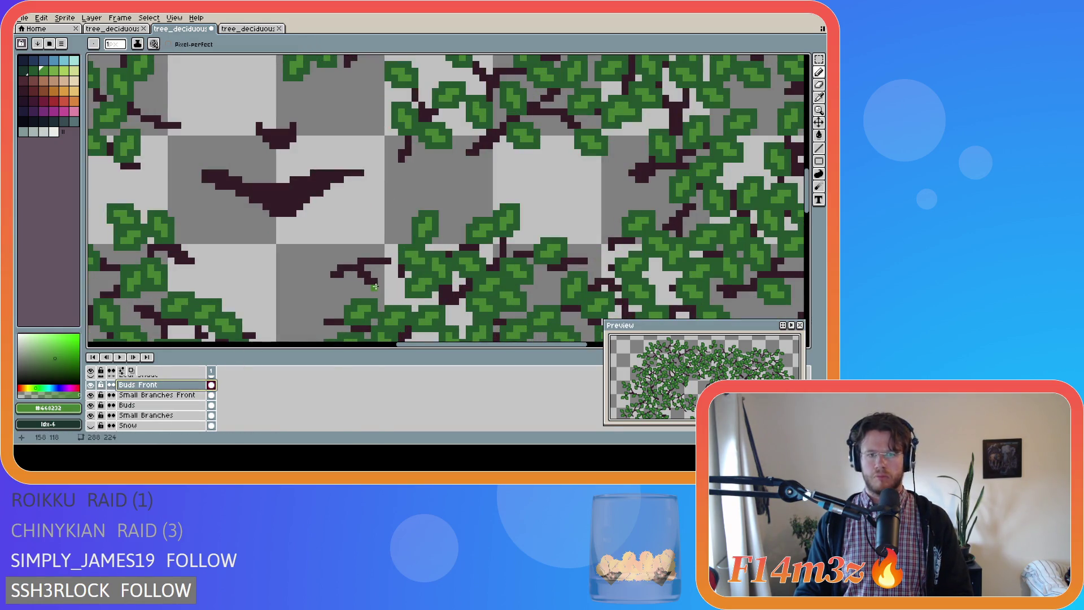
click(375, 287)
drag(377, 291, 391, 305)
key(ctrl+z)
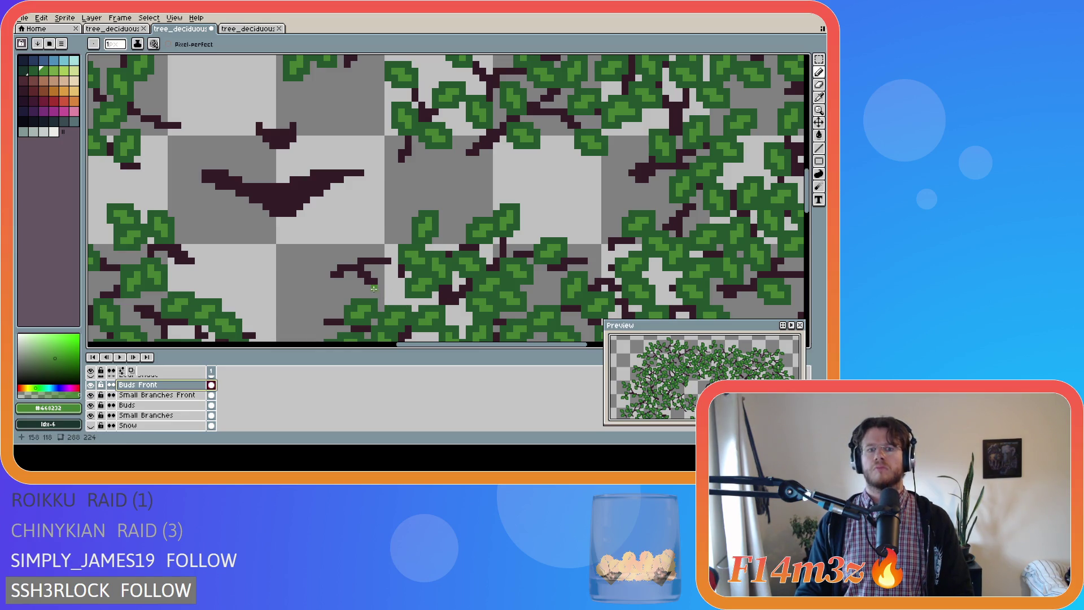
drag(380, 289, 385, 301)
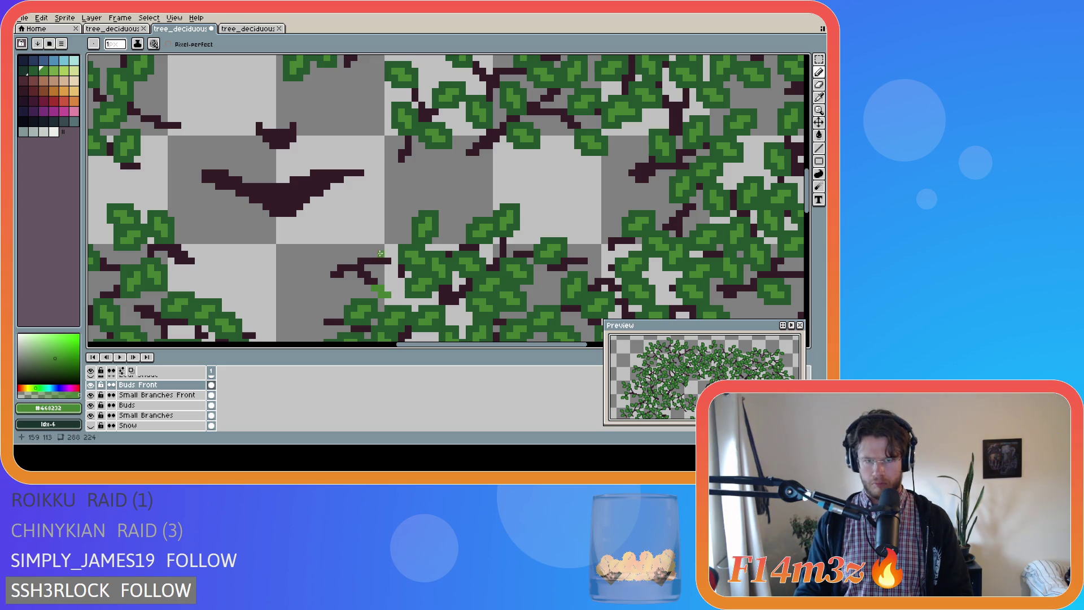
Extend a twig on Small Branches Front, undo it, and toggle the Branches Front Copy layer
key(e)
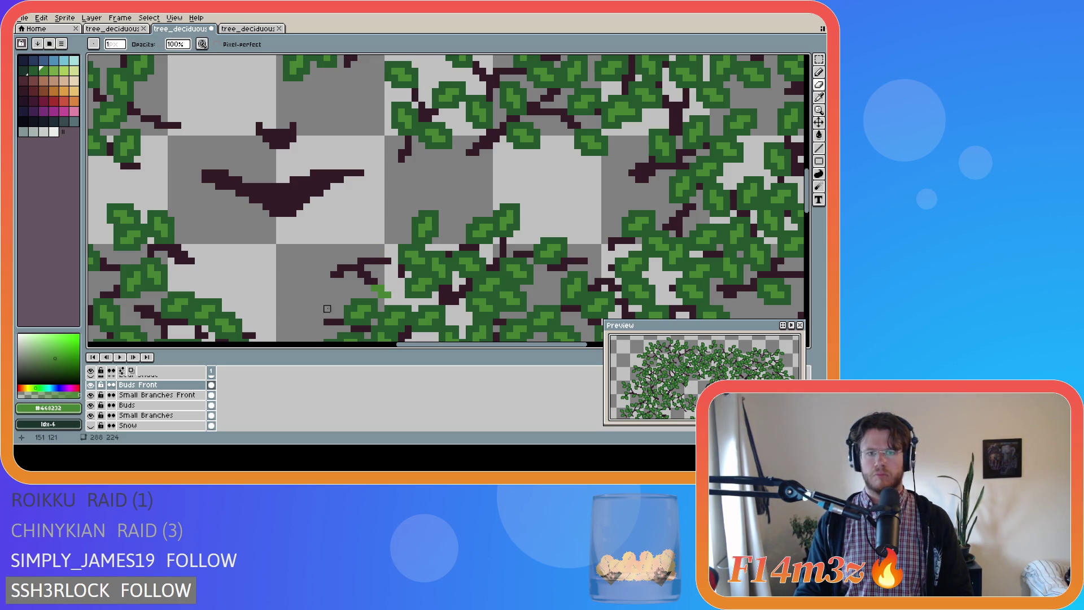
click(152, 395)
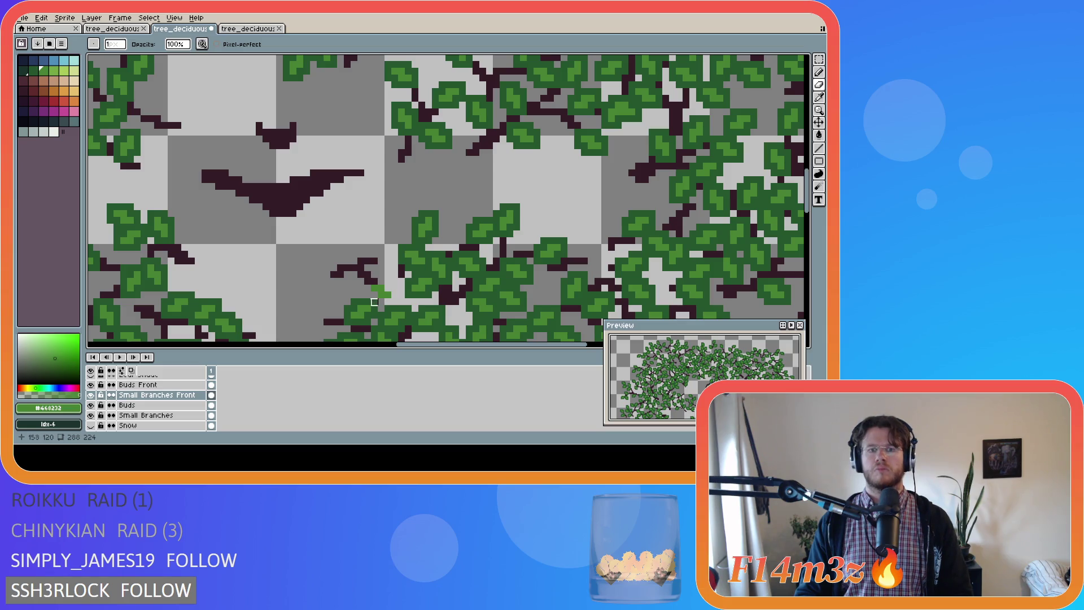
click(388, 295)
key(alt+Up)
key(ctrl+z)
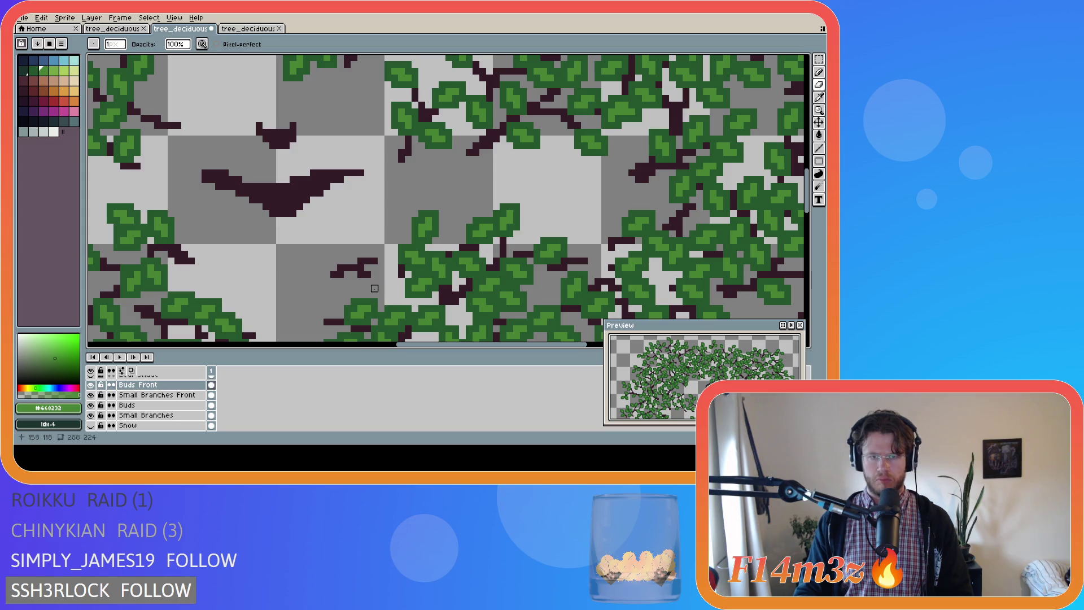
key(ctrl+y)
drag(382, 261, 388, 261)
key(ctrl+z)
key(ctrl+z)
key(ctrl+z)
scroll(153, 401, down, 4)
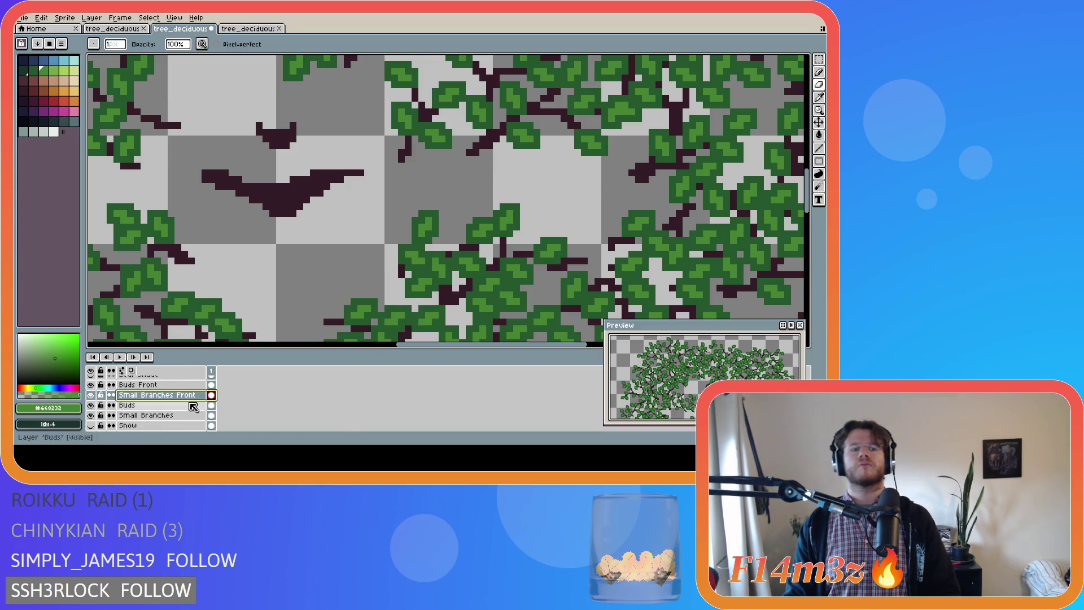
click(91, 415)
click(91, 416)
Sample the dark twig colour, hide Bark Front, and erase a stray pixel at a twig tip
scroll(169, 401, up, 3)
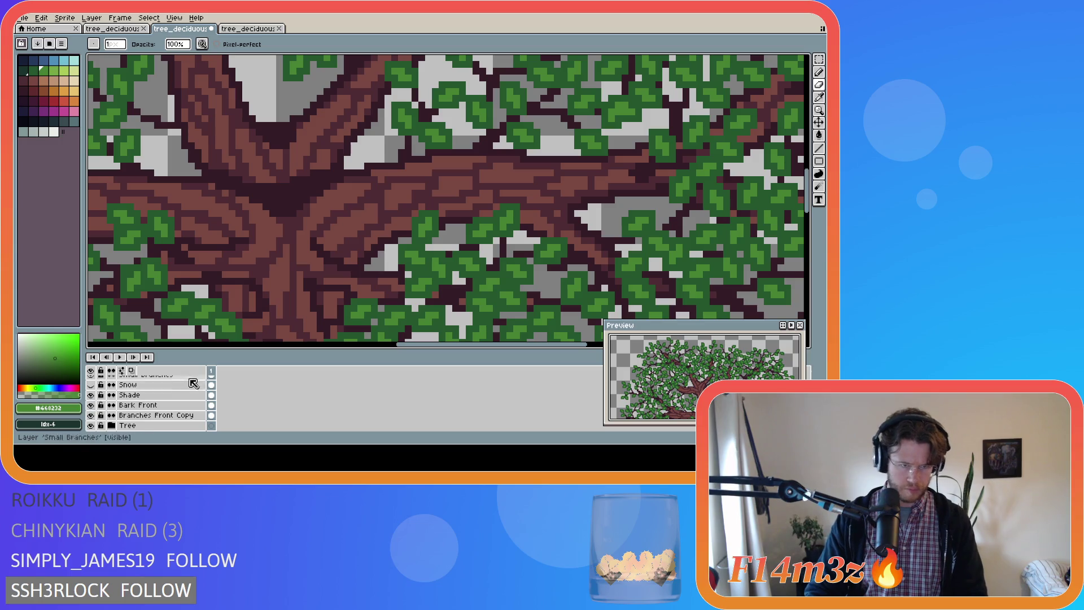
alt+click(355, 263)
scroll(351, 304, down, 1)
scroll(351, 304, down, 1)
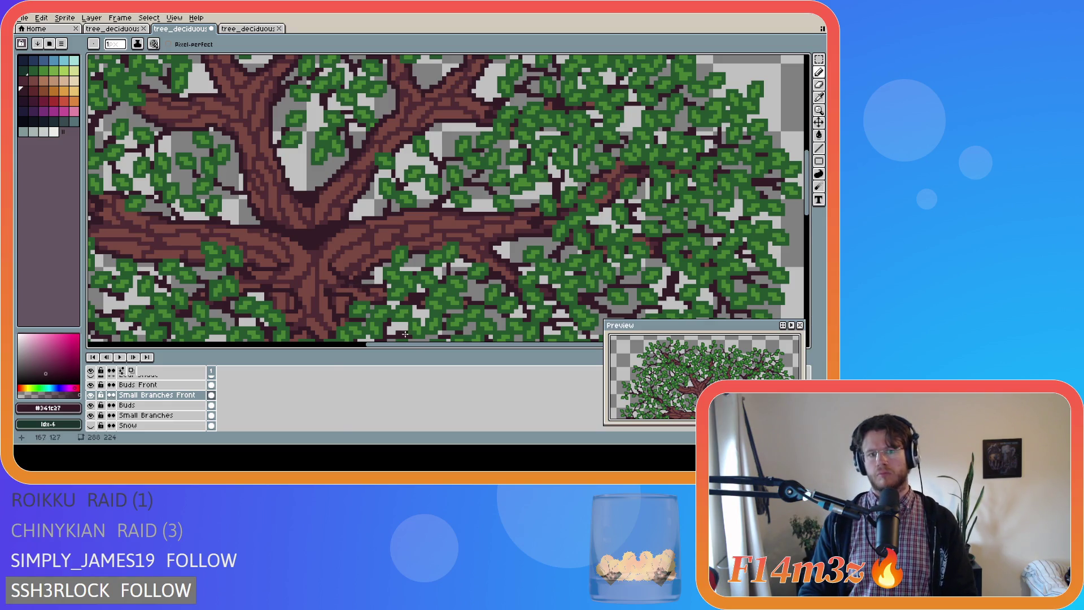
scroll(381, 310, up, 3)
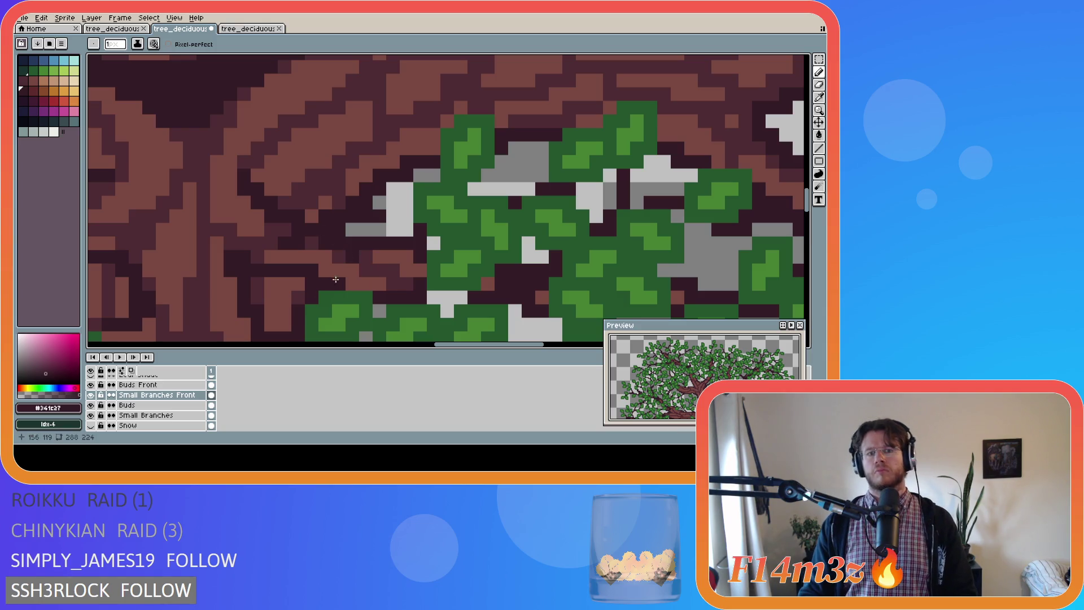
scroll(111, 407, down, 3)
click(91, 385)
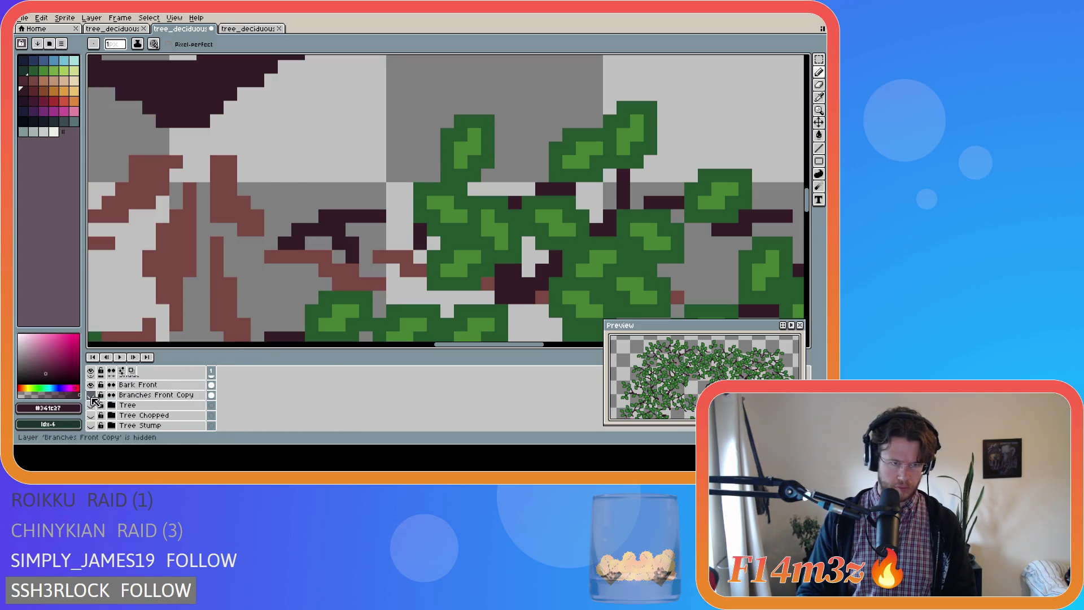
scroll(293, 269, down, 2)
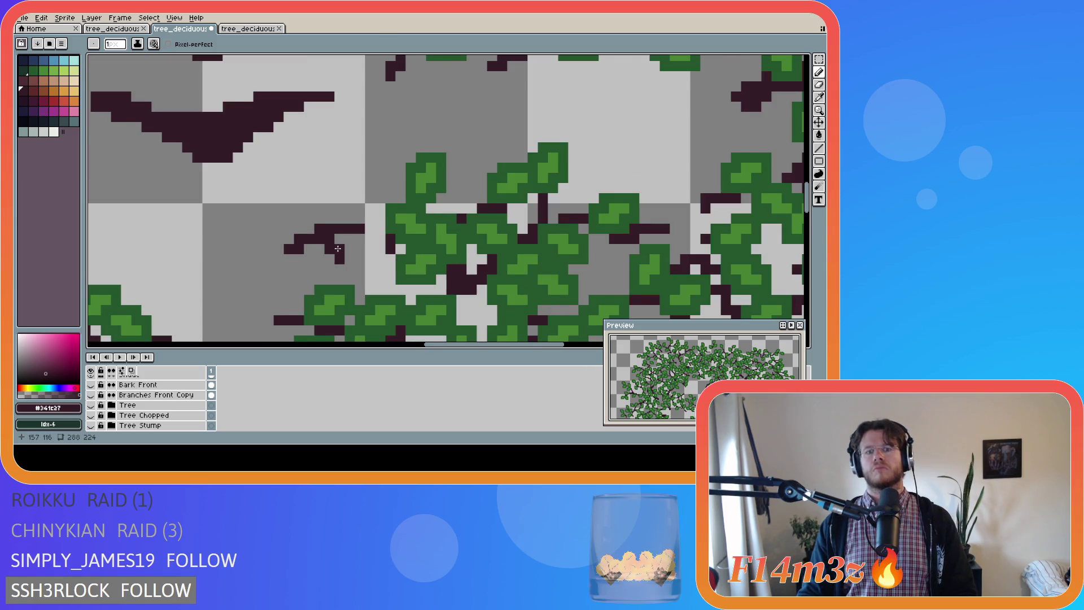
key(e)
click(353, 236)
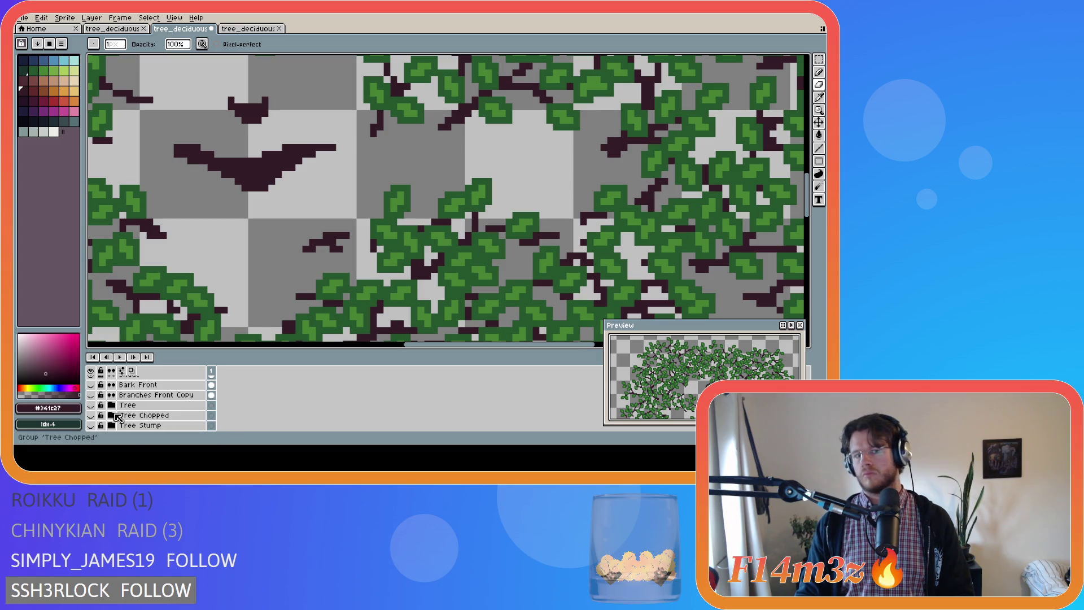
Hide the Tree layer and undo the stray dark stroke among the branches
click(91, 405)
click(91, 385)
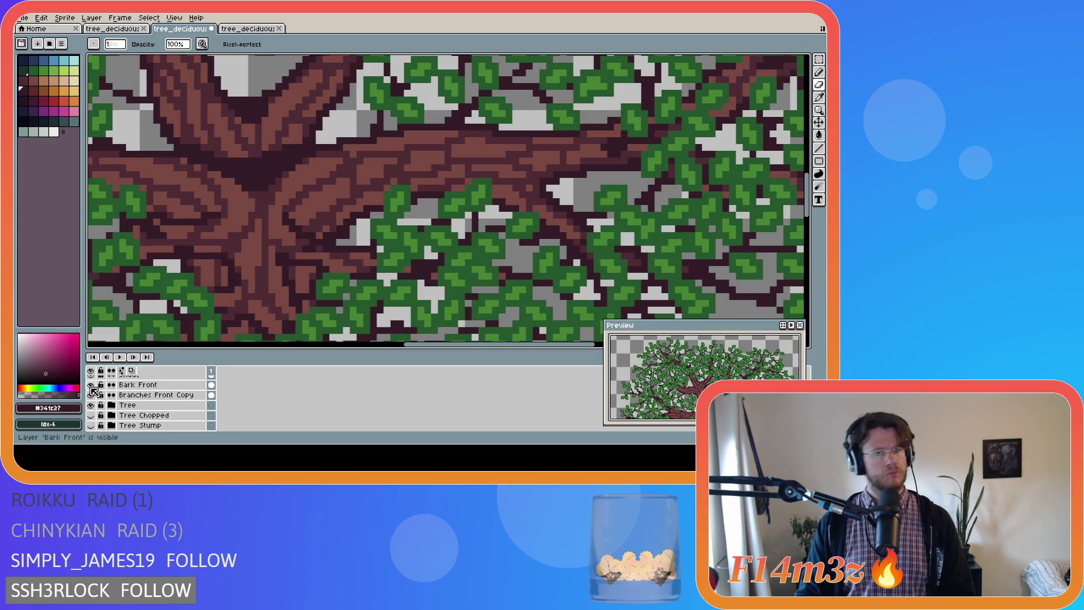
click(91, 386)
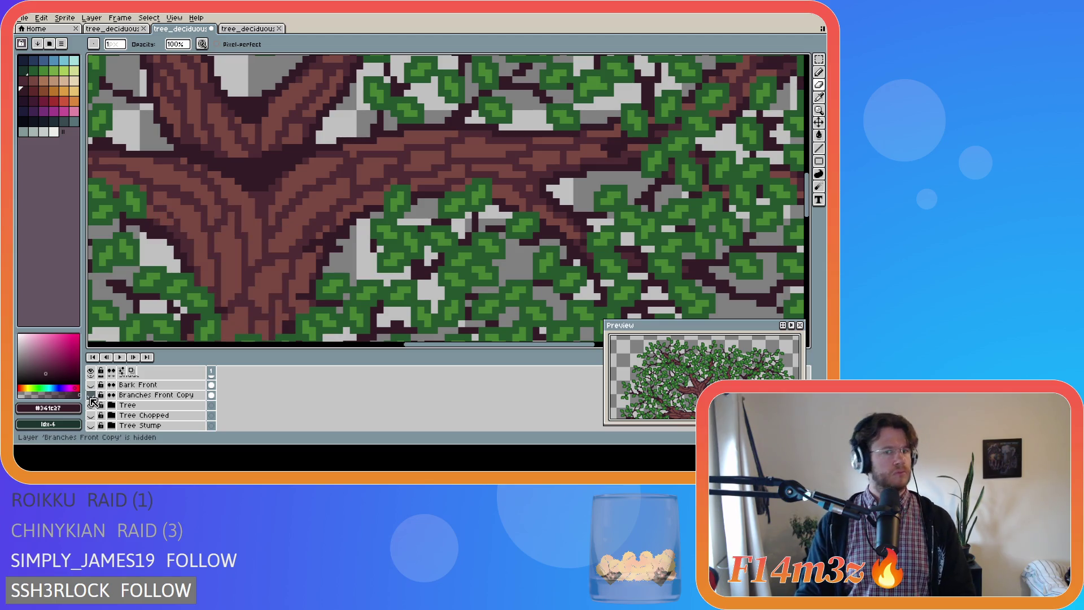
click(92, 407)
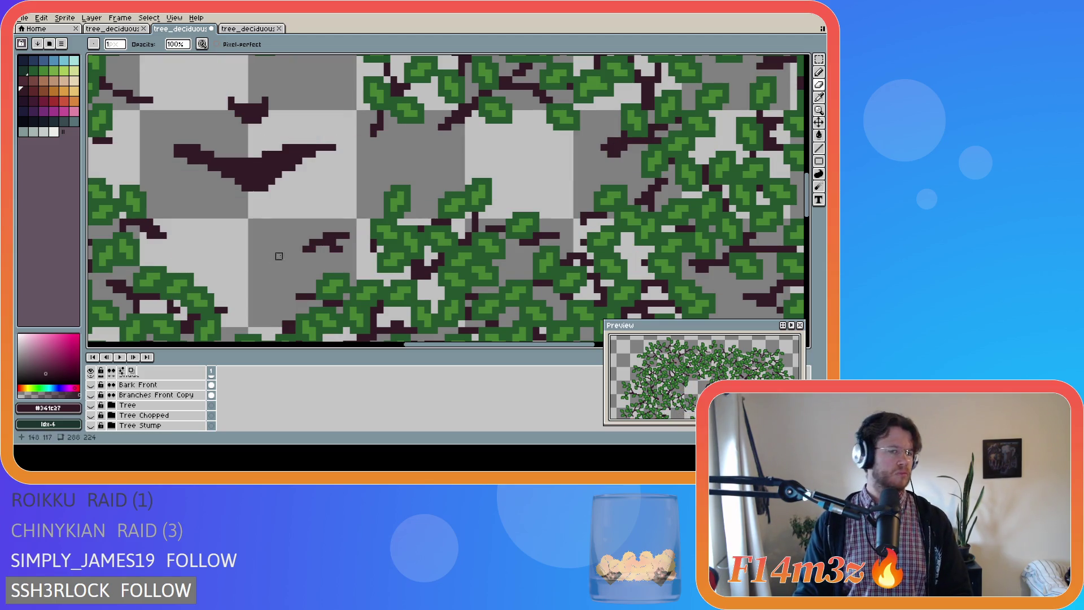
key(ctrl+z)
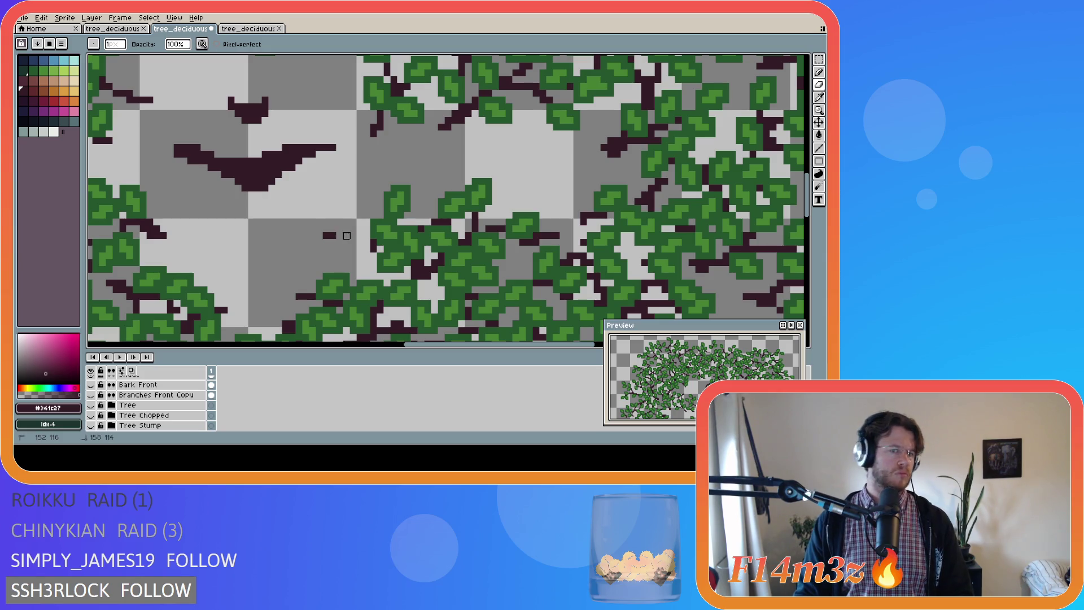
scroll(266, 273, down, 1)
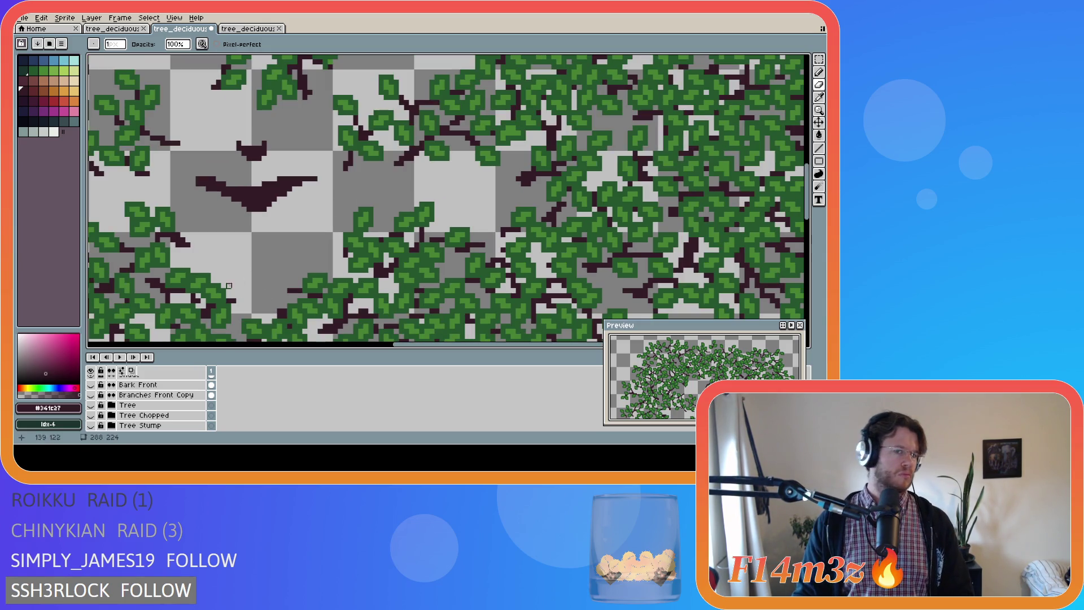
Make the Tree and Branches Front Copy layers visible so the full leafy tree shows again
click(90, 405)
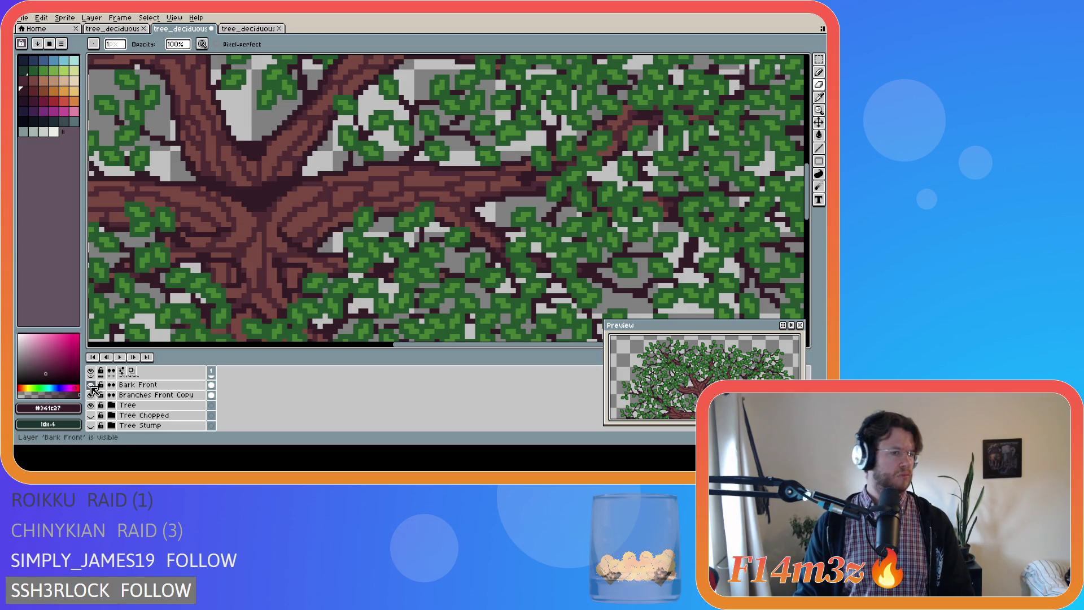
key(i)
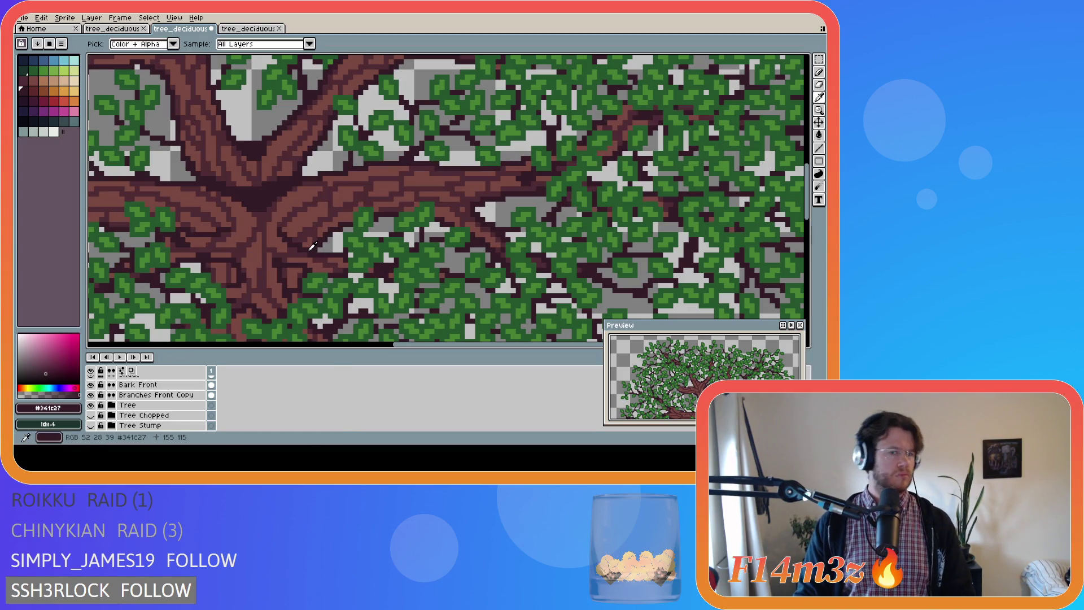
key(b)
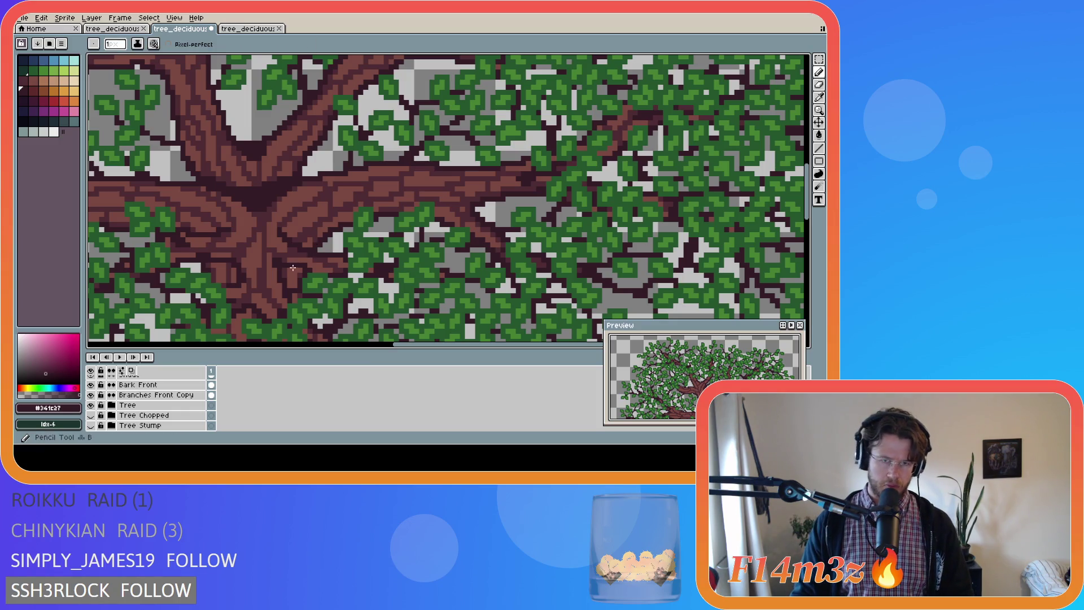
click(91, 394)
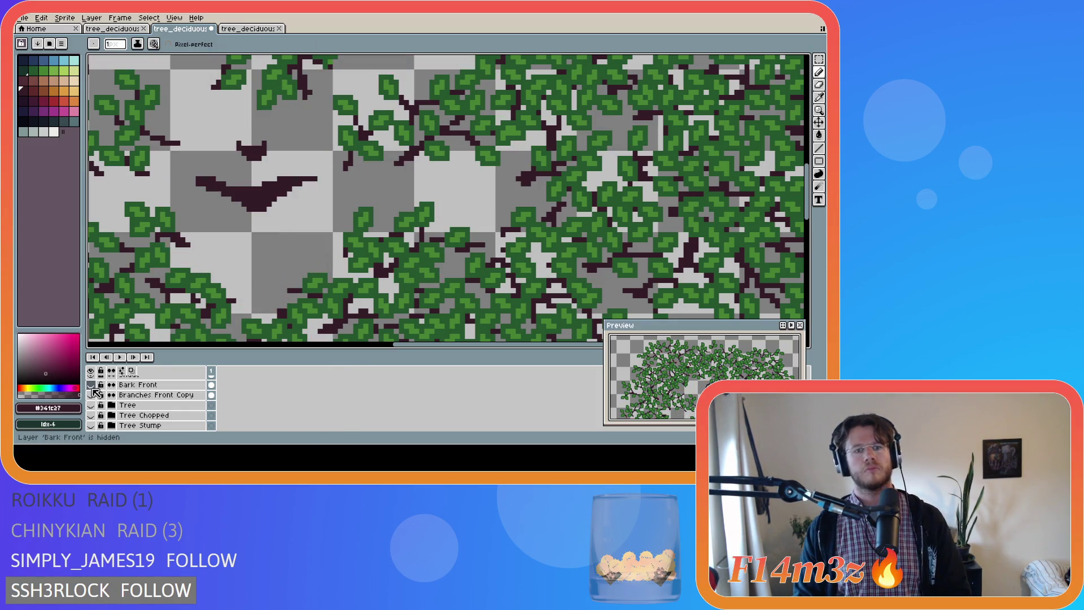
click(92, 395)
click(92, 405)
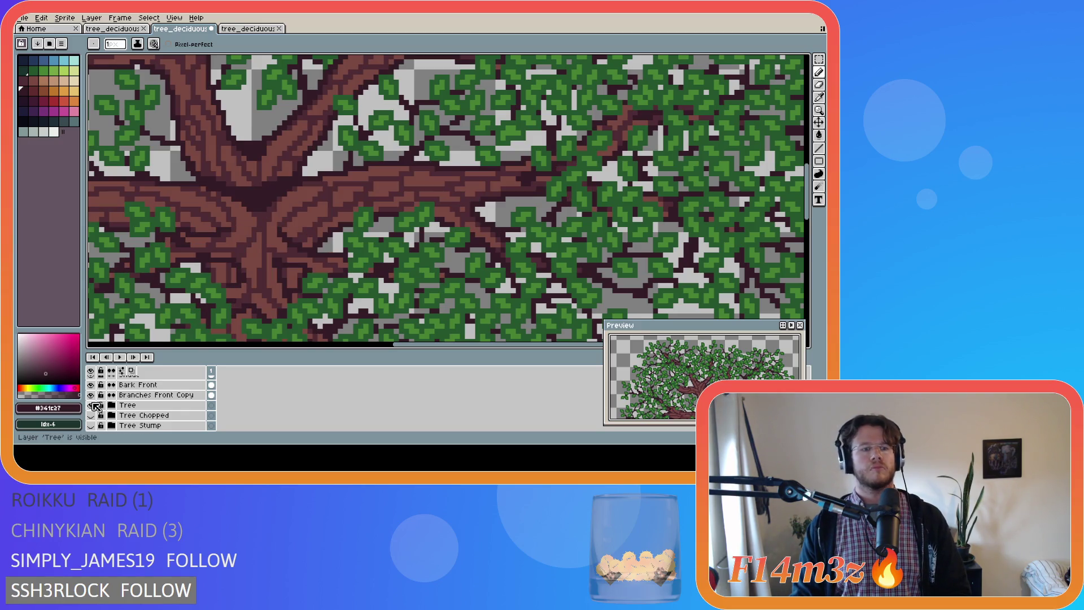
scroll(169, 396, up, 2)
scroll(182, 416, up, 3)
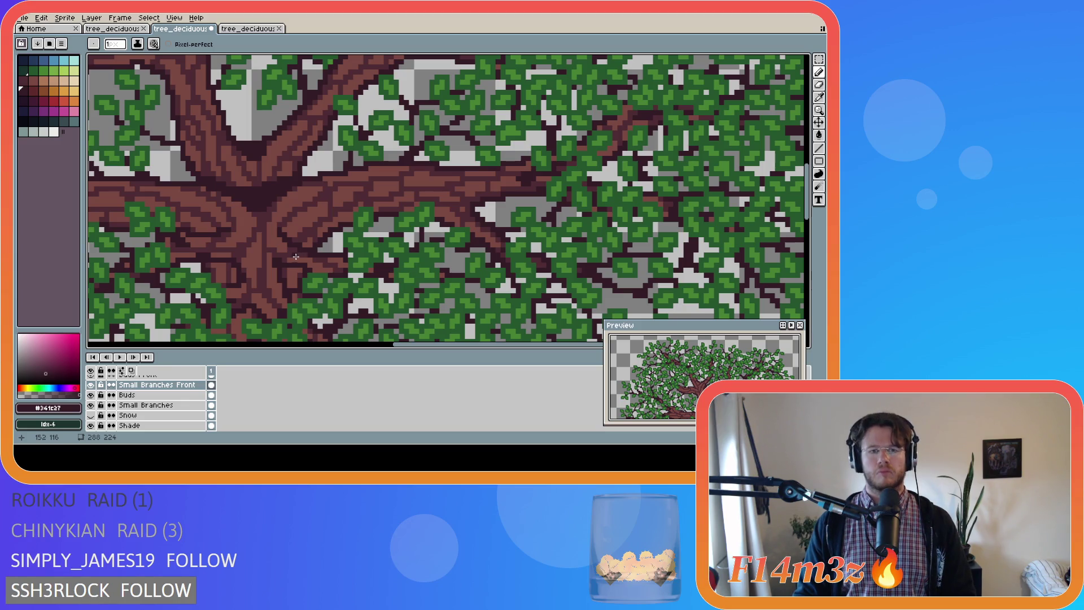
scroll(219, 302, down, 5)
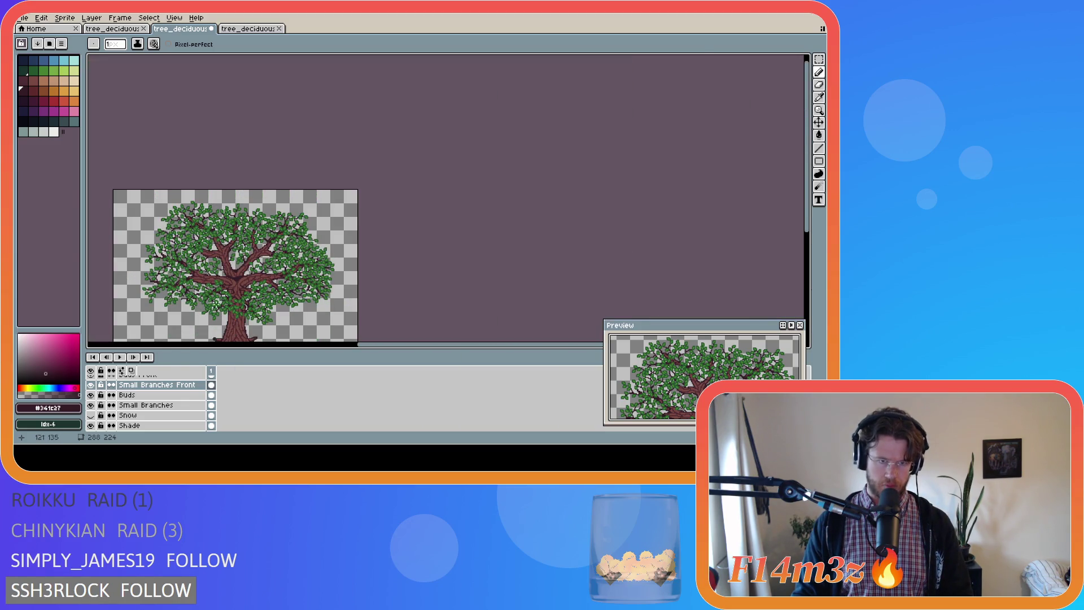
Centre the tree on the canvas and save tree_deciduous_medium_winter.ase
drag(399, 344, 317, 344)
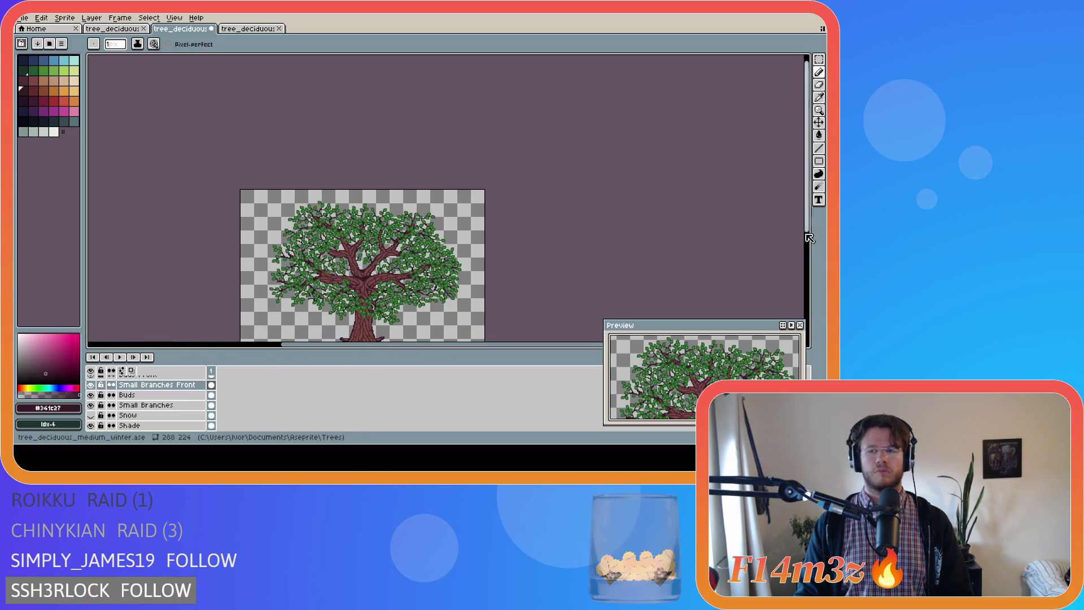
drag(807, 235, 806, 281)
key(ctrl+s)
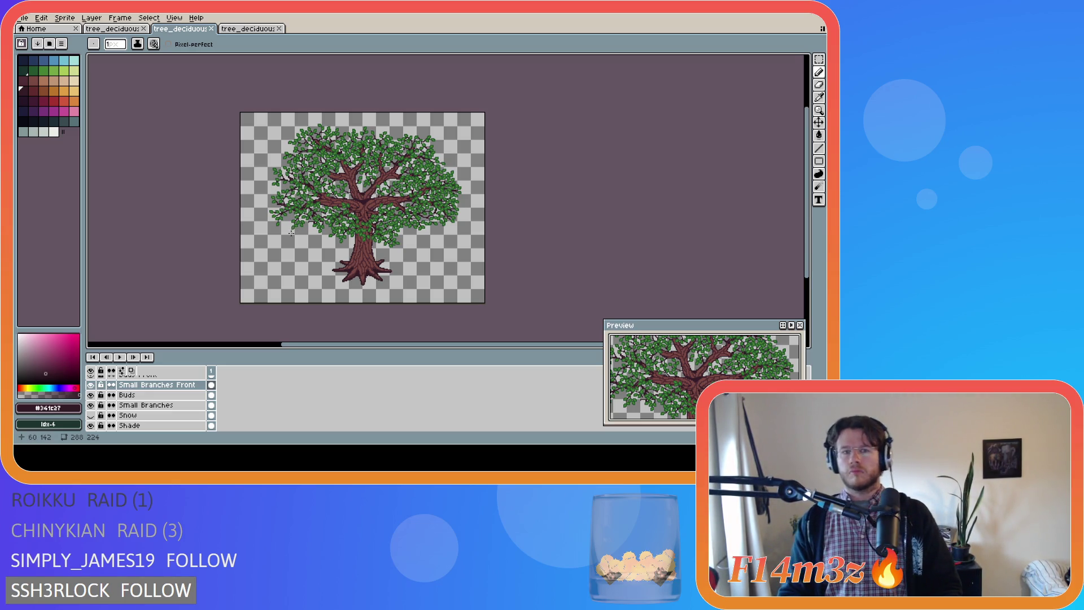
key(ctrl+s)
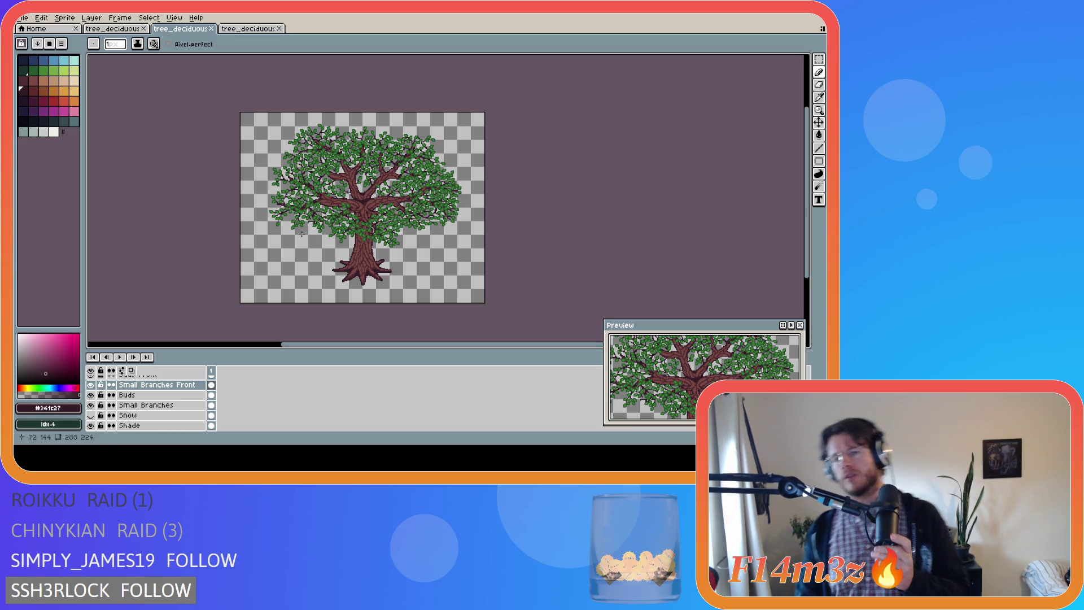
Resize the canvas to 288 × 208 with a top anchor, trimming the 16 bottom rows
click(65, 20)
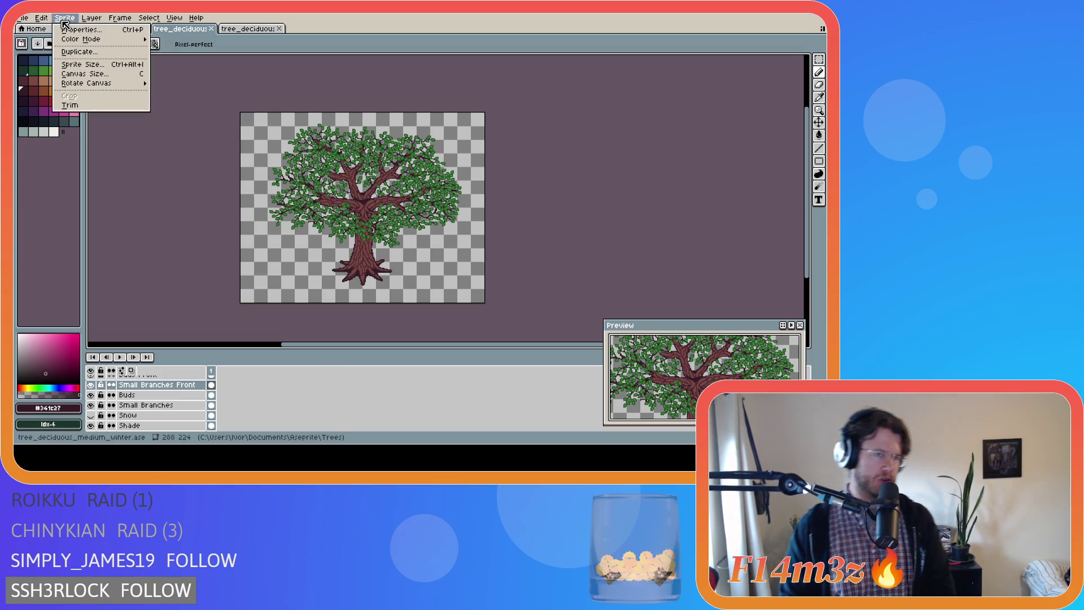
click(89, 74)
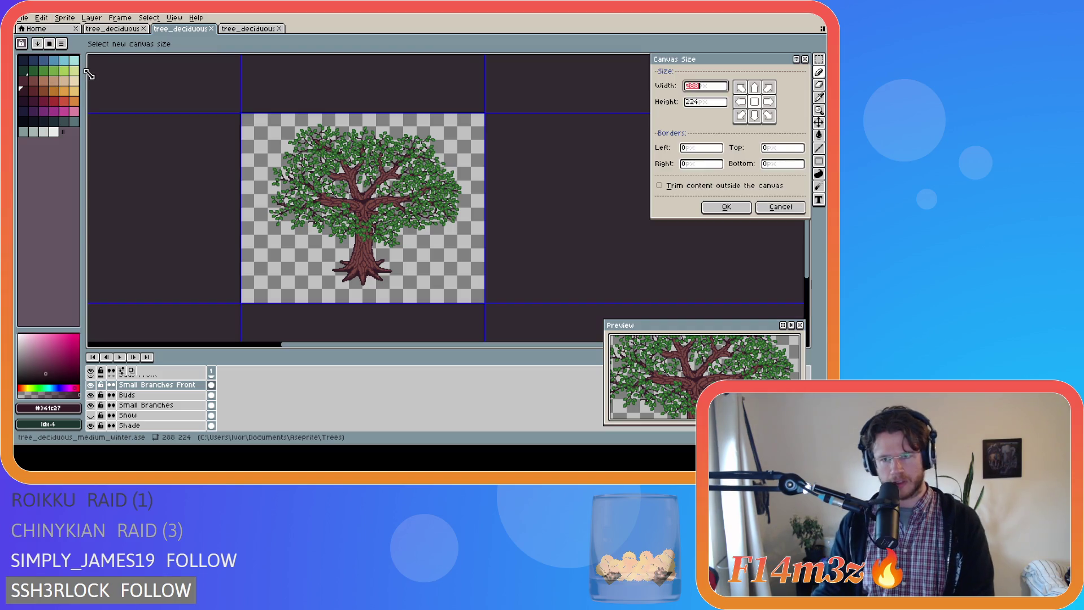
click(704, 105)
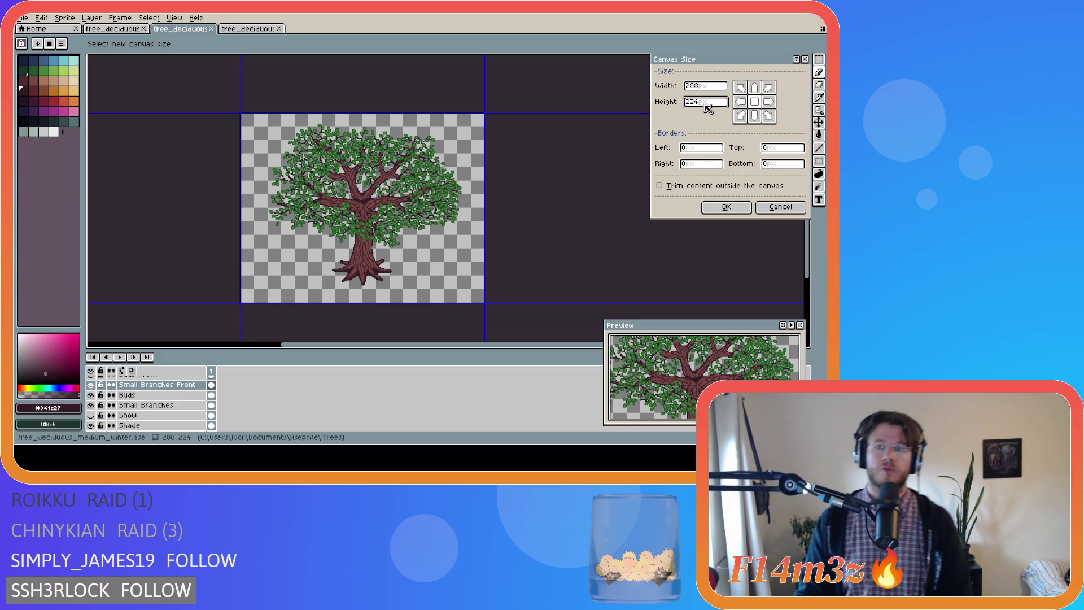
drag(690, 104, 699, 105)
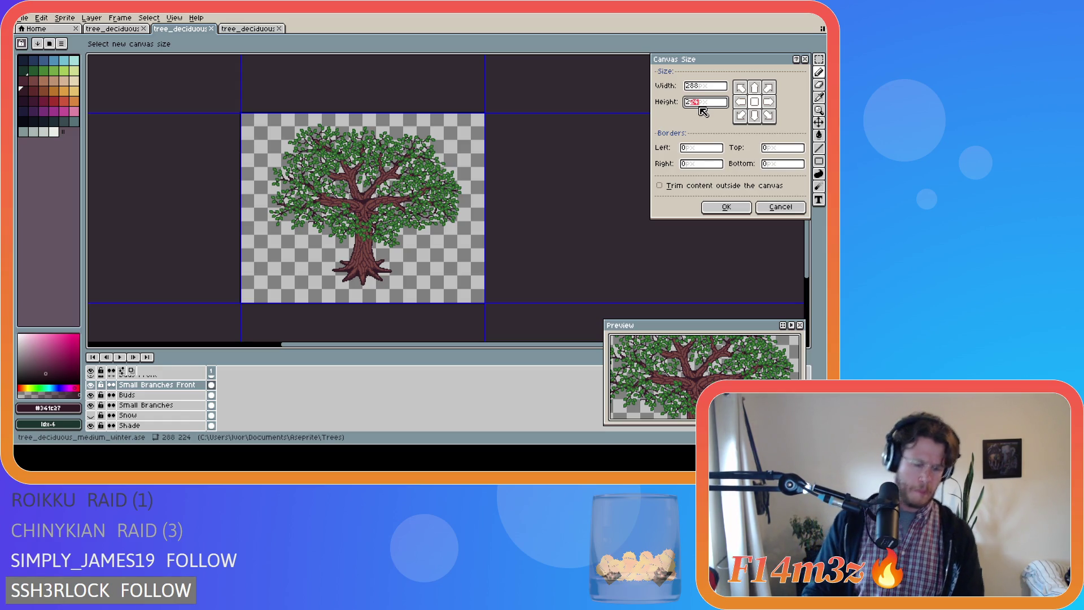
text(08)
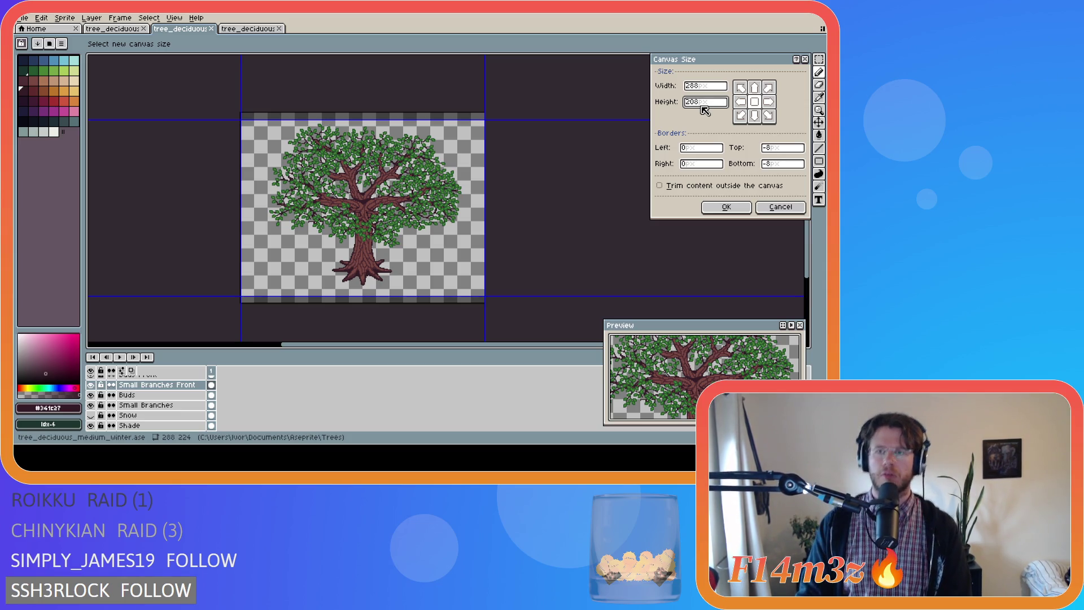
click(755, 88)
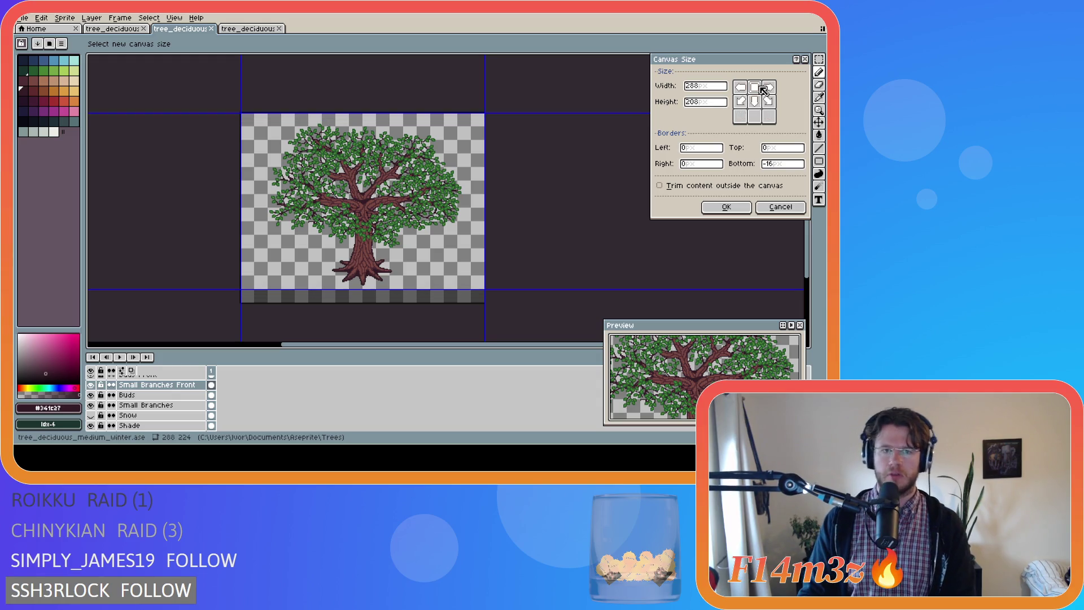
click(727, 207)
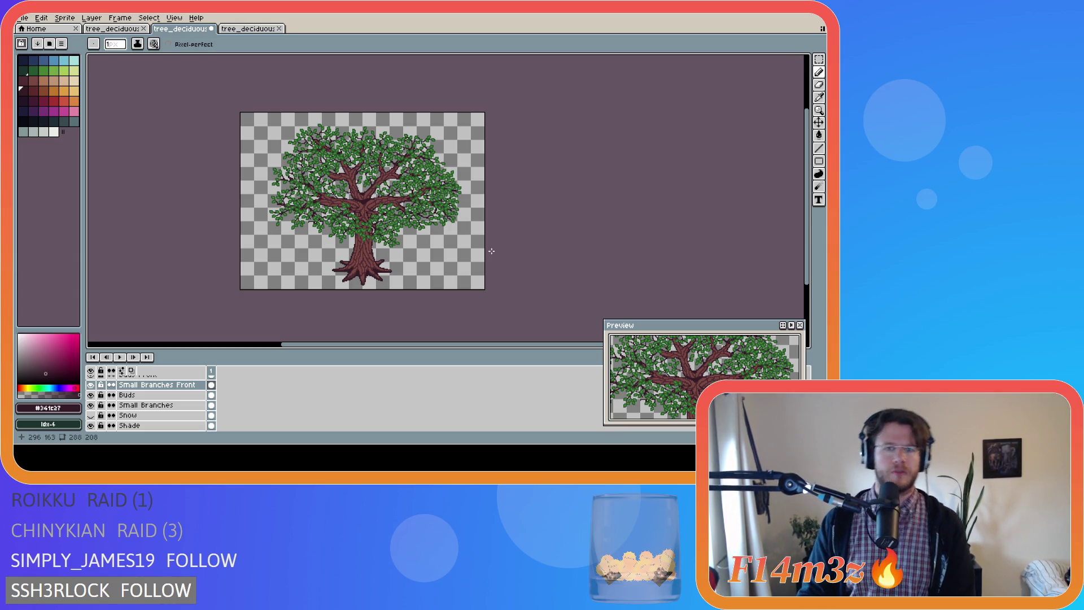
Save the resized file and export it as Final\tree_deciduous_medium_spring.png
key(ctrl+s)
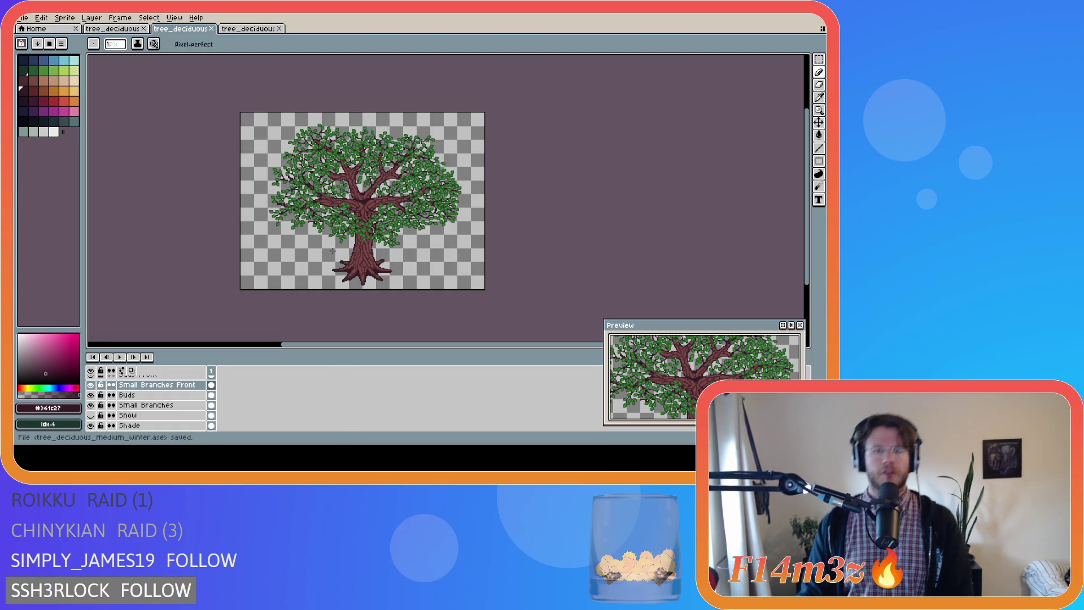
click(23, 17)
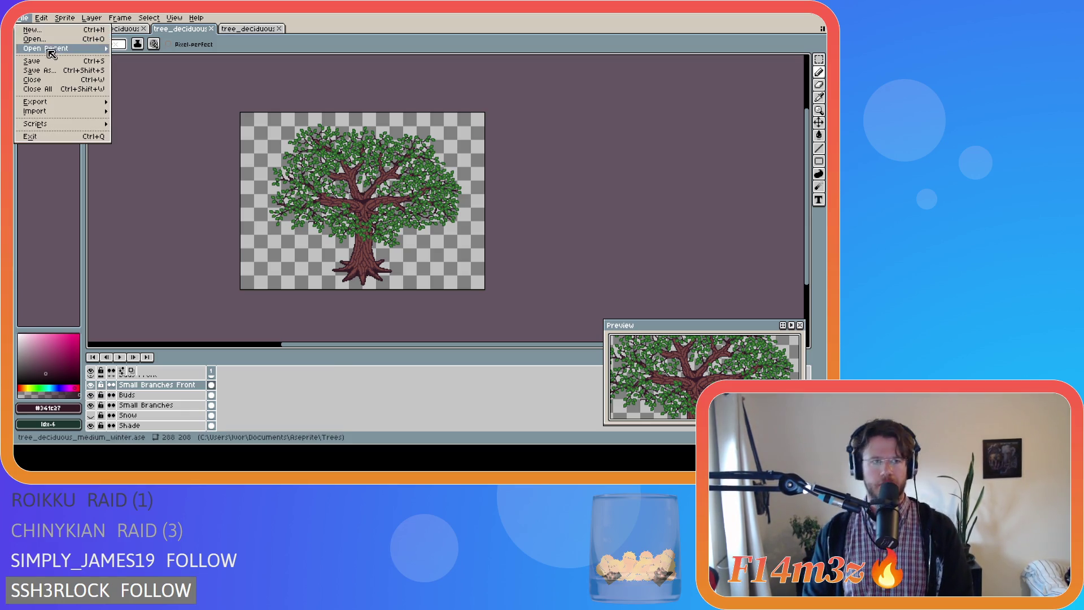
mouse_move(64, 48)
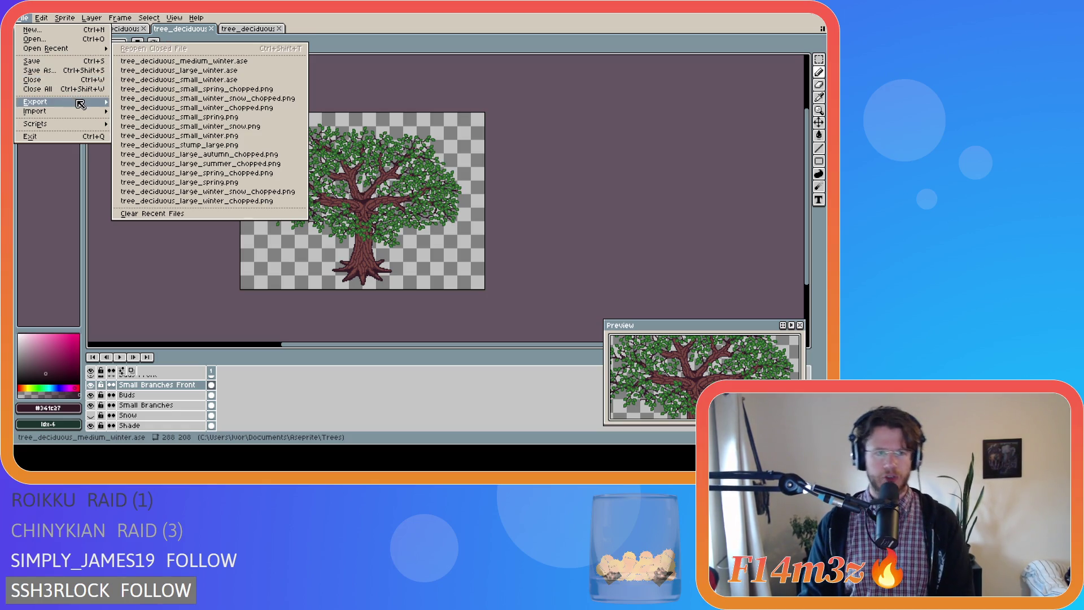
mouse_move(79, 103)
click(133, 105)
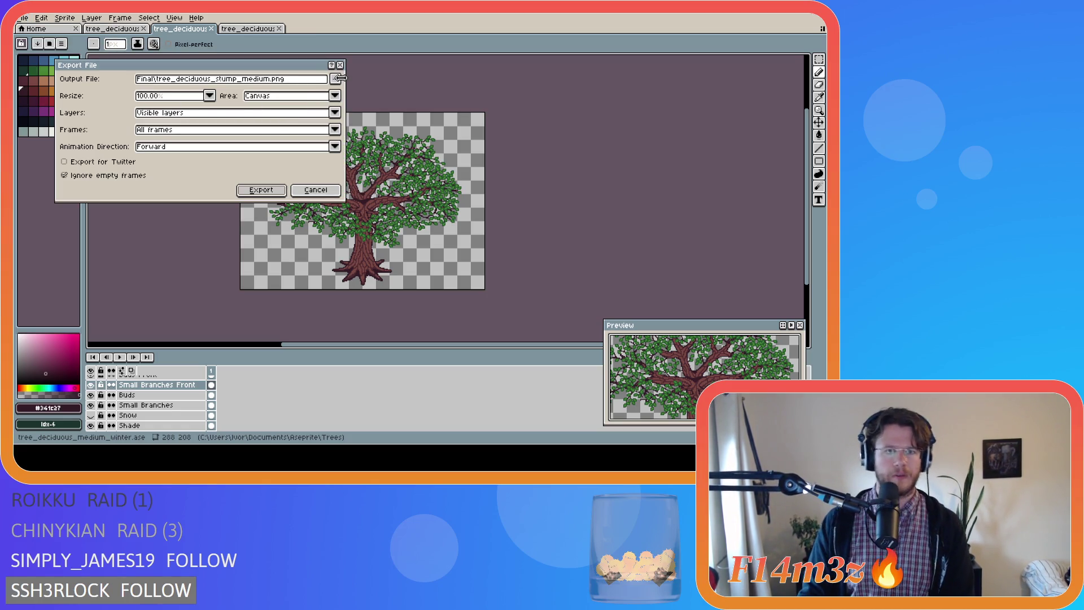
click(336, 79)
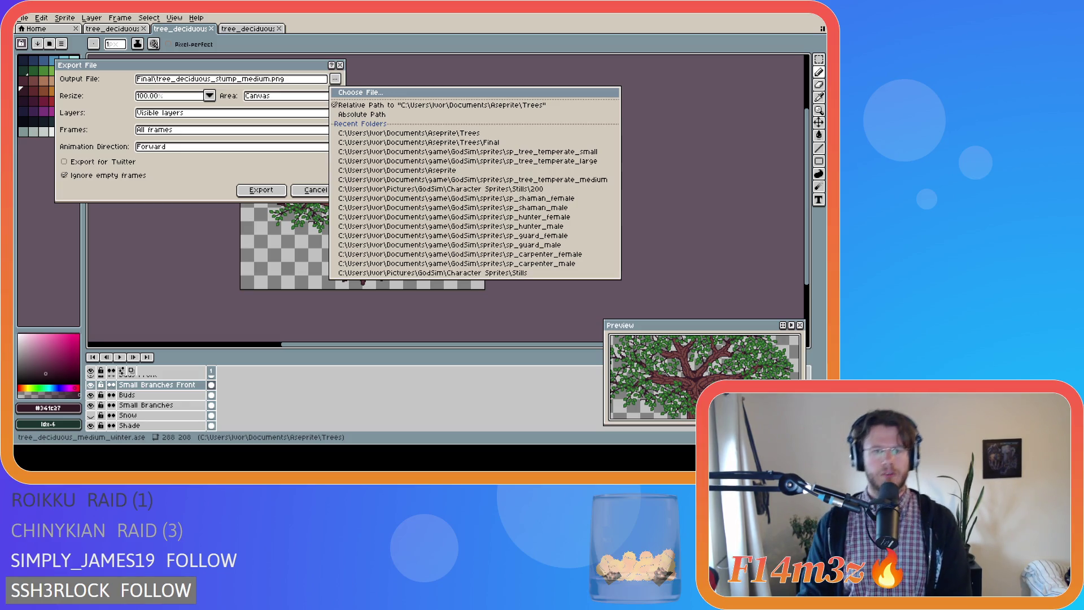
key(Escape)
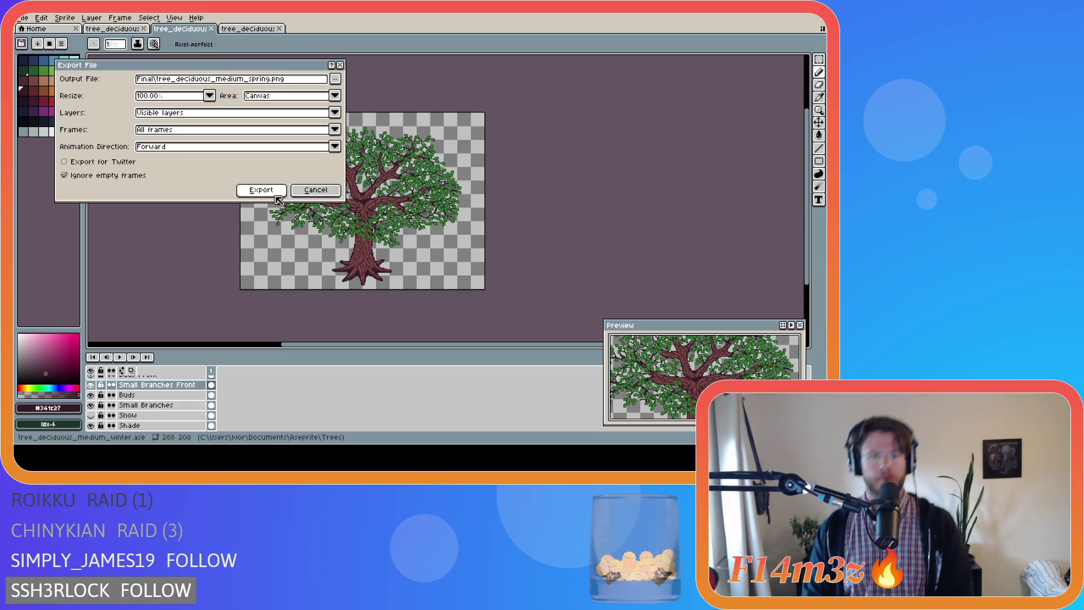
click(261, 190)
scroll(164, 387, down, 2)
scroll(153, 395, up, 3)
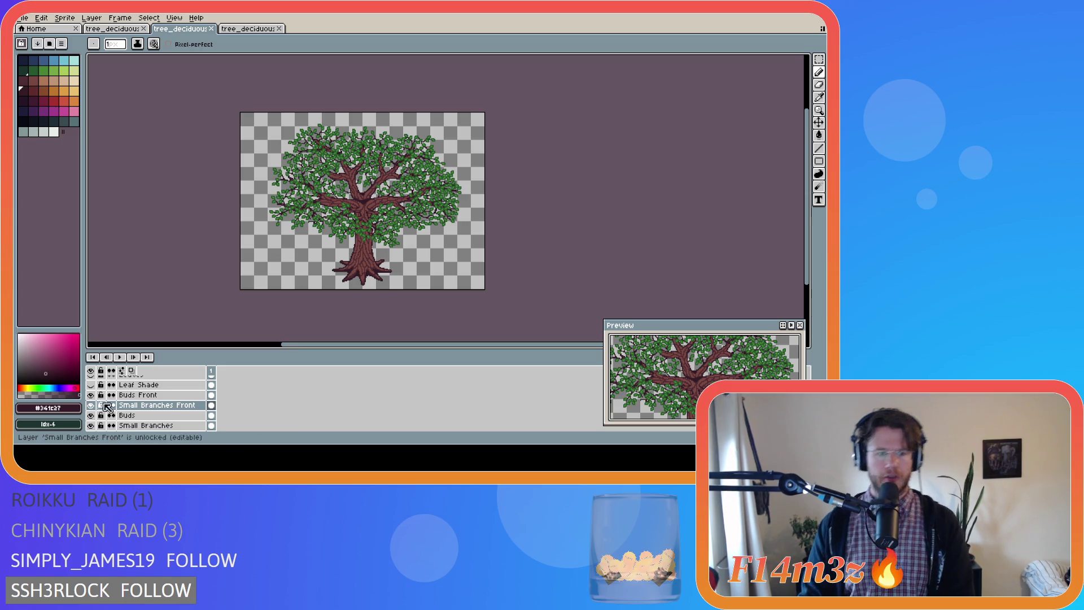
Hide the leaves, buds and small front branches, and show the Snow layer
click(90, 394)
scroll(99, 401, up, 1)
click(91, 405)
click(90, 395)
click(91, 411)
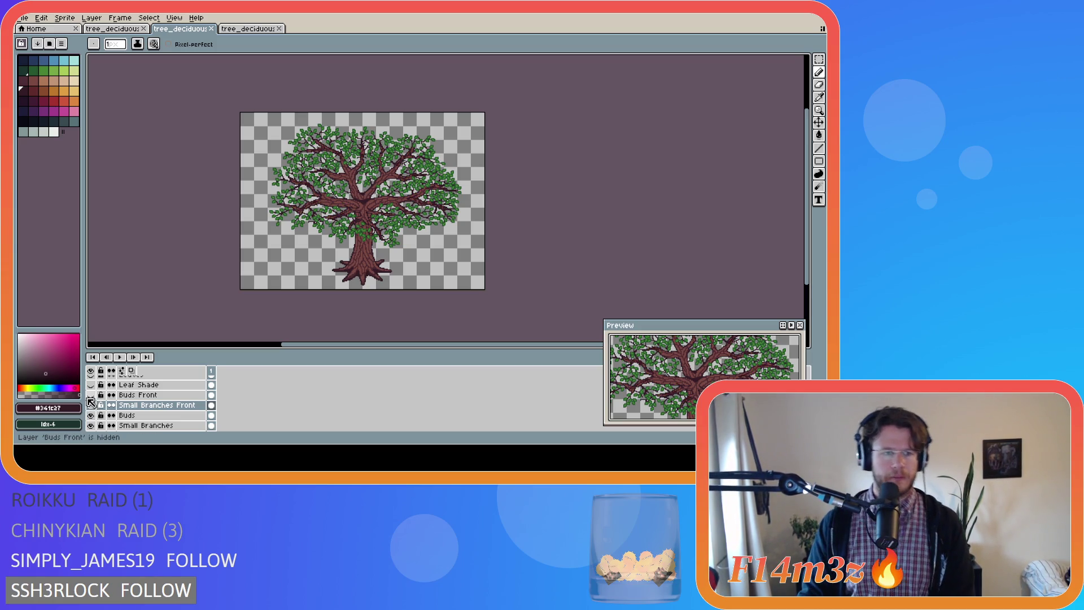
scroll(92, 411, down, 1)
click(91, 406)
click(91, 406)
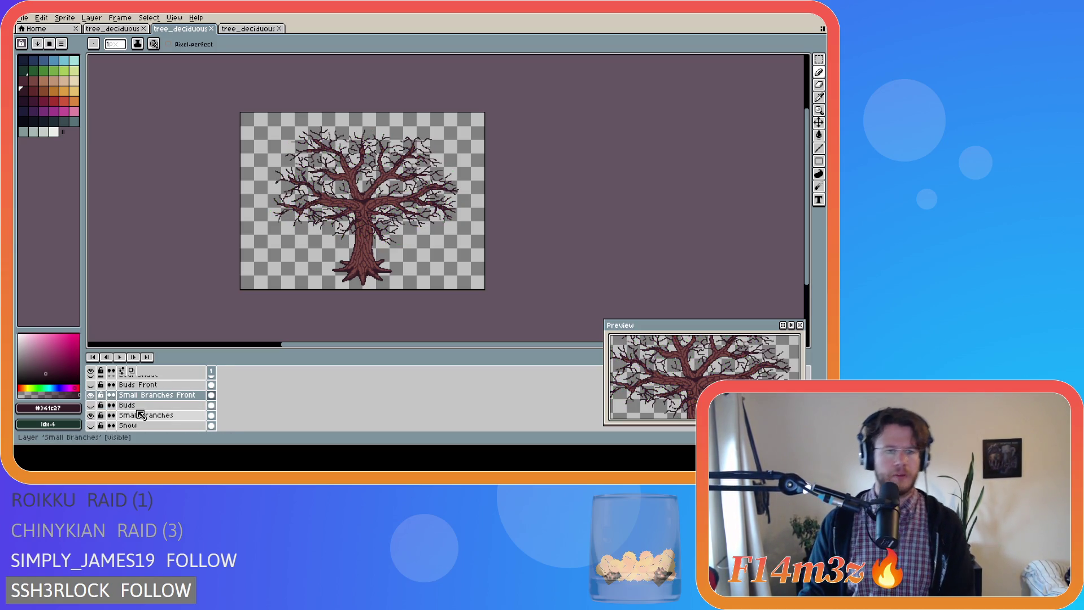
scroll(140, 415, down, 1)
scroll(140, 415, down, 3)
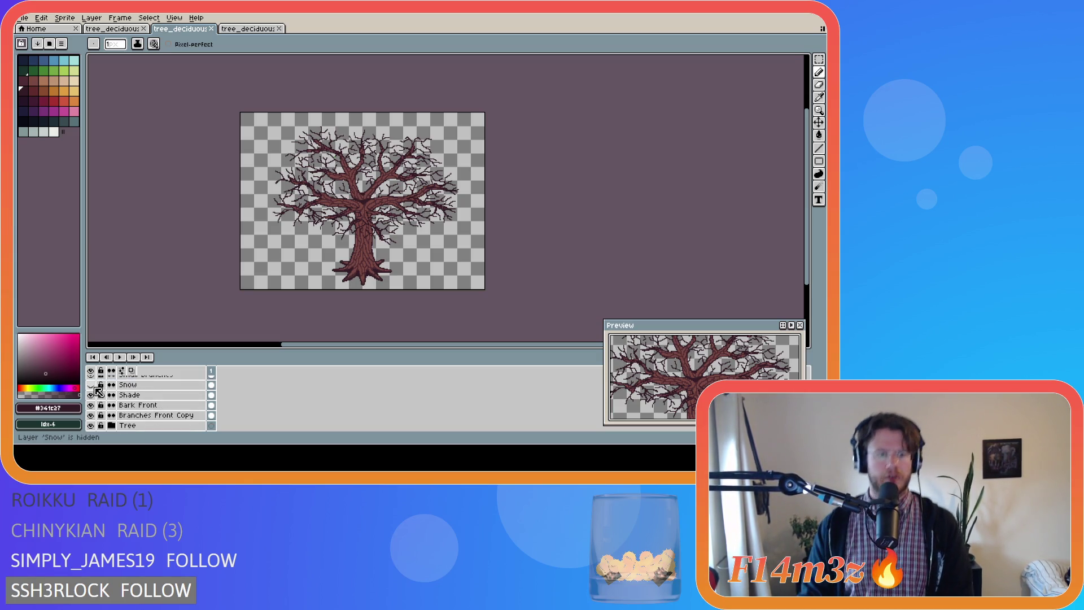
click(91, 385)
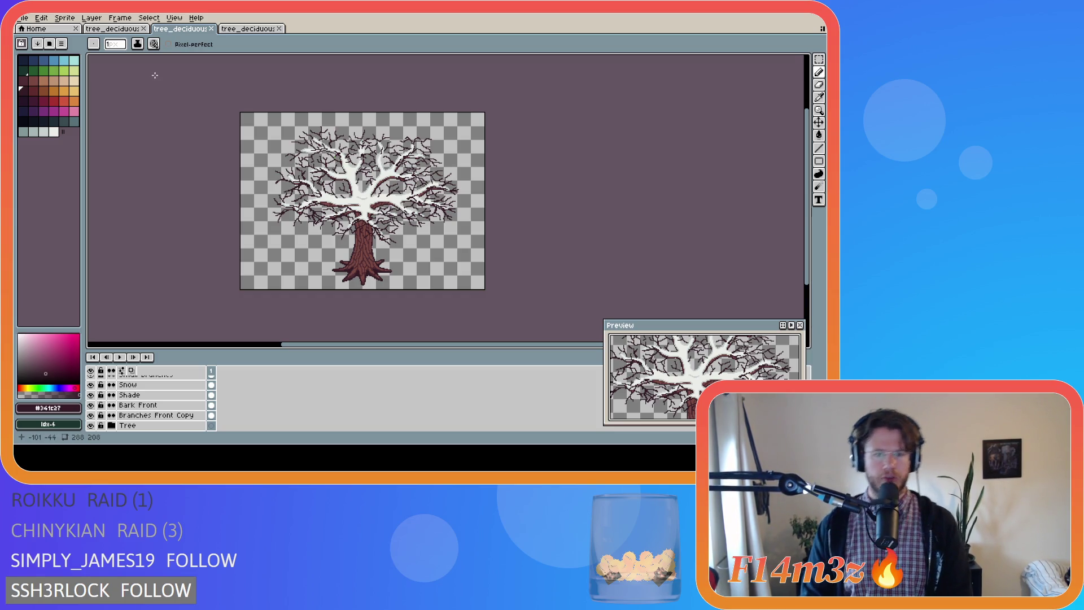
Export the snowy tree as Final\tree_deciduous_medium_winter_snow.png
click(29, 19)
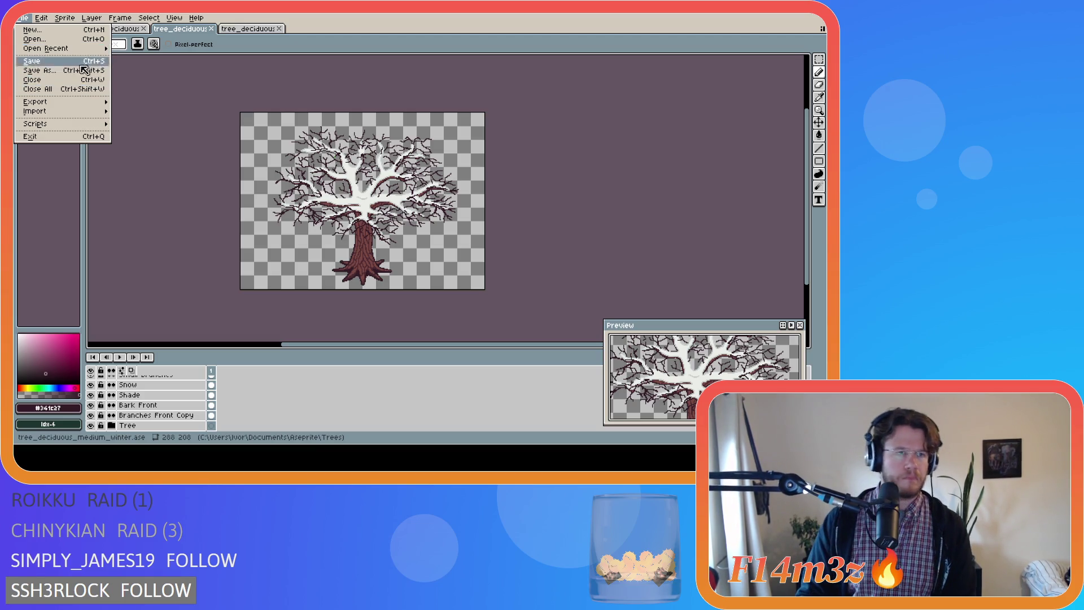
mouse_move(85, 102)
click(142, 106)
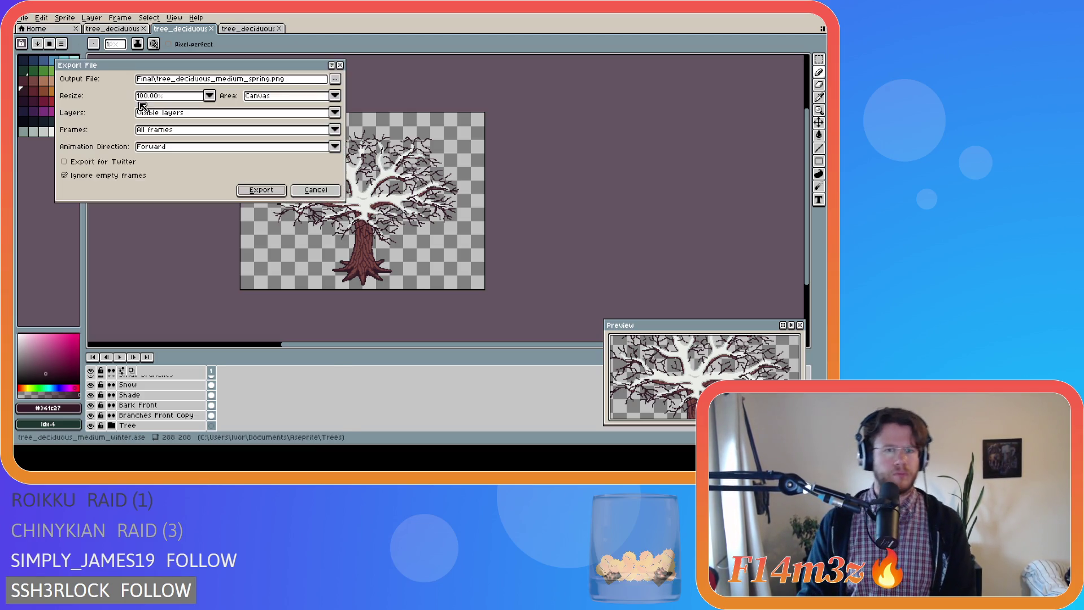
click(336, 78)
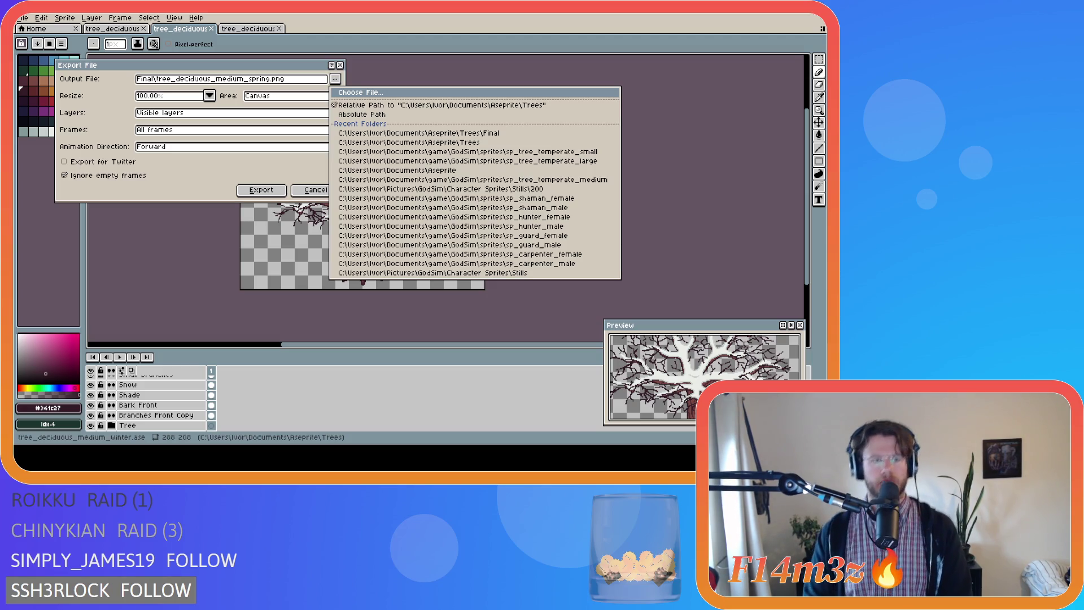
click(367, 133)
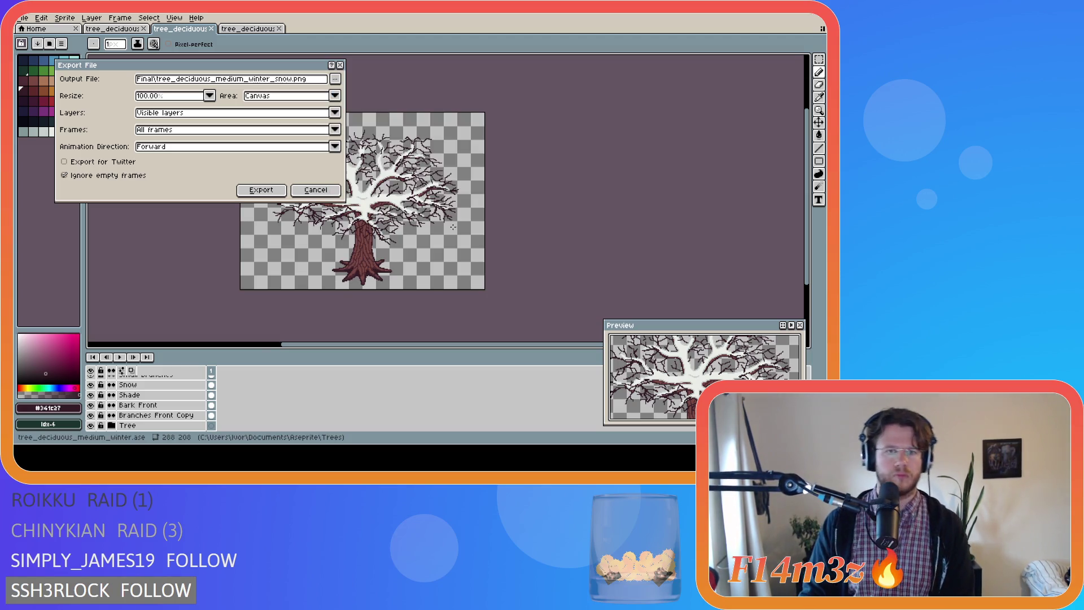
click(266, 194)
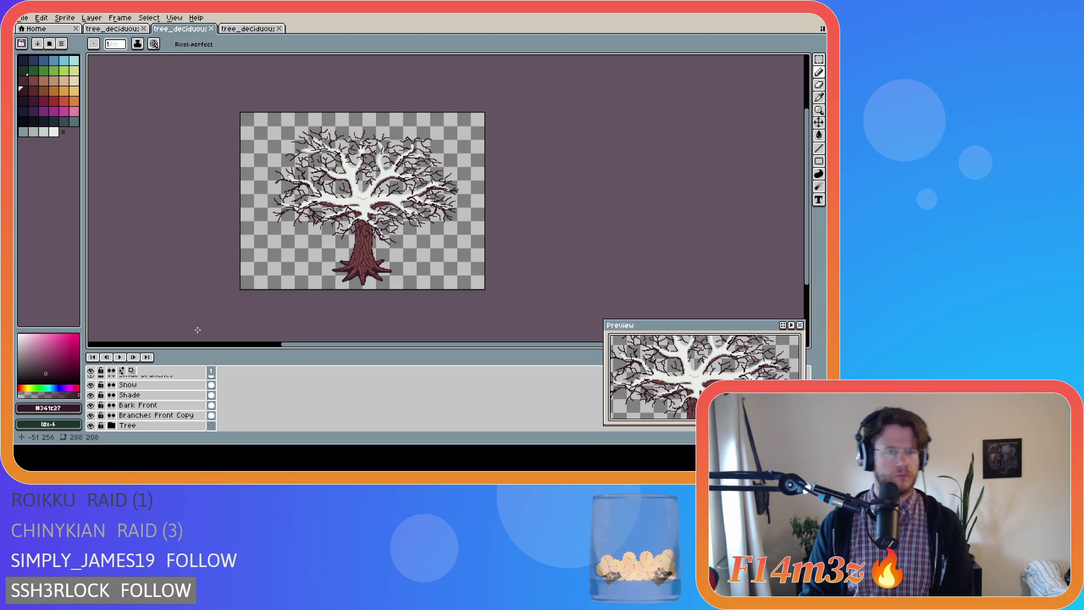
Hide the Snow layer so only the bare dark branches remain
scroll(119, 391, up, 3)
scroll(119, 391, down, 1)
click(92, 405)
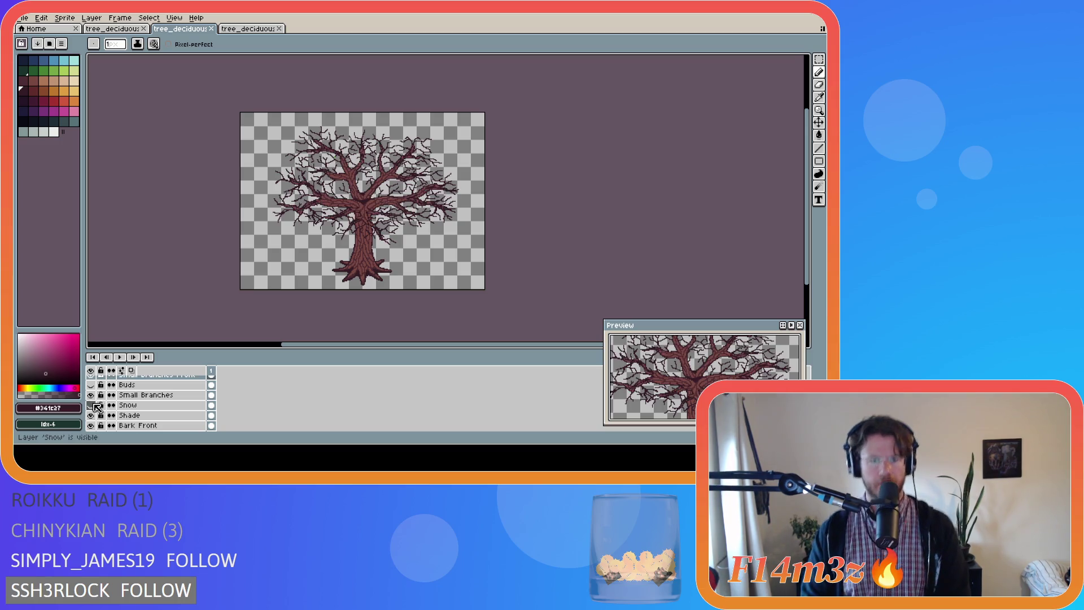
scroll(135, 395, up, 2)
scroll(96, 406, down, 2)
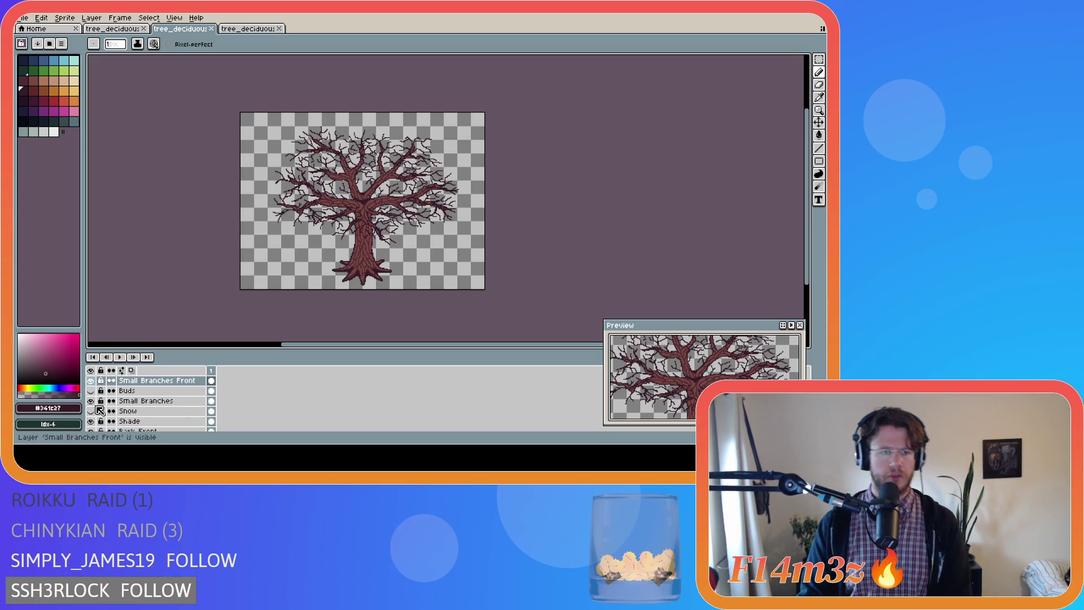
click(90, 411)
click(91, 411)
click(91, 411)
click(91, 412)
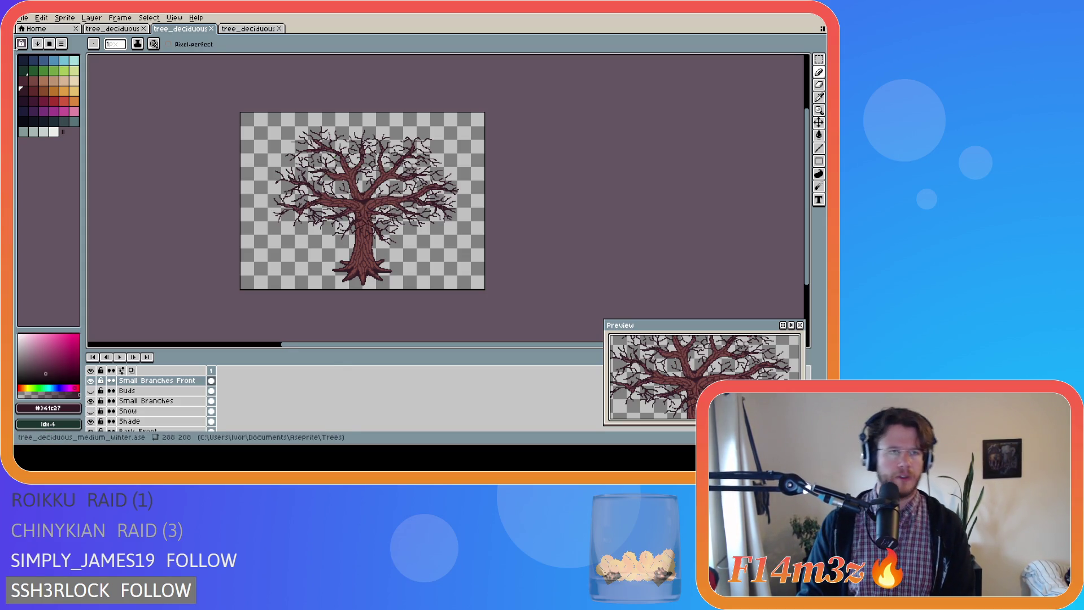
Start a PNG export of the bare tree, then cancel it without exporting
click(24, 18)
mouse_move(36, 102)
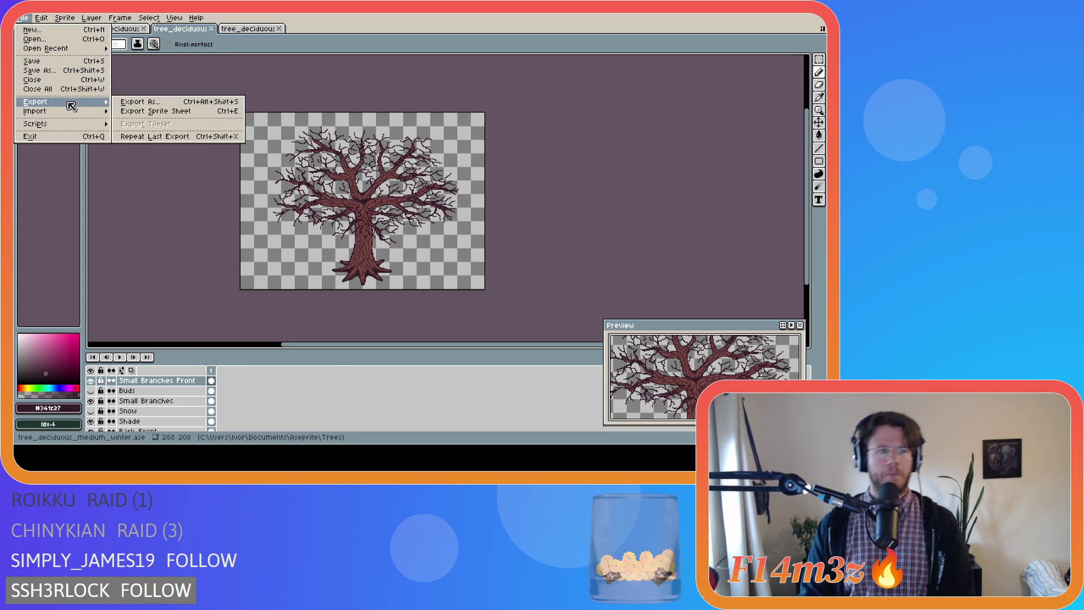
click(169, 103)
click(336, 80)
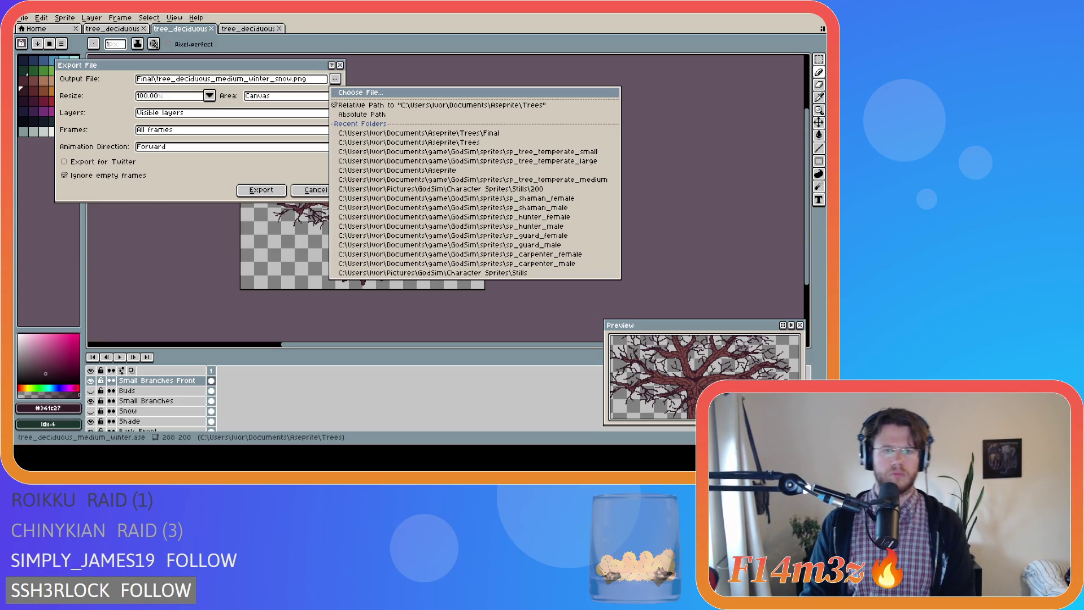
key(Escape)
click(310, 190)
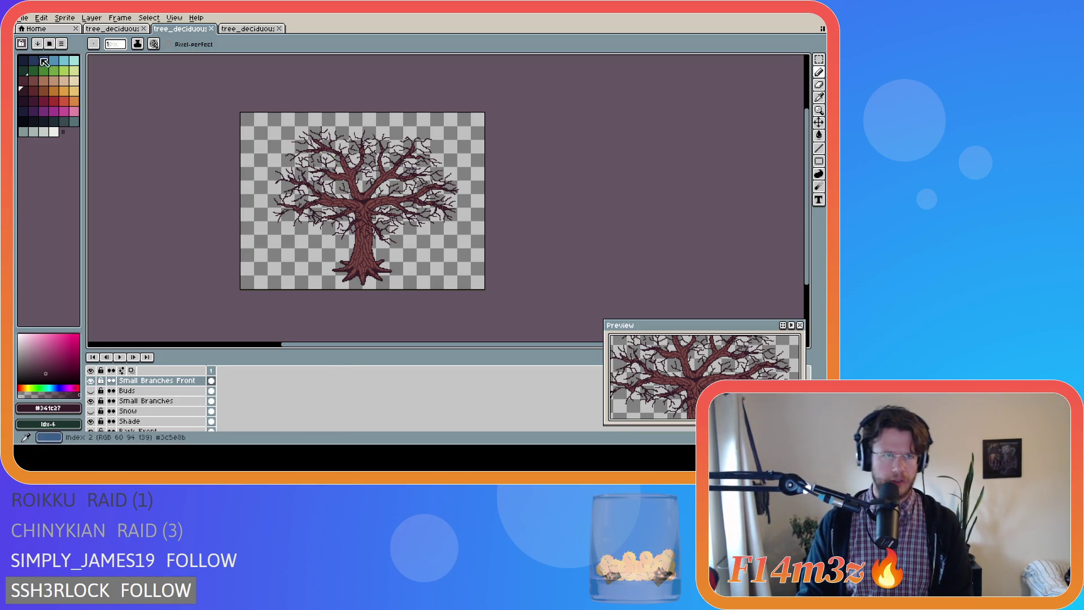
scroll(141, 385, down, 3)
Replace the full Tree layer with the Tree Chopped layer
scroll(142, 386, down, 1)
click(90, 395)
click(91, 405)
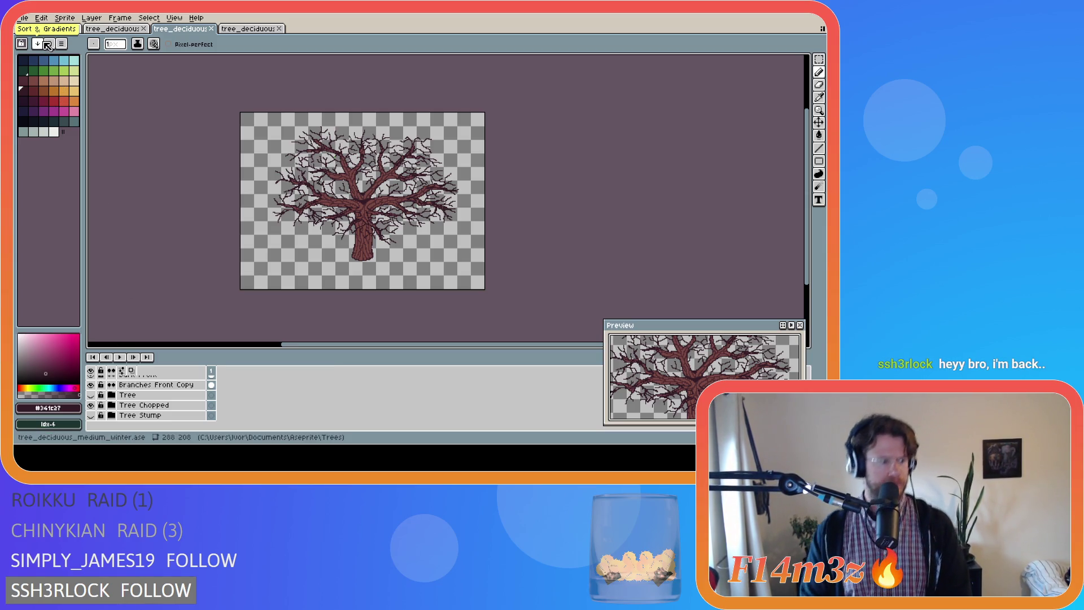
Export the bare chopped tree as Final\tree_deciduous_medium_winter_chopped.png
click(23, 18)
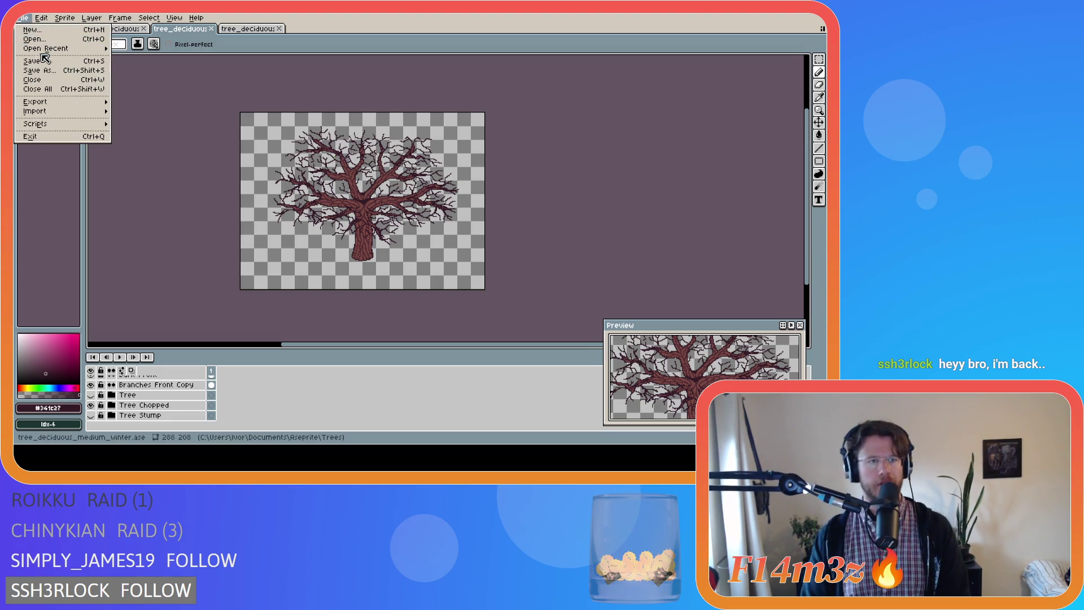
mouse_move(67, 48)
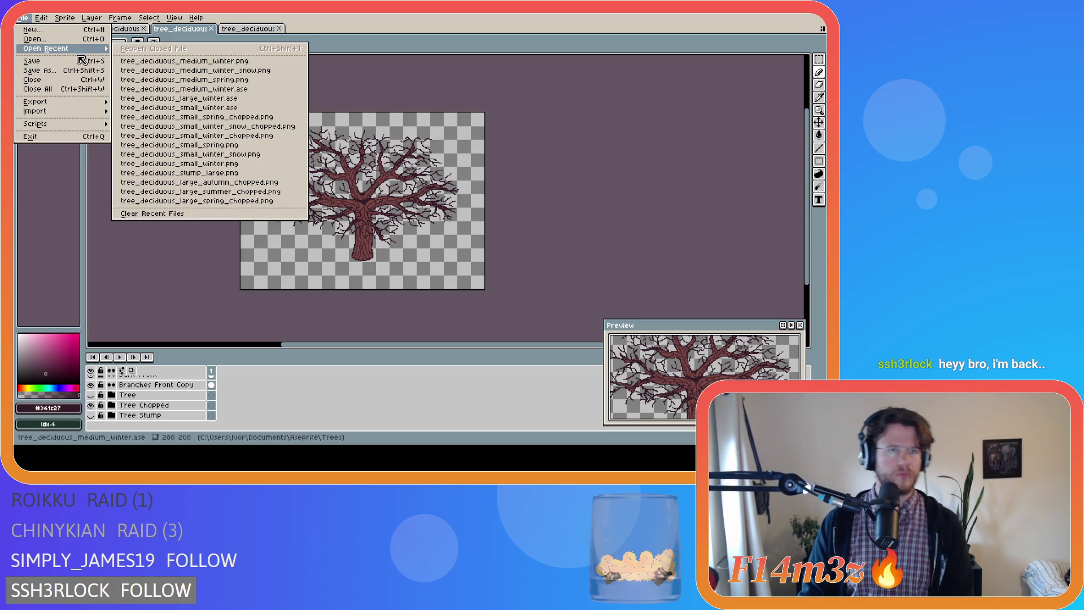
mouse_move(84, 103)
click(132, 107)
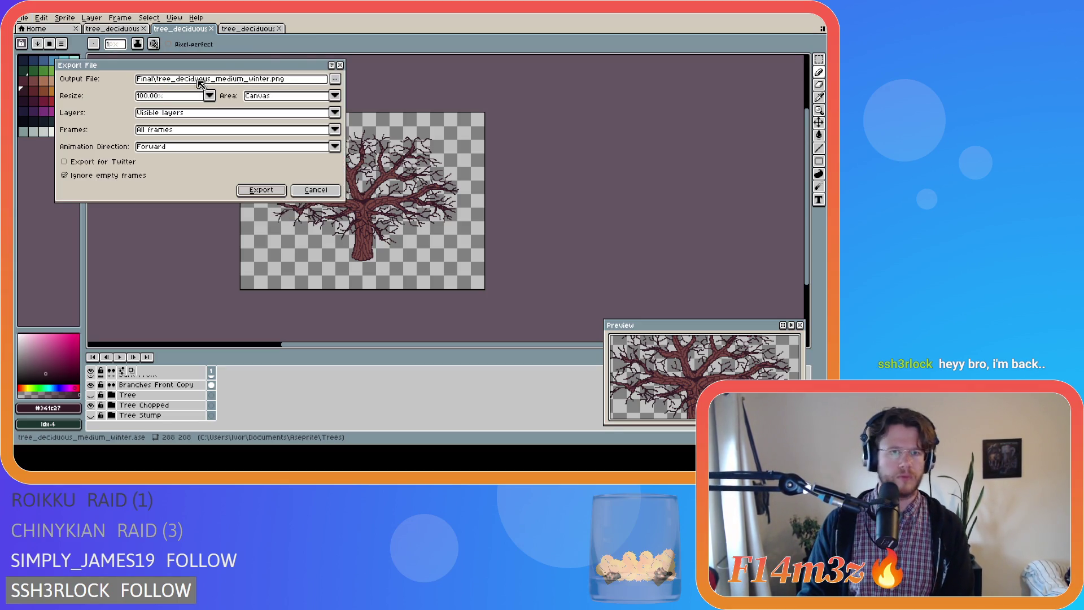
click(335, 80)
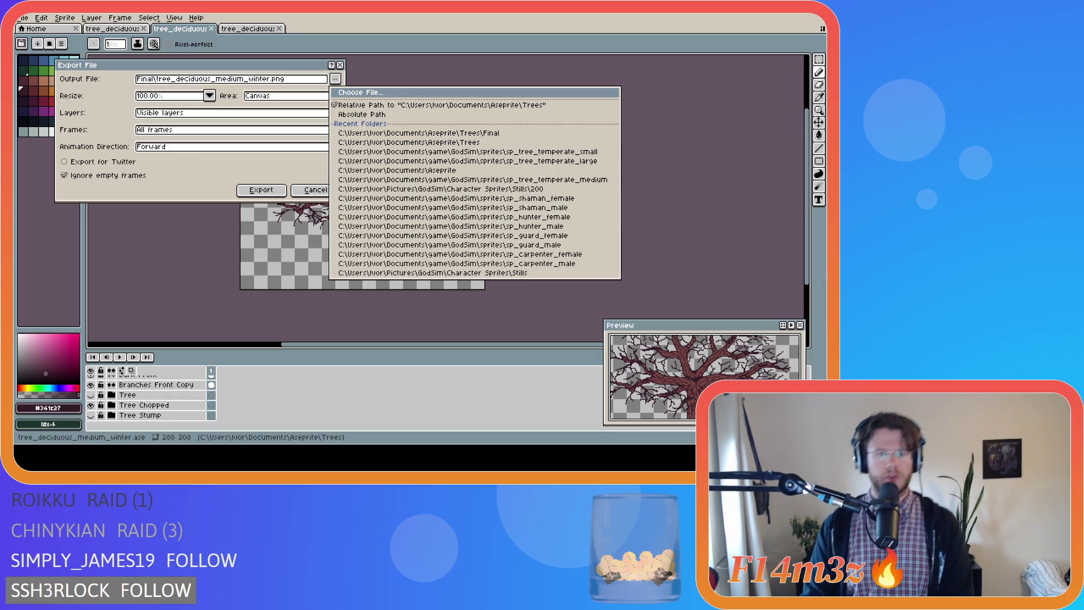
text(_chopped)
key(Return)
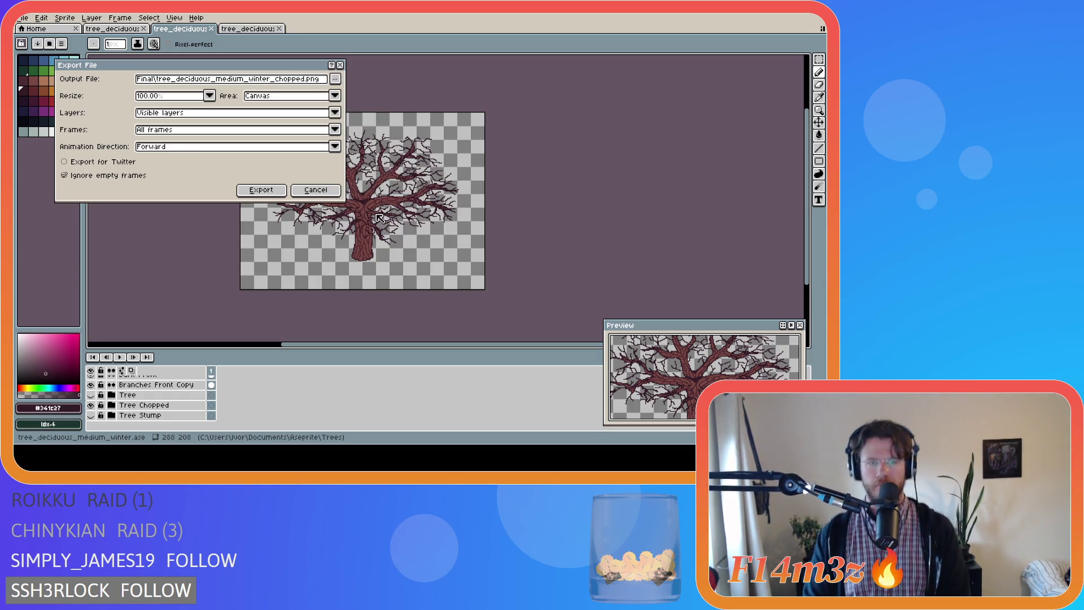
click(261, 190)
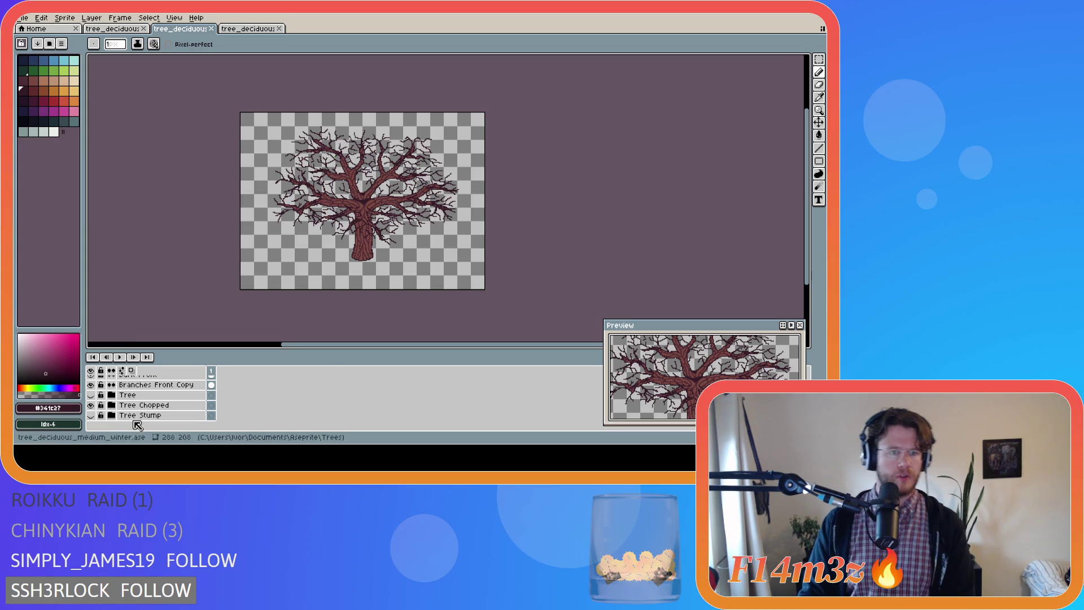
Show the Snow layer and export the snowy chopped tree as its snow_chopped PNG
scroll(140, 418, up, 3)
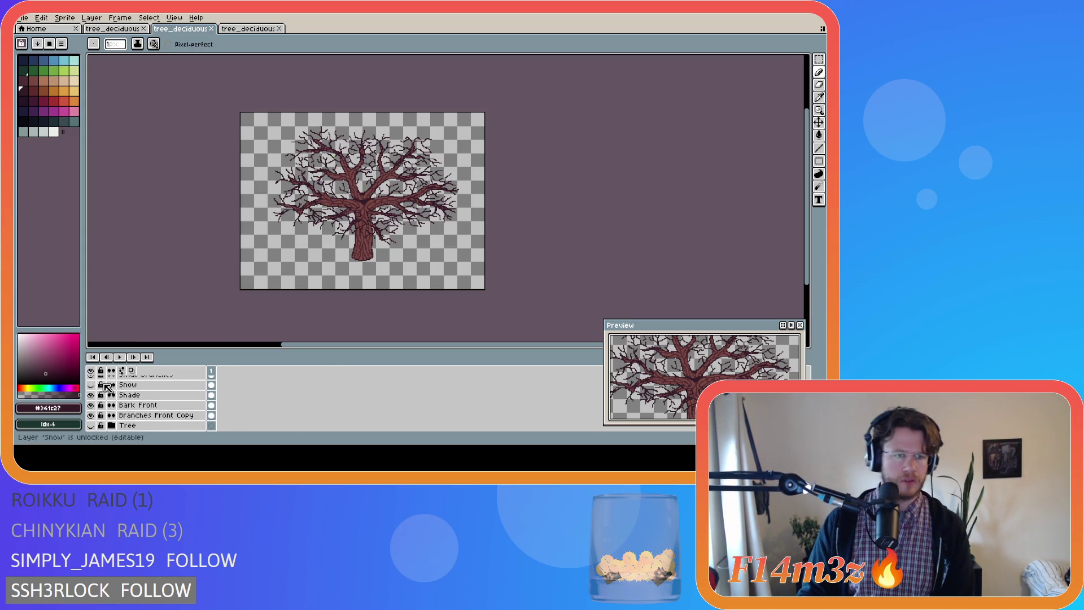
click(90, 385)
click(24, 17)
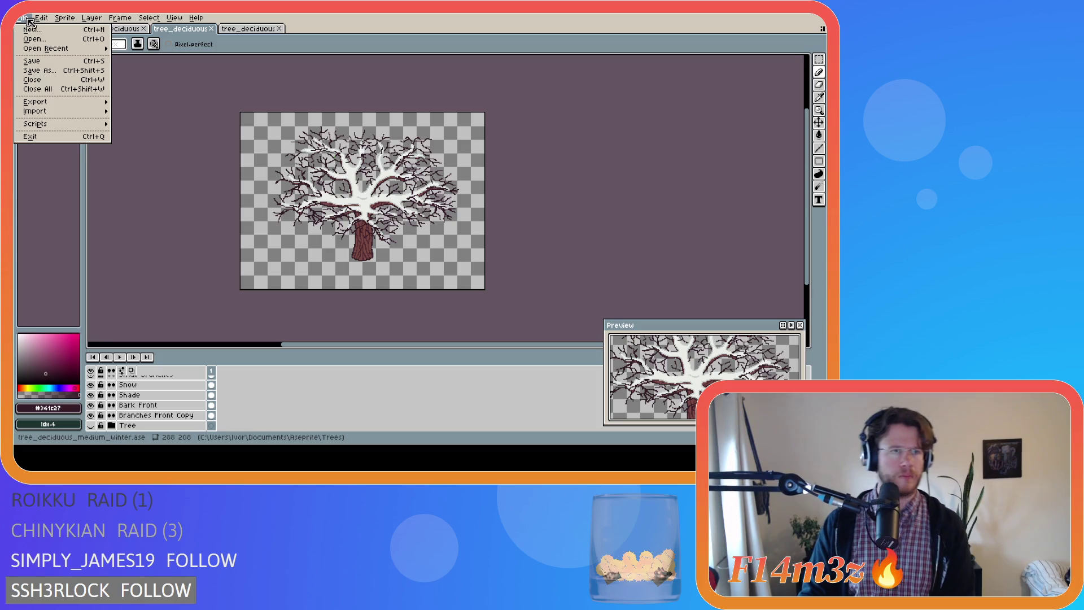
mouse_move(62, 50)
mouse_move(74, 108)
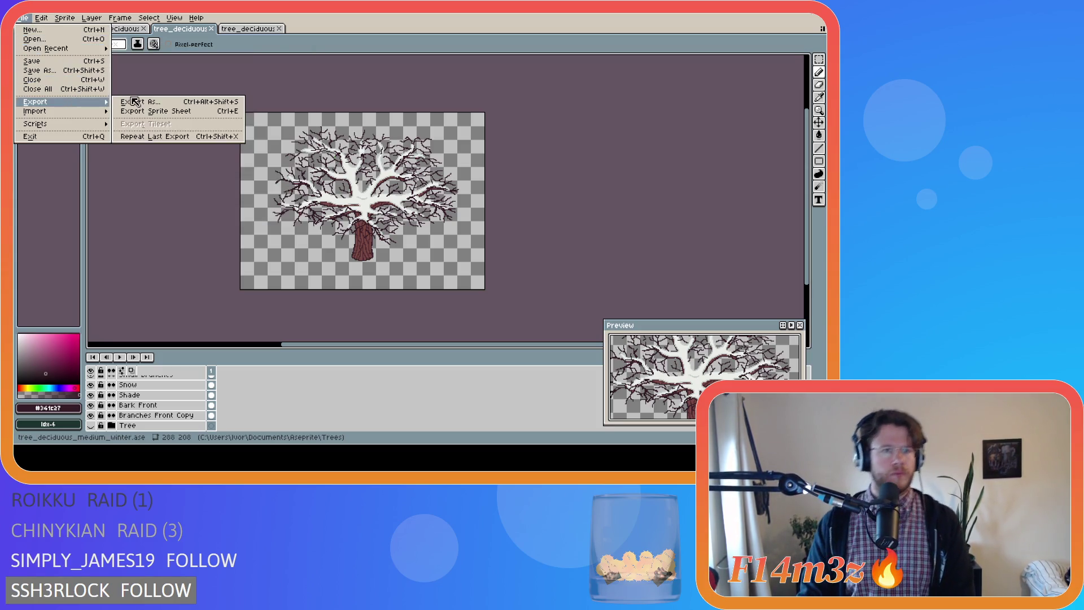
click(136, 102)
click(336, 80)
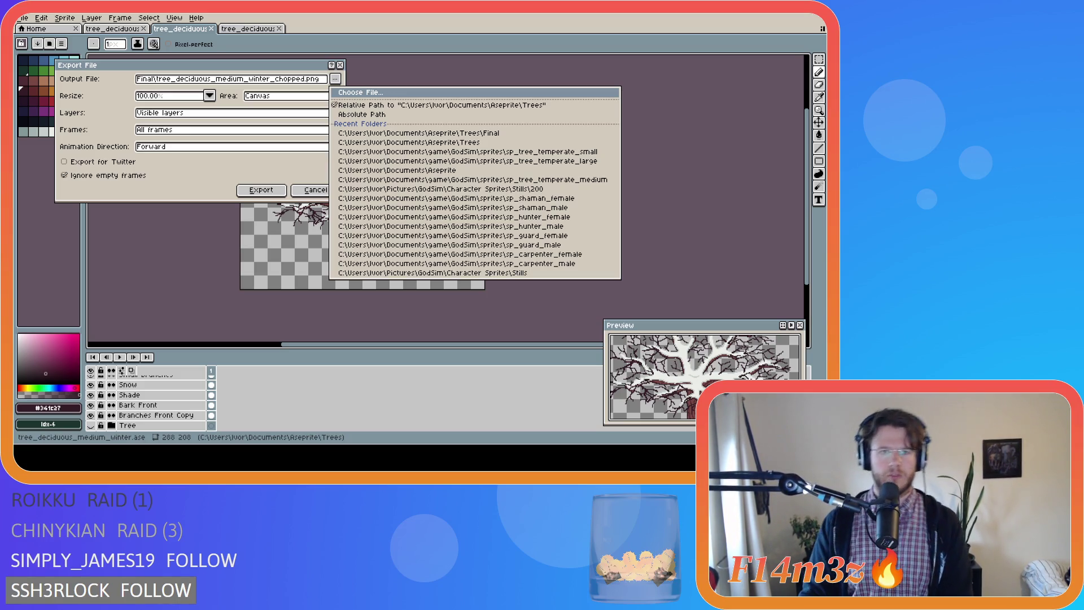
click(418, 132)
click(261, 190)
scroll(147, 404, up, 1)
Hide the Snow layer and show the Buds and Buds Front green leaves
click(91, 394)
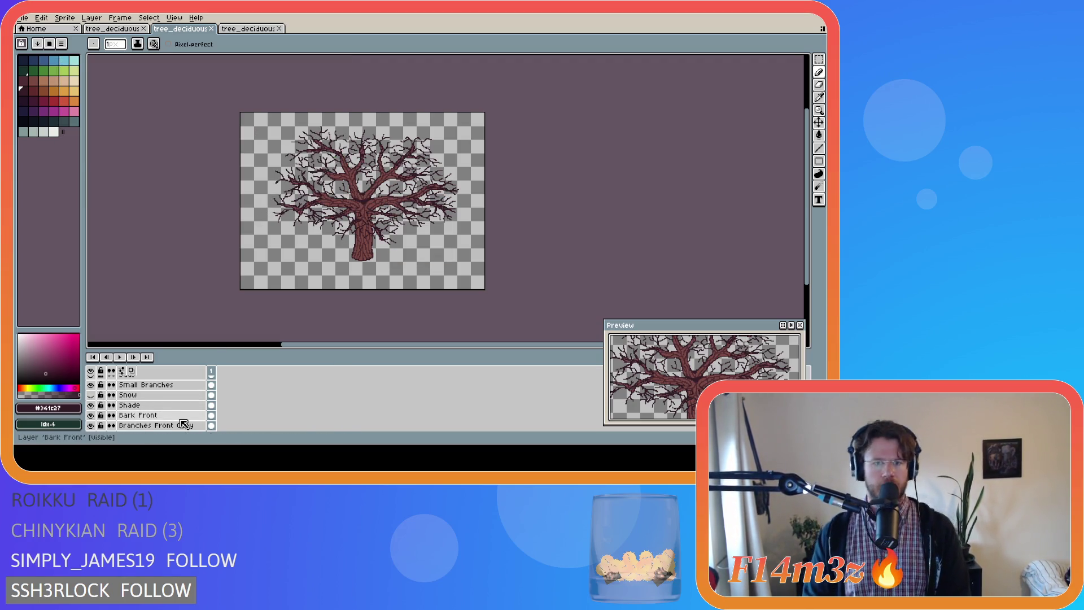
scroll(184, 424, up, 3)
scroll(184, 424, up, 1)
click(91, 405)
click(90, 385)
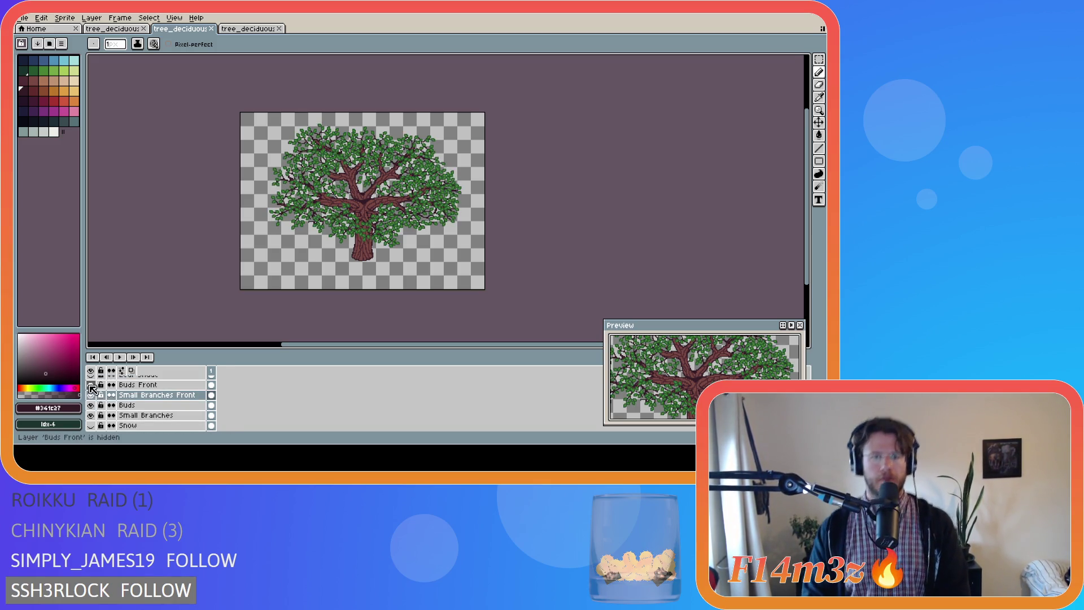
Export Final\tree_deciduous_medium_spring_chopped.png and save tree_deciduous_medium_winter.ase
click(23, 17)
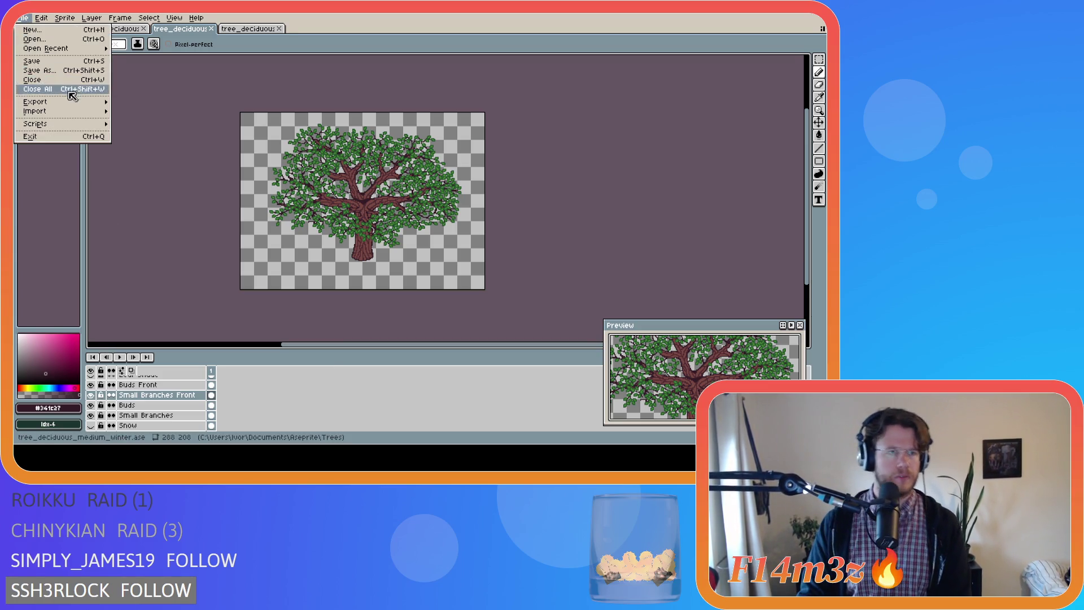
mouse_move(56, 103)
click(147, 103)
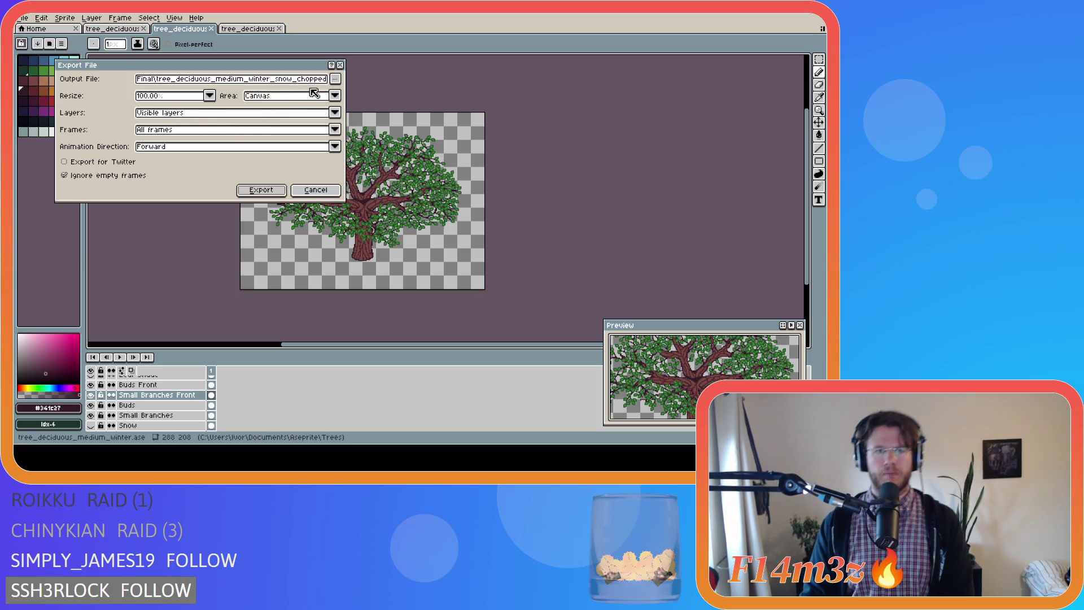
click(335, 79)
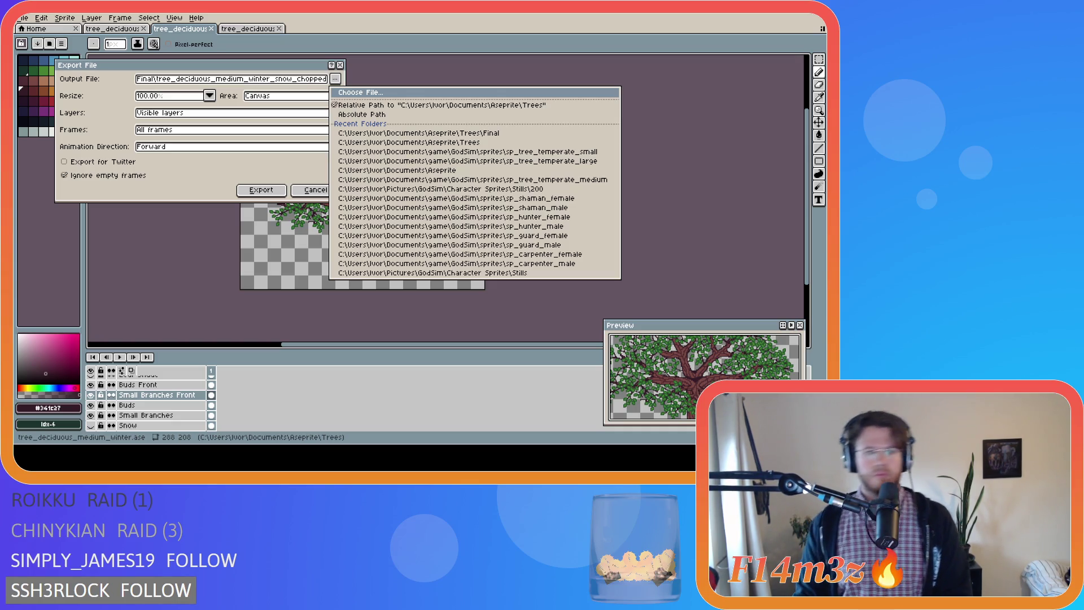
click(447, 227)
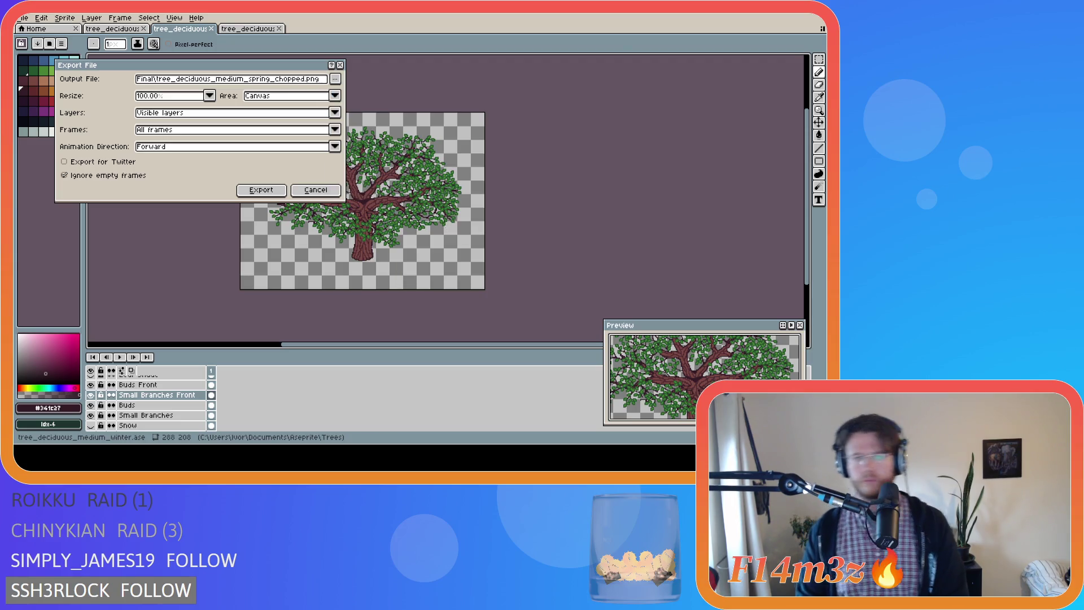
click(260, 190)
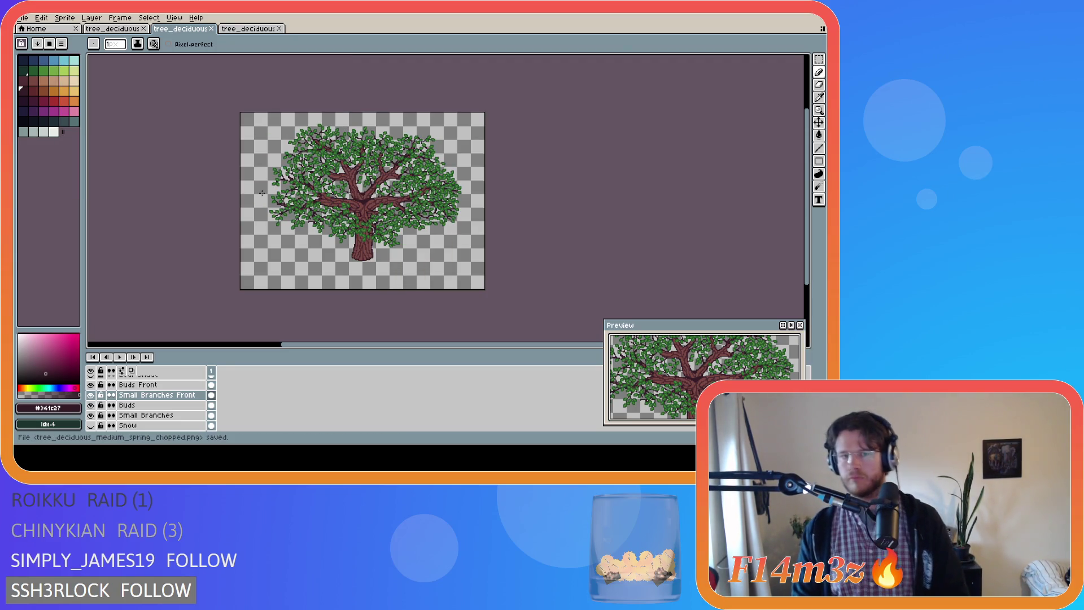
key(ctrl+s)
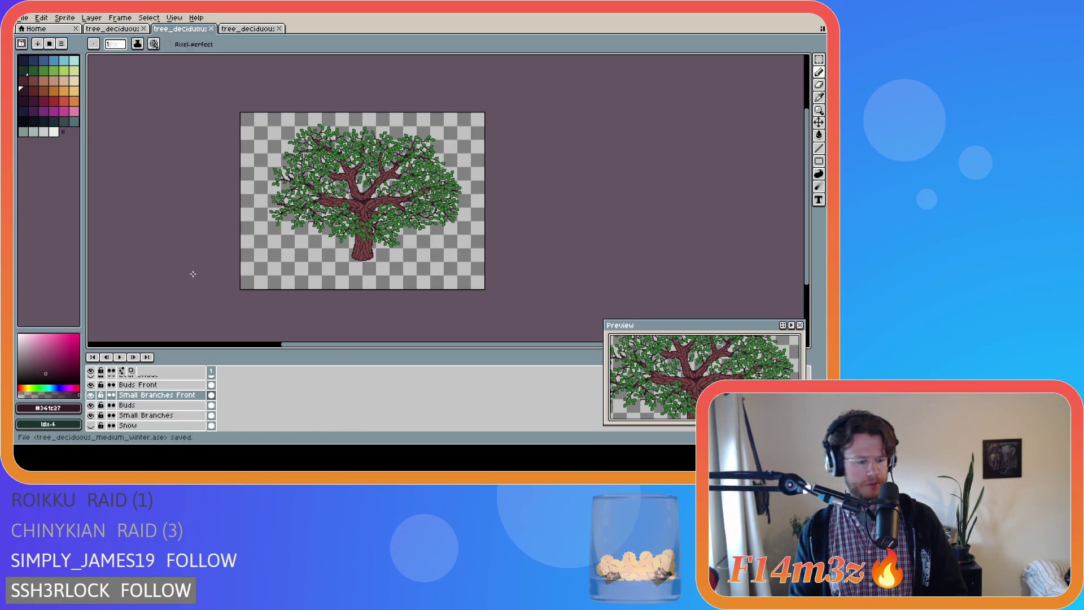
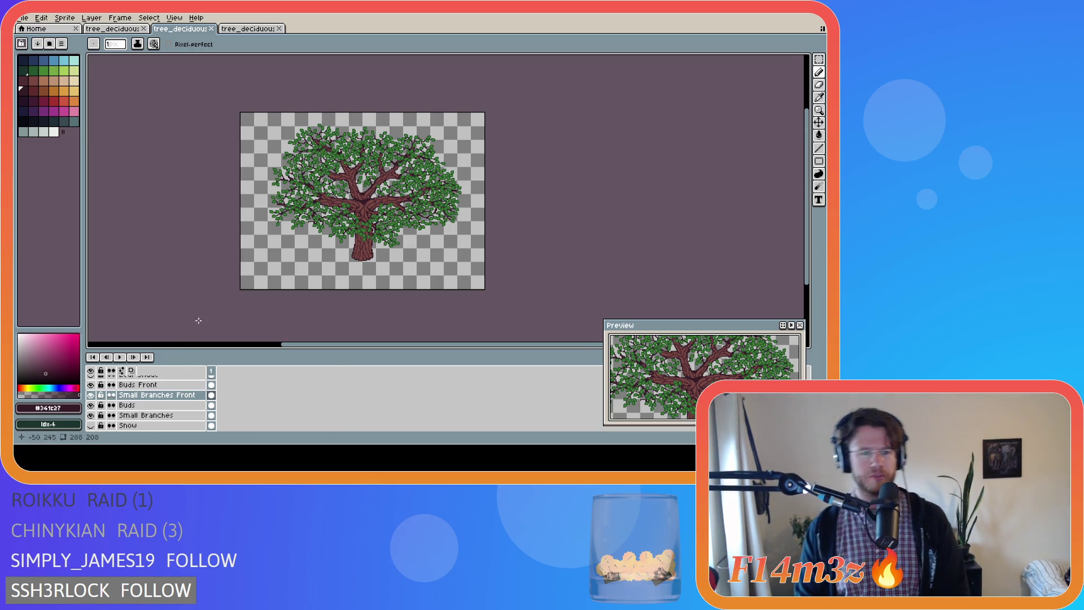
Hide the Buds Front and Buds layers so only the bare trunk and branches show
scroll(130, 415, up, 3)
scroll(116, 411, down, 1)
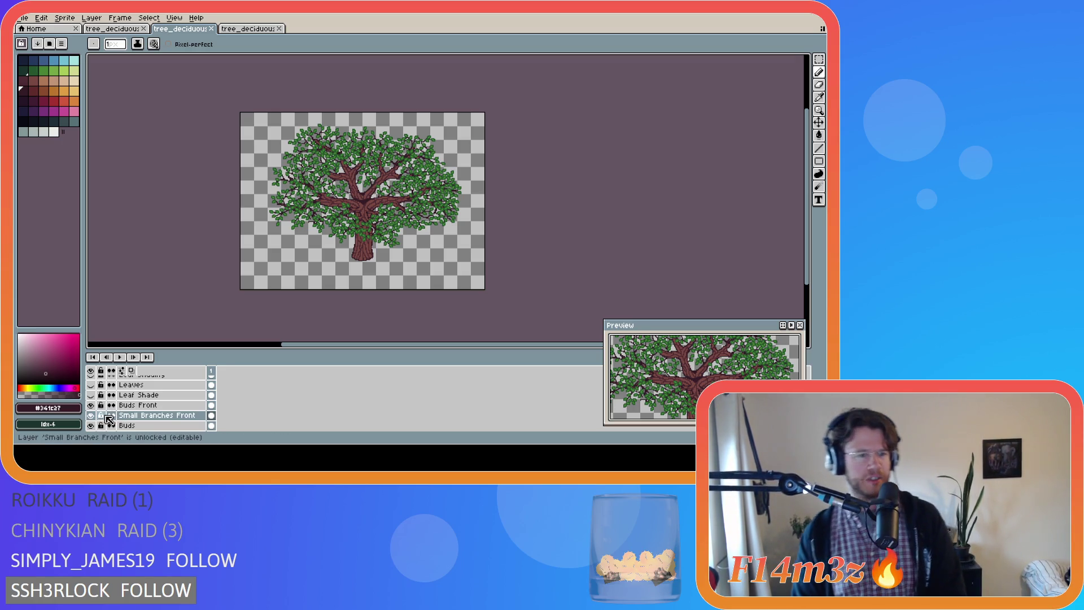
scroll(107, 420, up, 2)
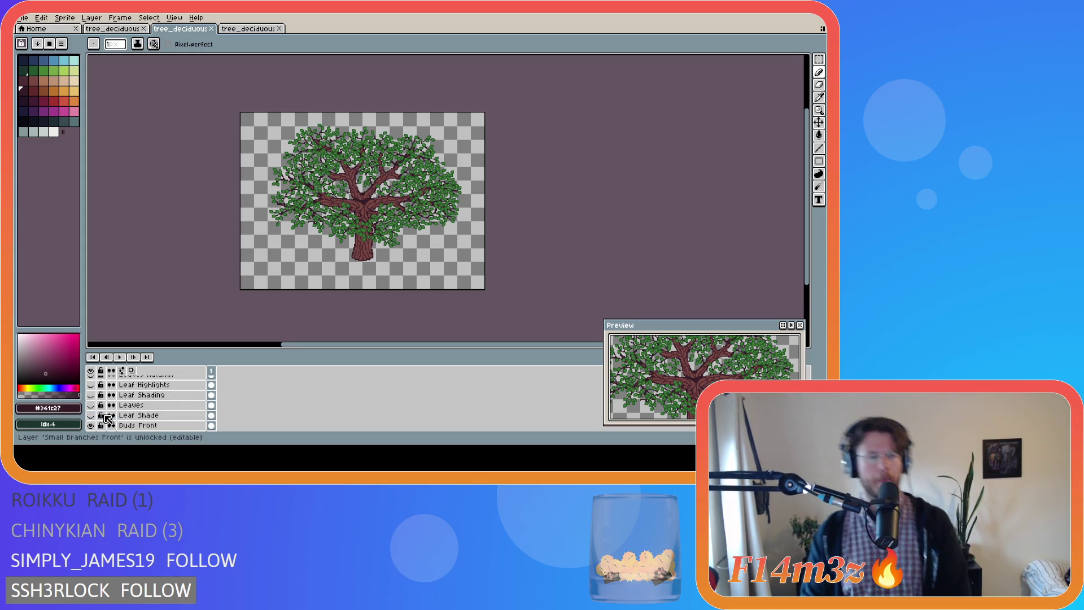
scroll(103, 422, down, 2)
scroll(100, 421, up, 1)
click(92, 416)
scroll(92, 415, down, 1)
scroll(94, 418, down, 2)
click(92, 406)
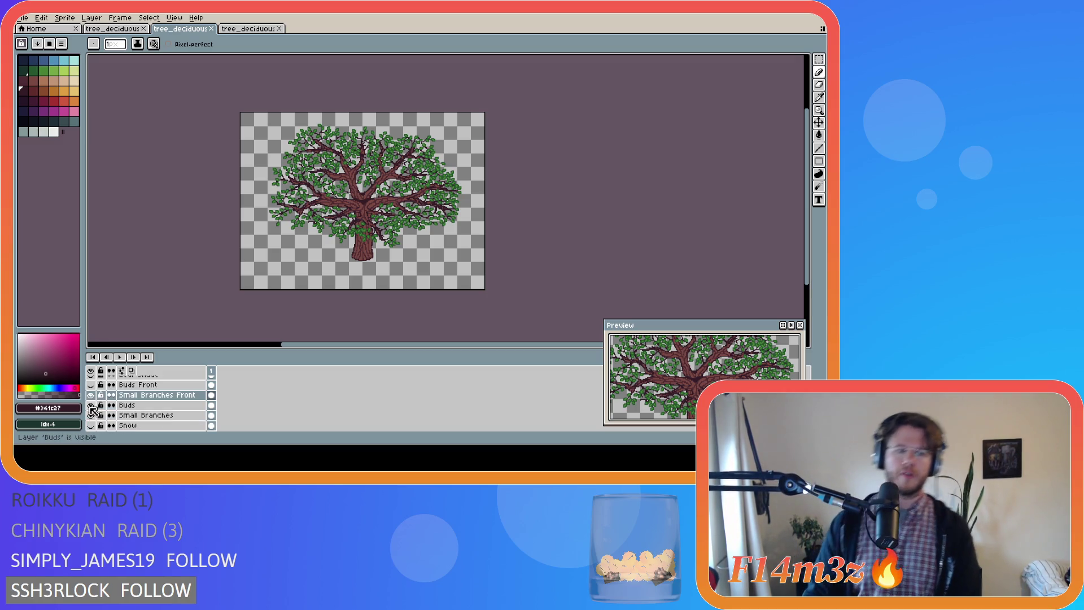
scroll(350, 157, up, 4)
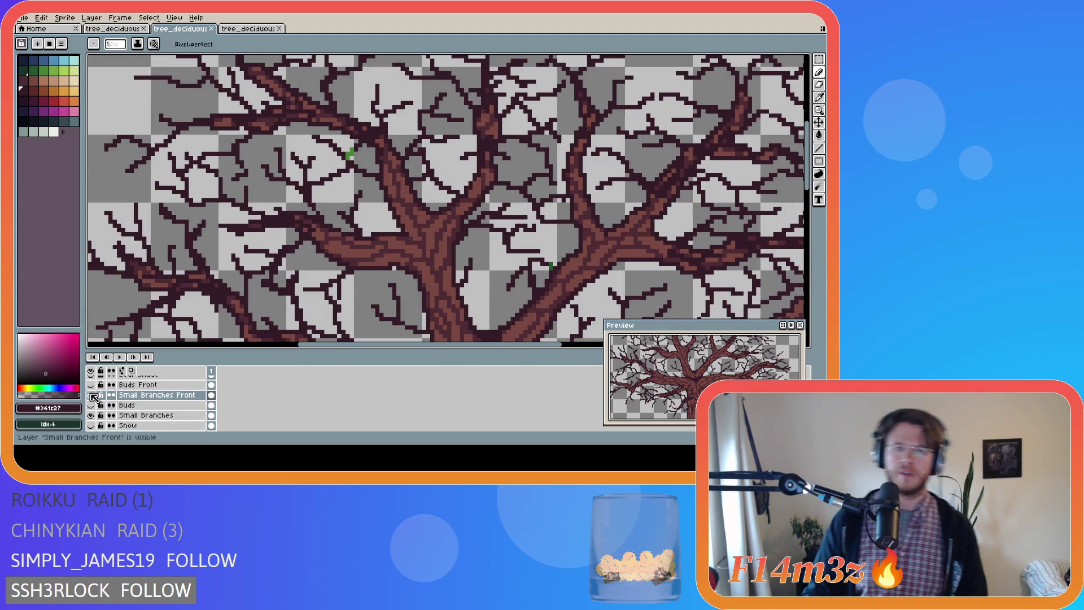
Show Buds Front again, select a leaf clump with the Magic Wand, nudge it, and deselect
key(w)
click(349, 154)
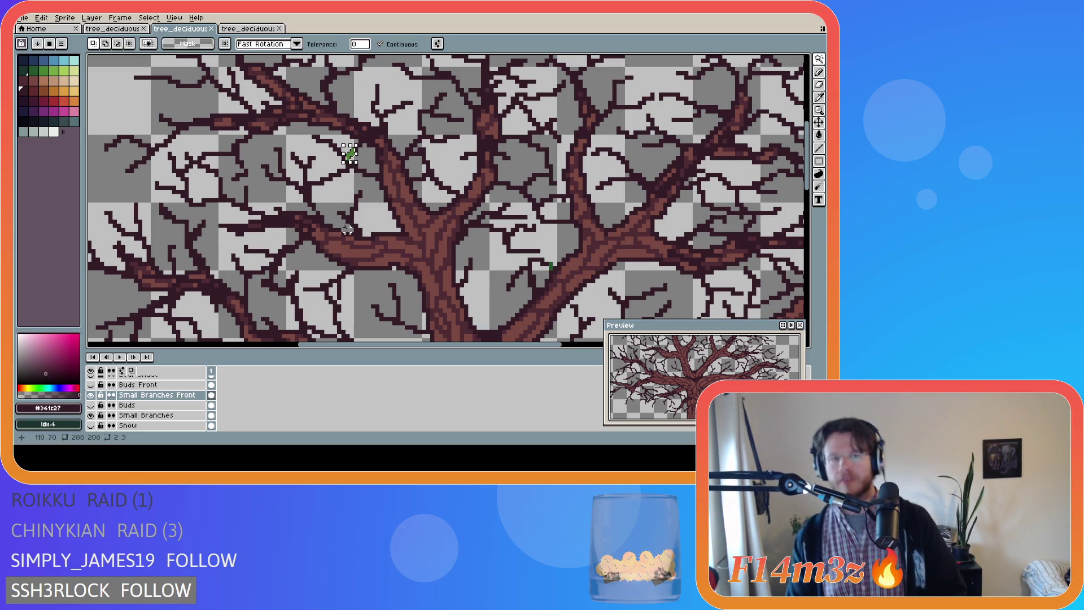
click(91, 384)
click(141, 385)
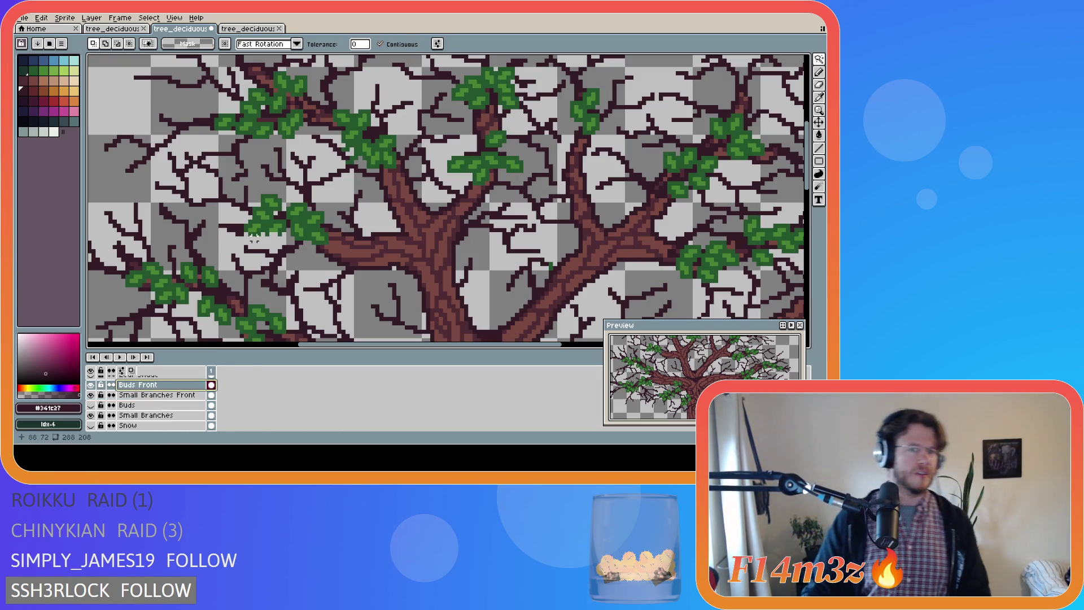
key(ctrl+t)
key(Return)
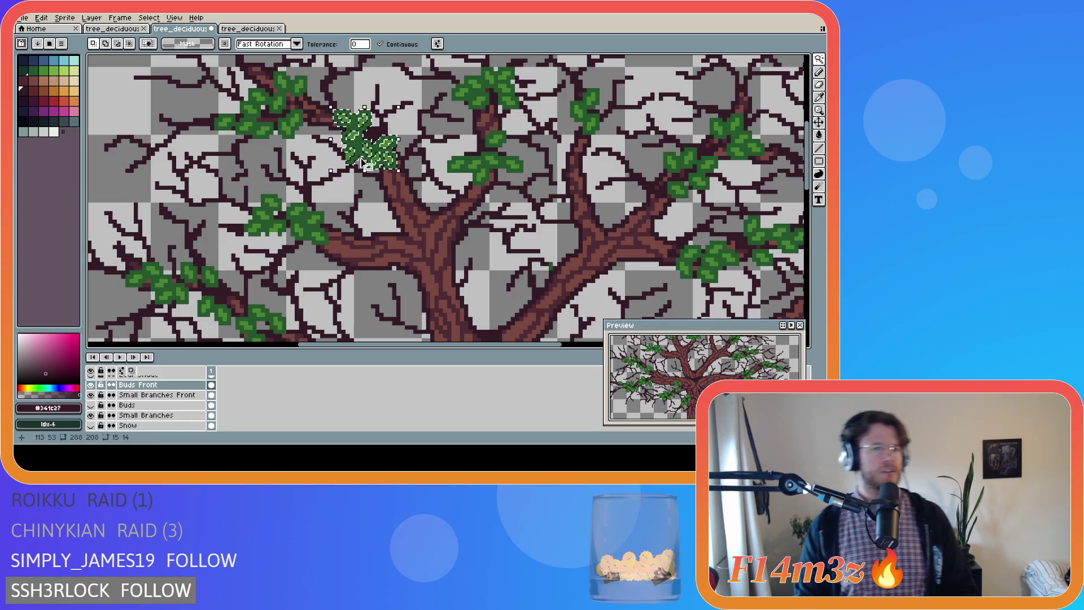
key(m)
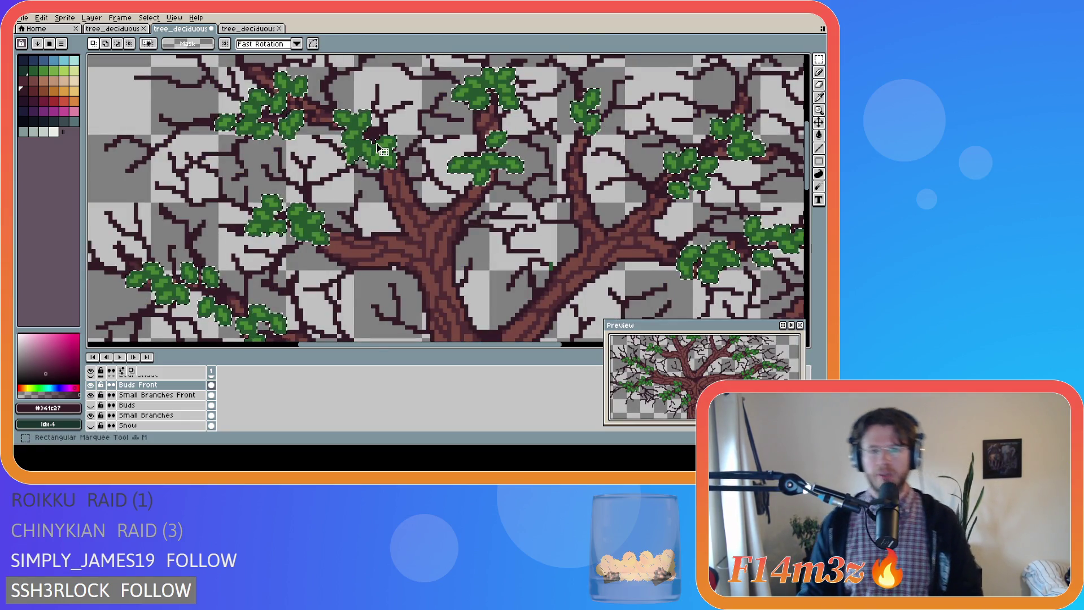
key(ctrl+d)
Pick the dark leaf green #25562e, switch to the Pencil, and save tree_deciduous_medium_winter.ase
scroll(347, 175, up, 2)
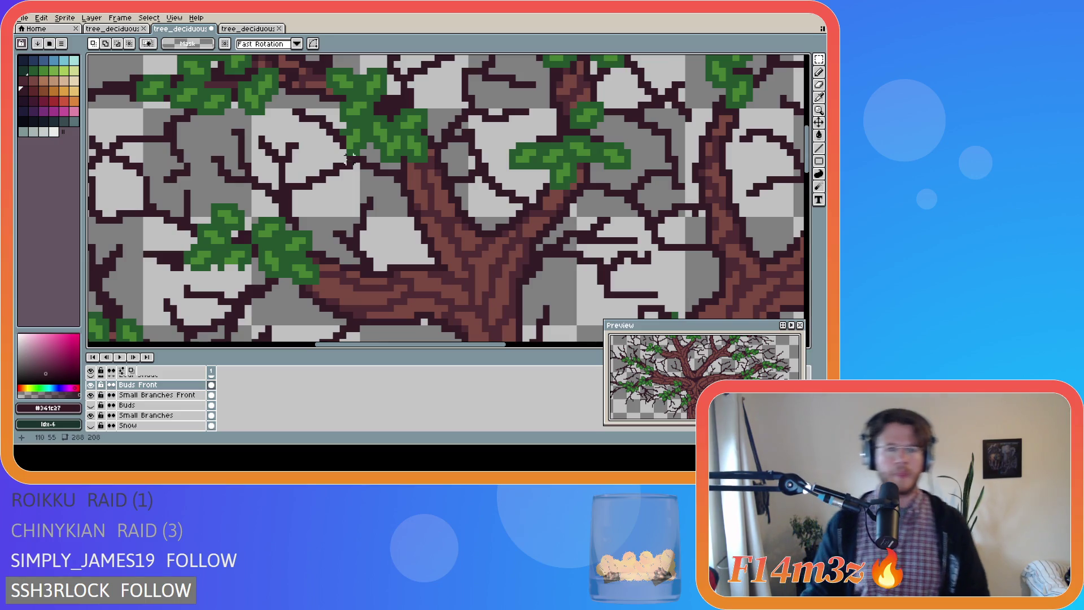
key(i)
click(350, 151)
key(w)
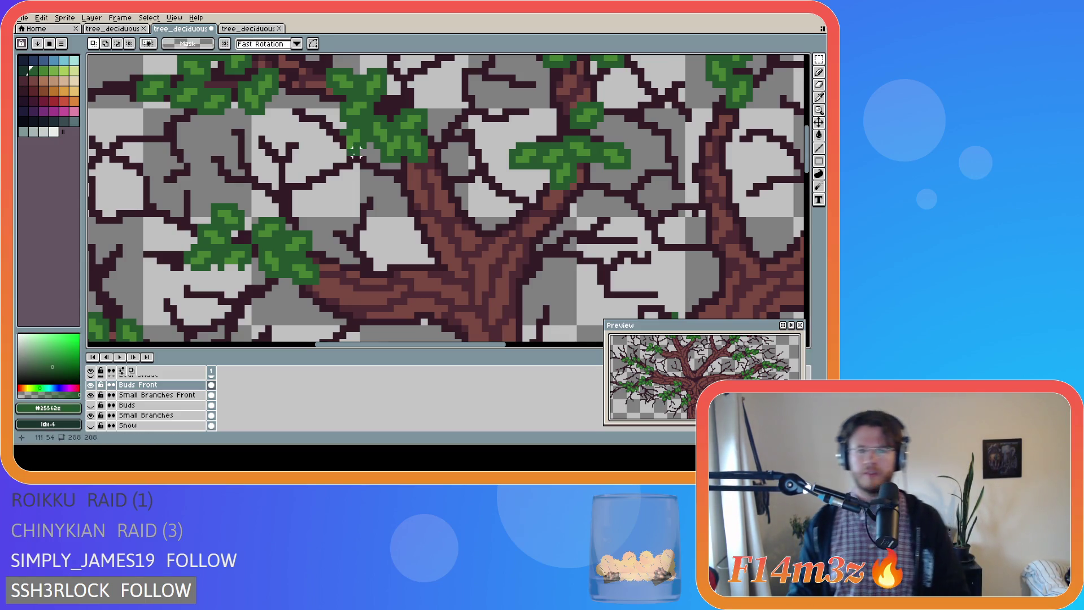
key(b)
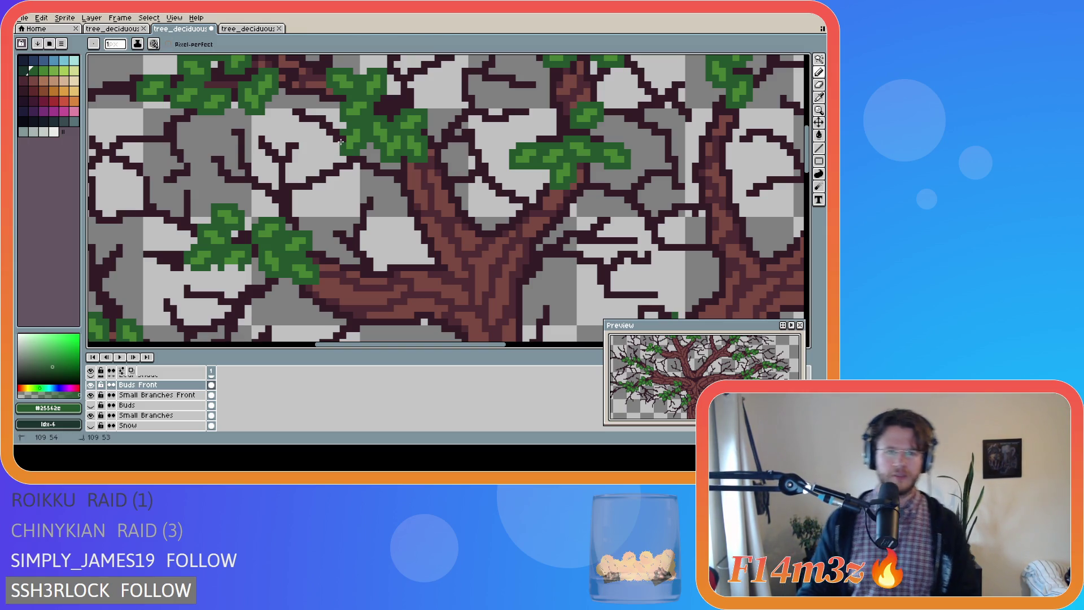
key(ctrl+s)
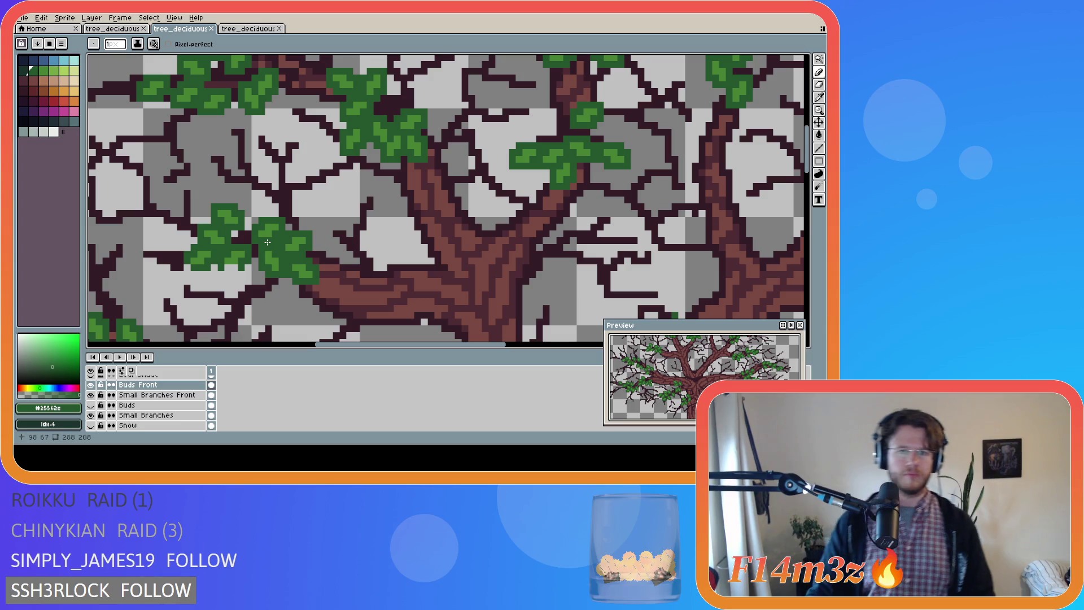
key(ctrl+s)
scroll(267, 242, down, 2)
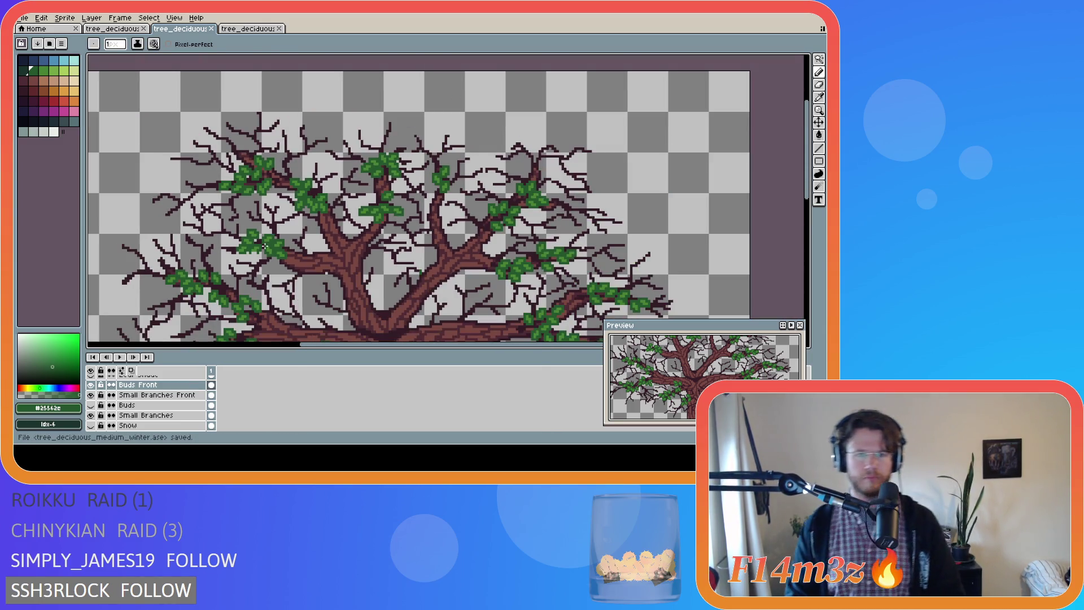
Show the Buds foliage and the full rooted Tree layer, and hide Tree Chopped
scroll(264, 246, down, 2)
drag(336, 347, 321, 347)
scroll(720, 249, down, 3)
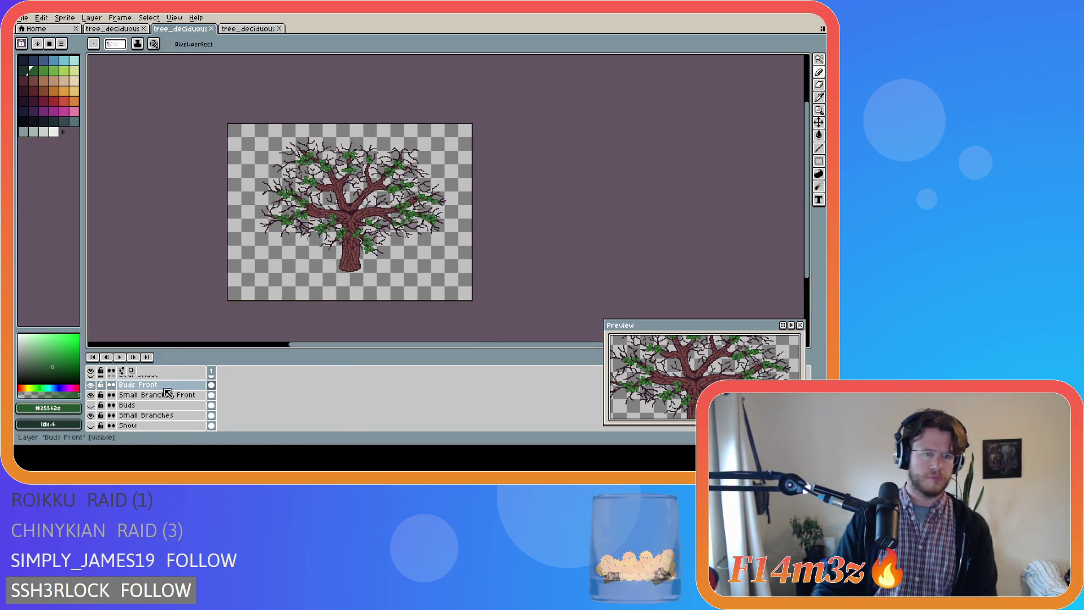
click(90, 405)
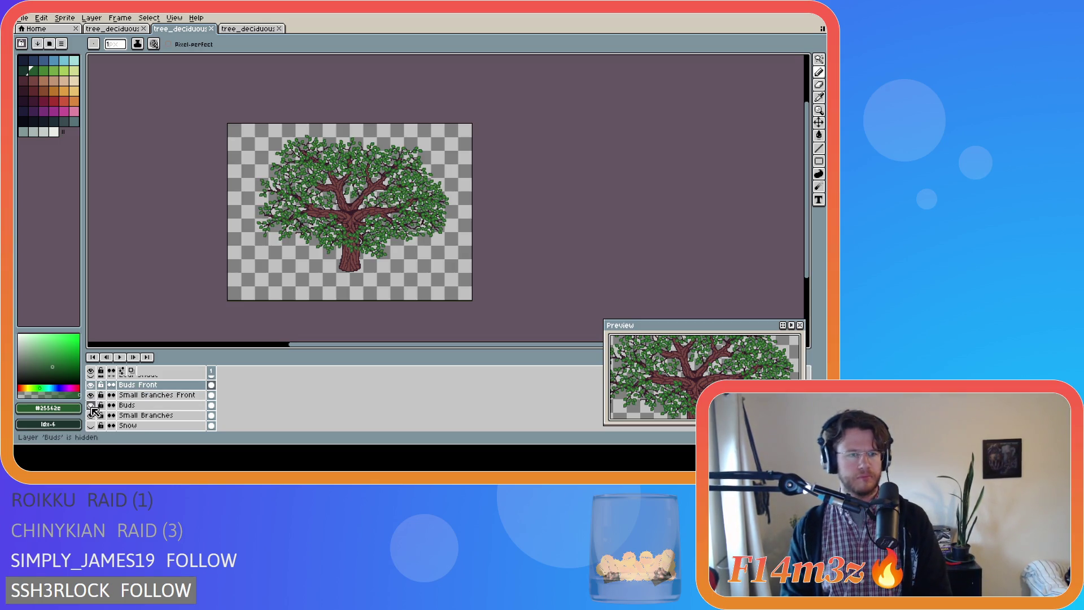
scroll(103, 416, down, 1)
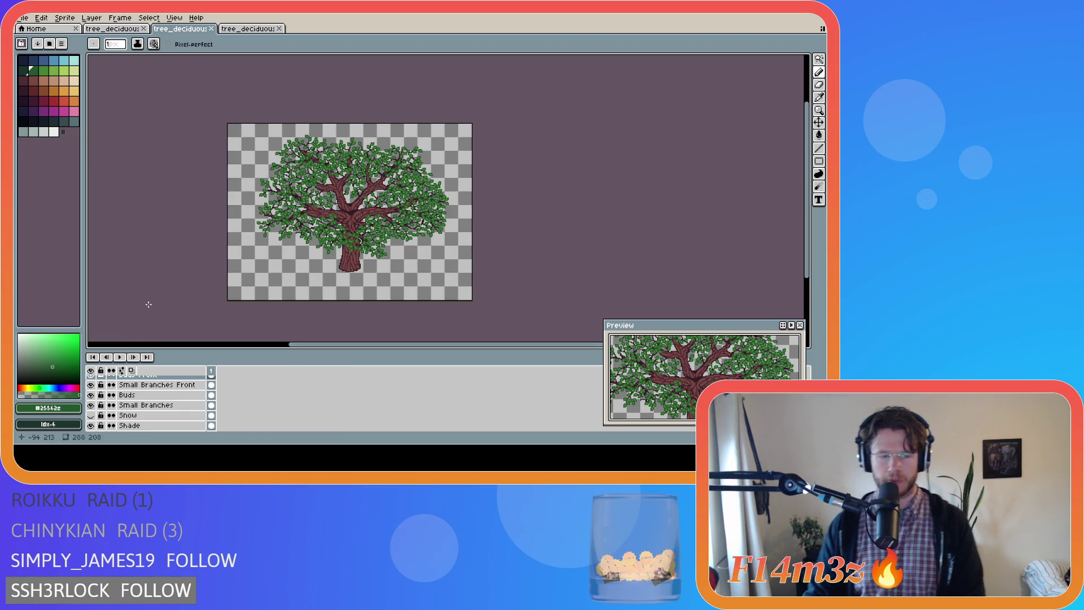
scroll(129, 404, down, 2)
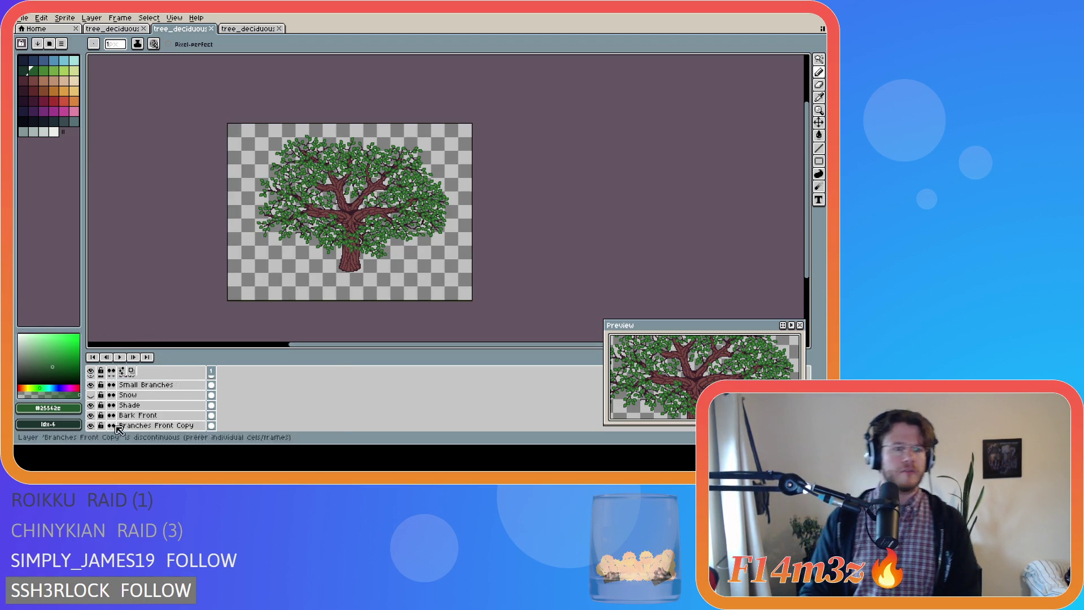
click(91, 416)
click(91, 426)
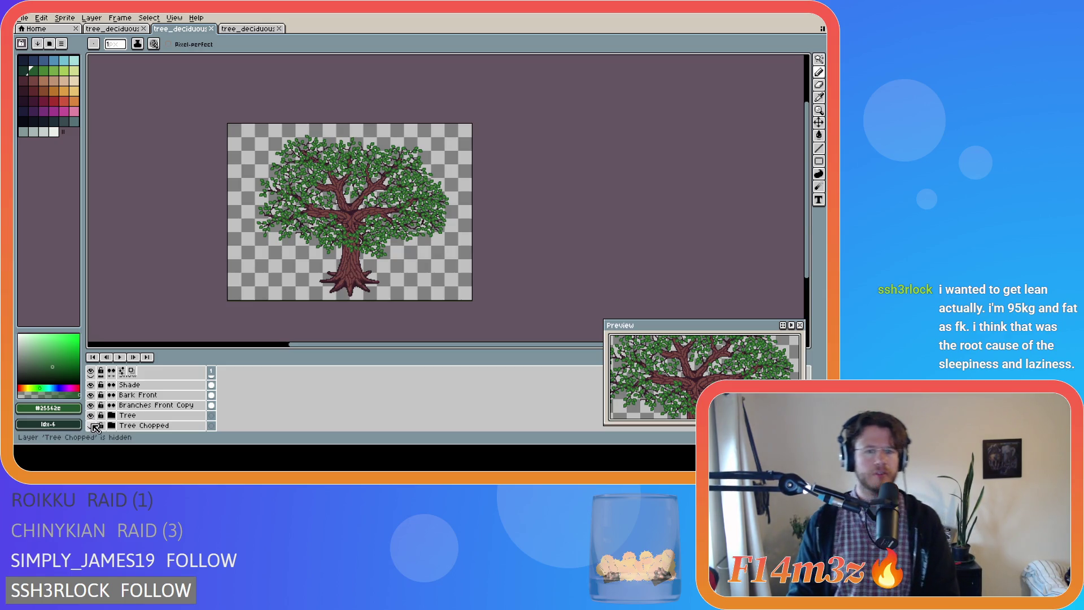
scroll(147, 406, up, 2)
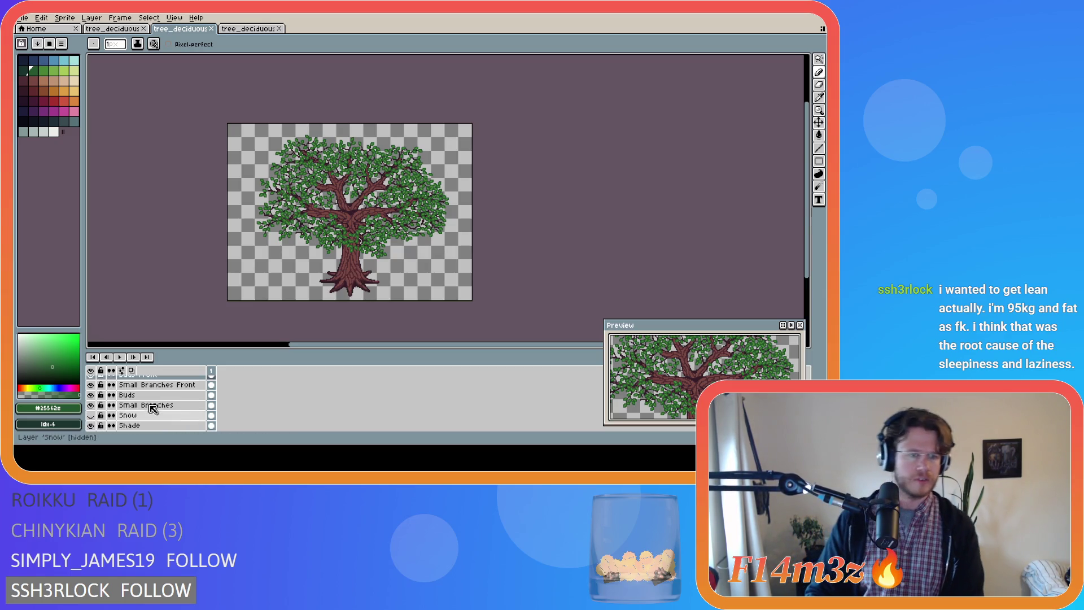
scroll(134, 417, up, 1)
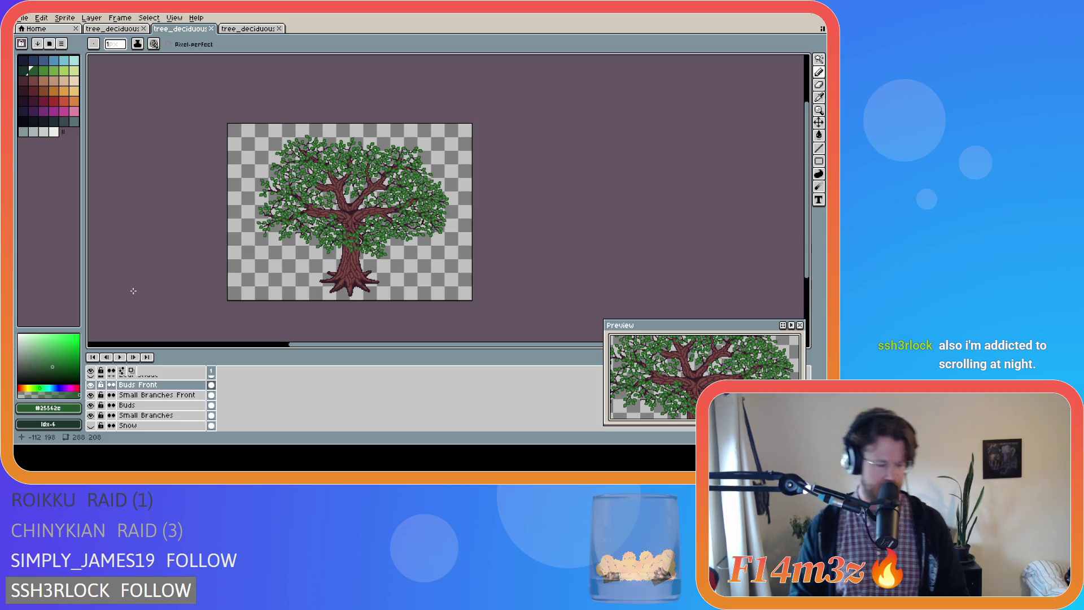
Save tree_deciduous_medium_winter.ase and check the other open tree documents
key(ctrl+s)
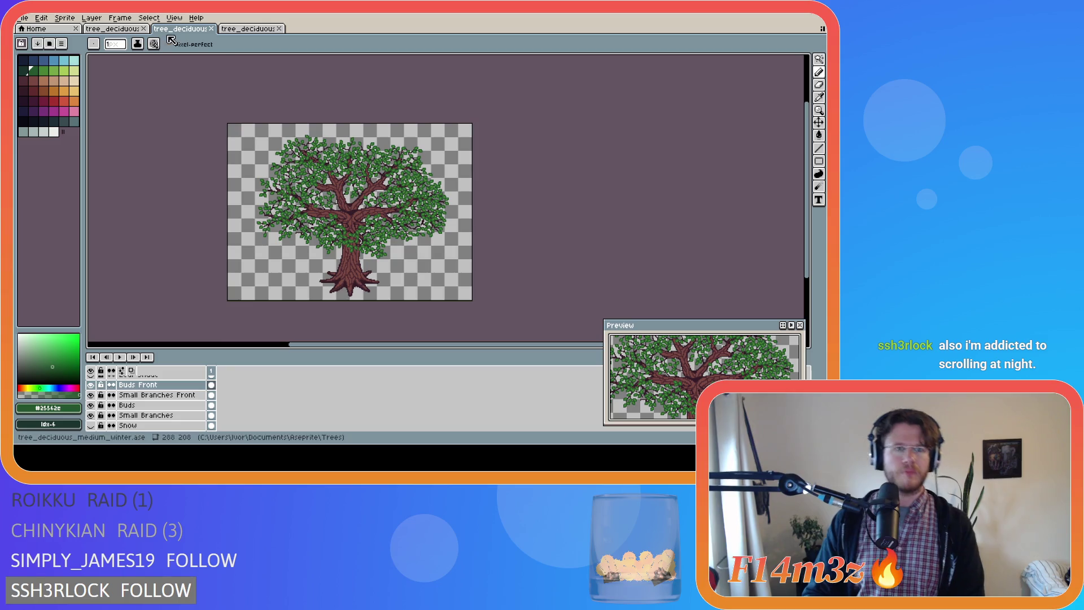
click(120, 30)
click(164, 29)
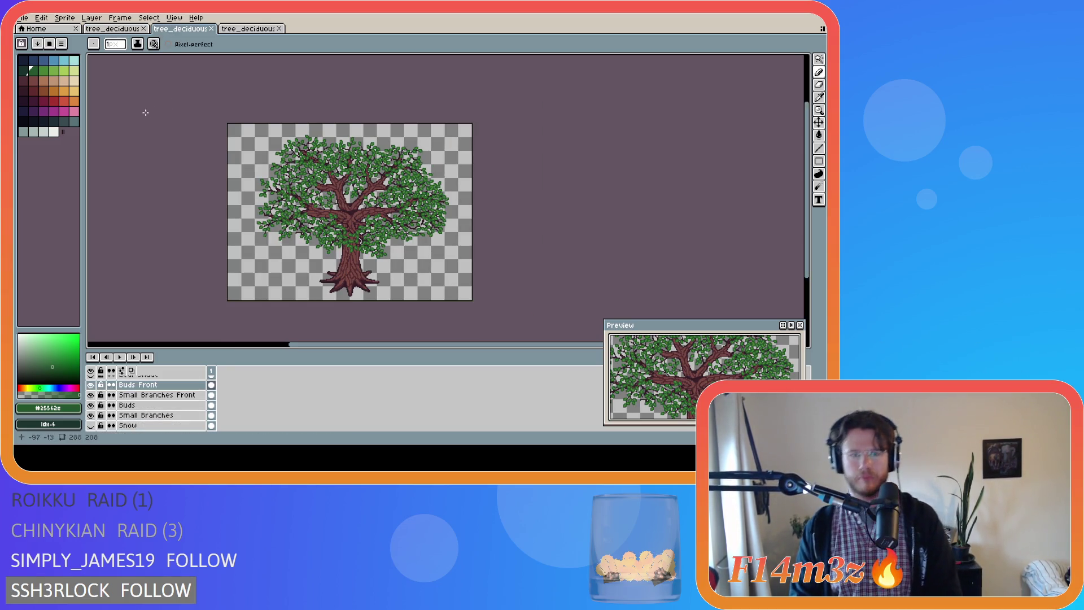
click(23, 17)
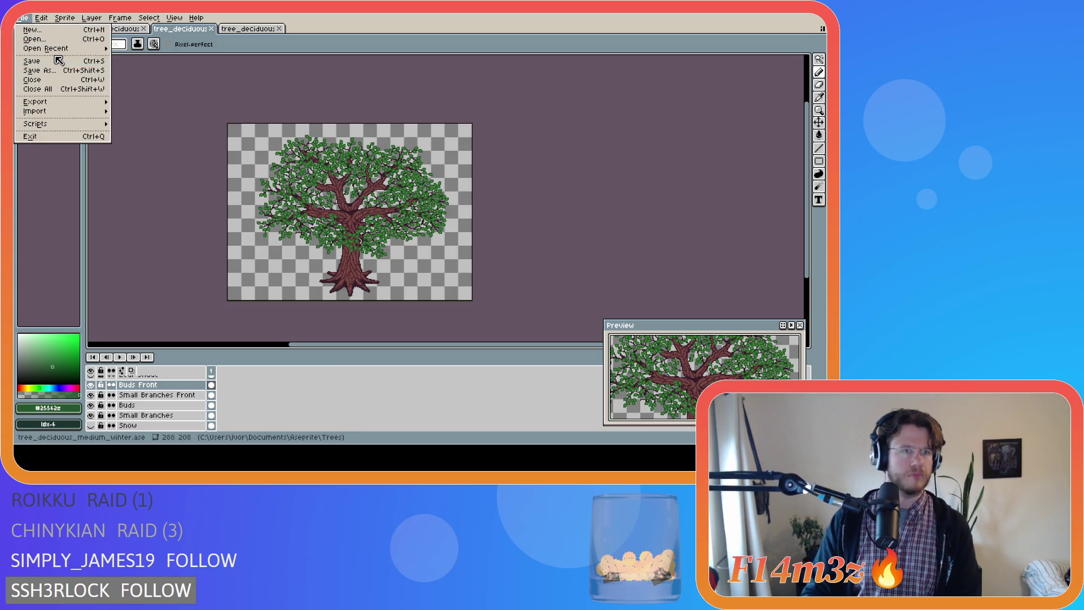
Export the leafy tree as Final\tree_deciduous_medium_spring.png via Export As
mouse_move(58, 56)
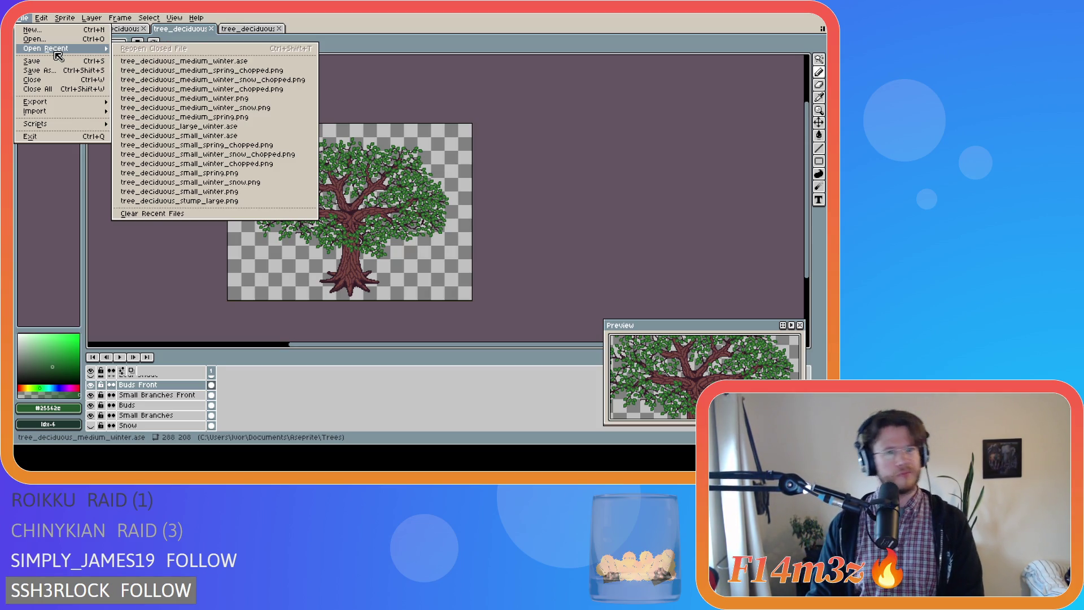
mouse_move(68, 103)
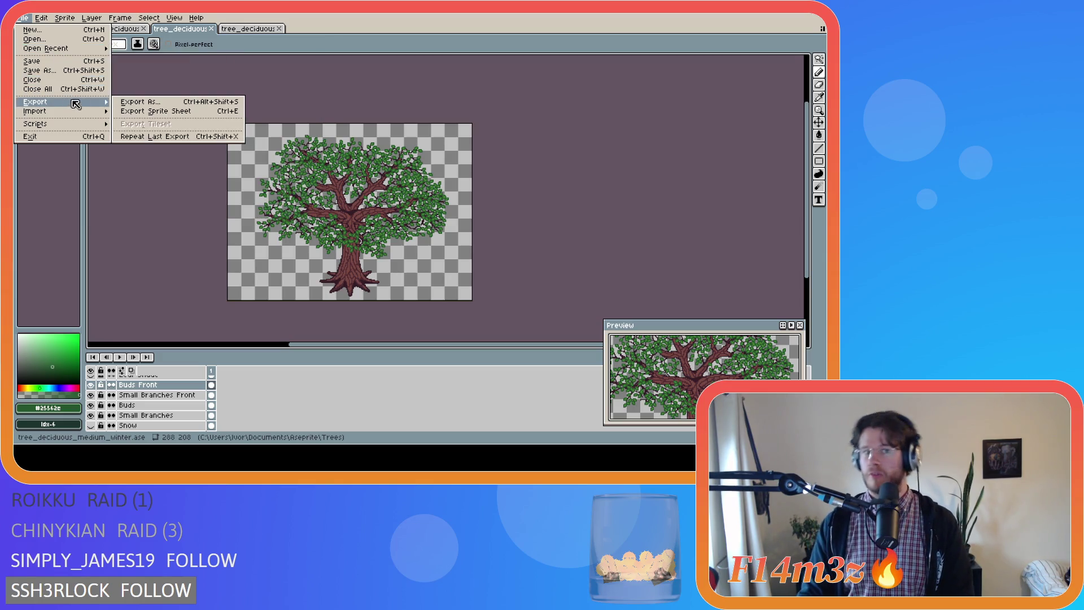
click(130, 104)
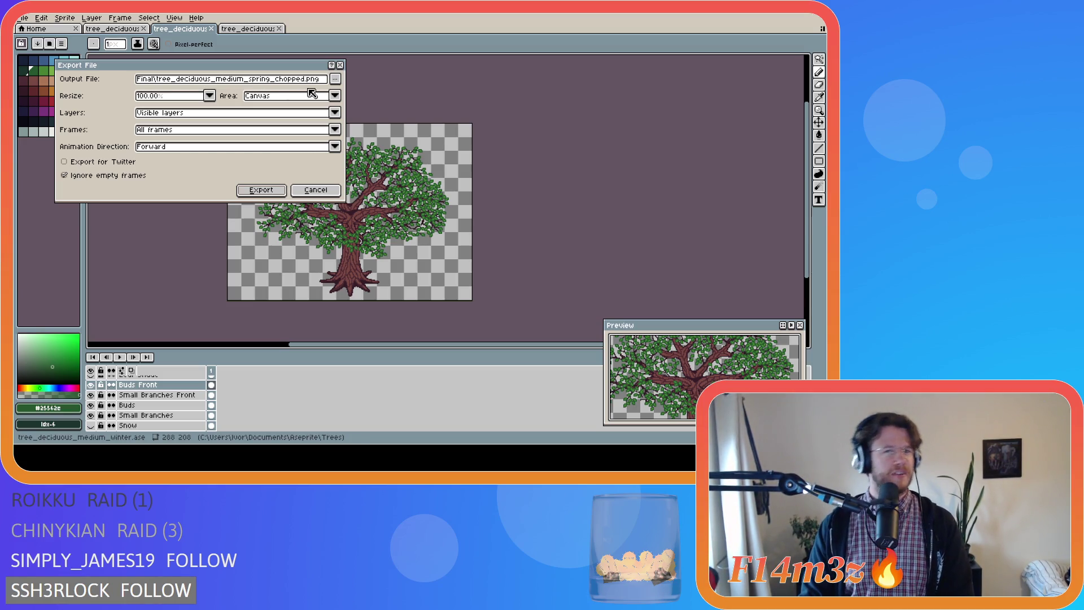
click(335, 80)
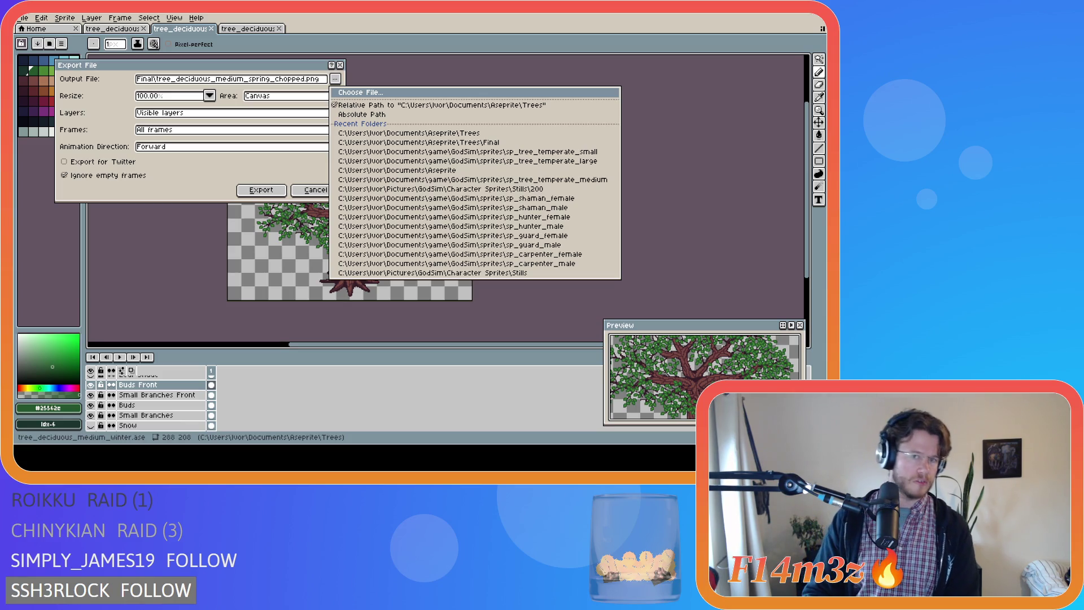
key(Escape)
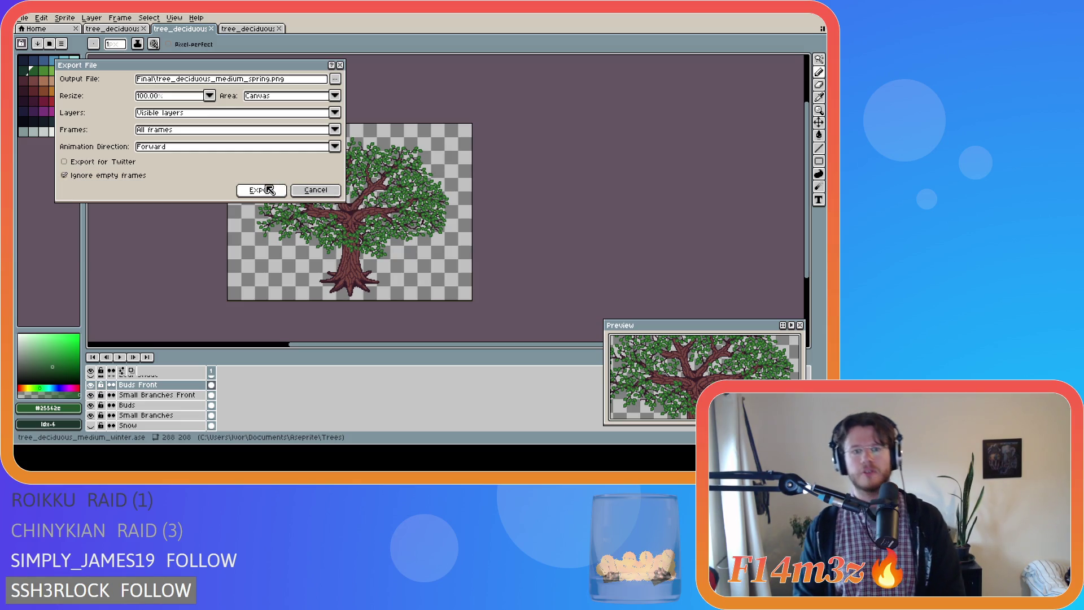
click(268, 190)
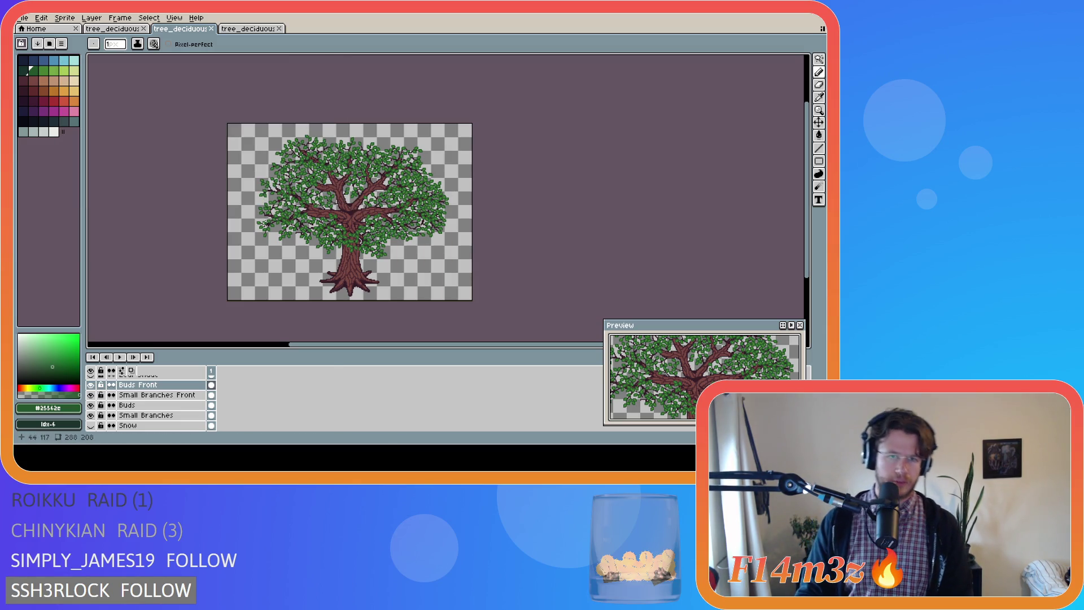
scroll(107, 411, up, 1)
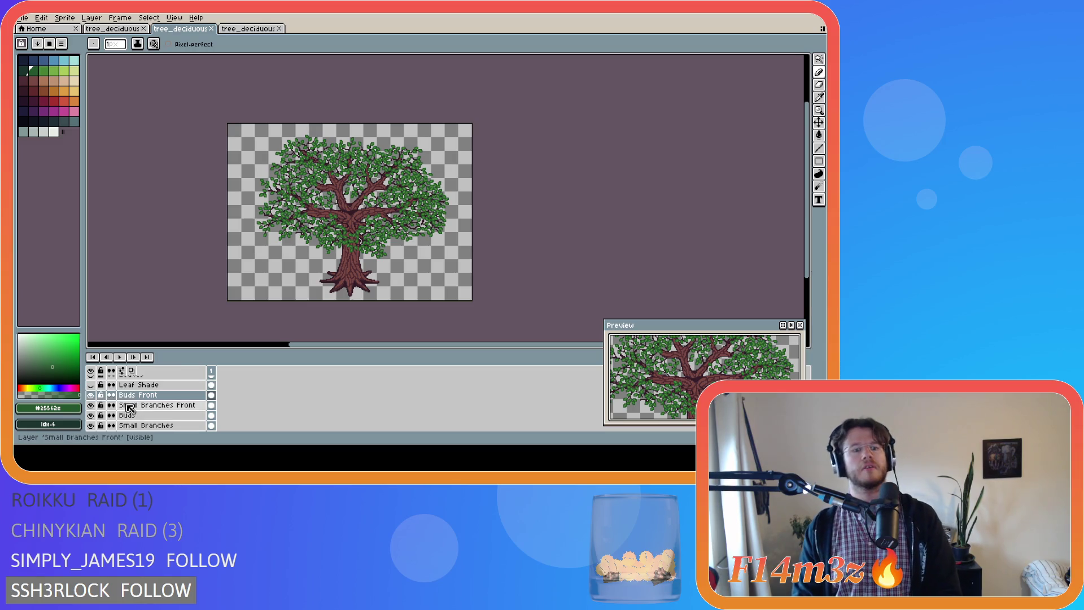
Hide both leaf layers, export the bare tree as tree_deciduous_medium_winter.png, and save
click(91, 395)
click(90, 415)
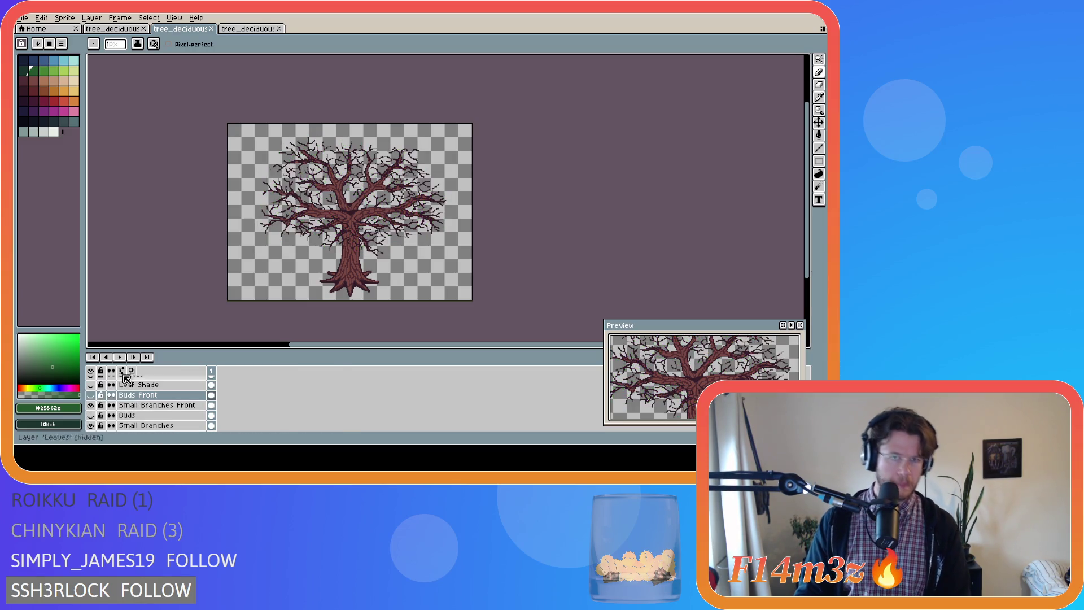
click(23, 18)
mouse_move(74, 103)
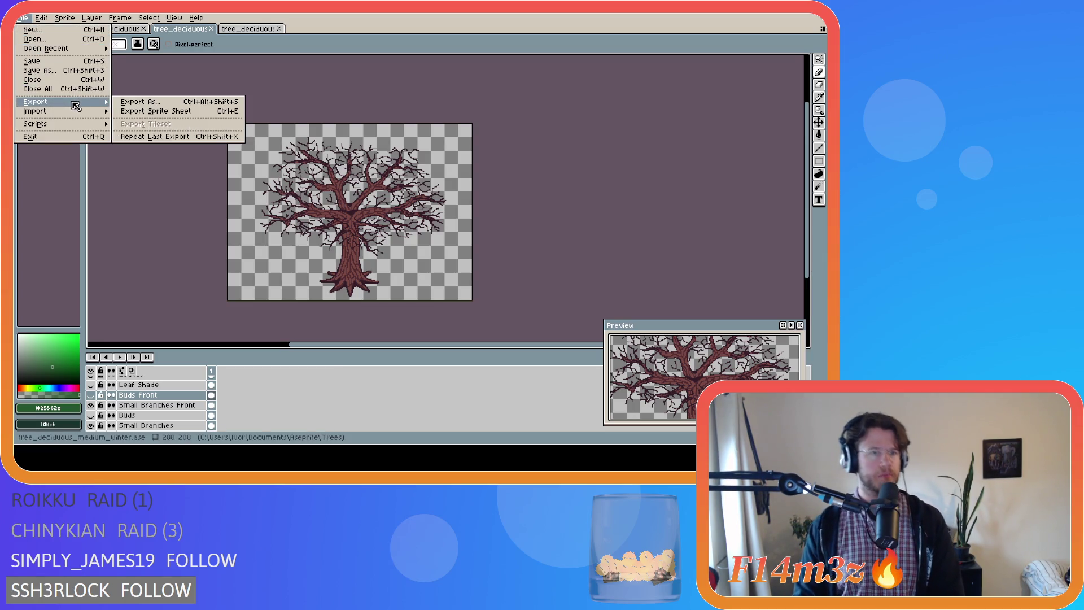
click(136, 103)
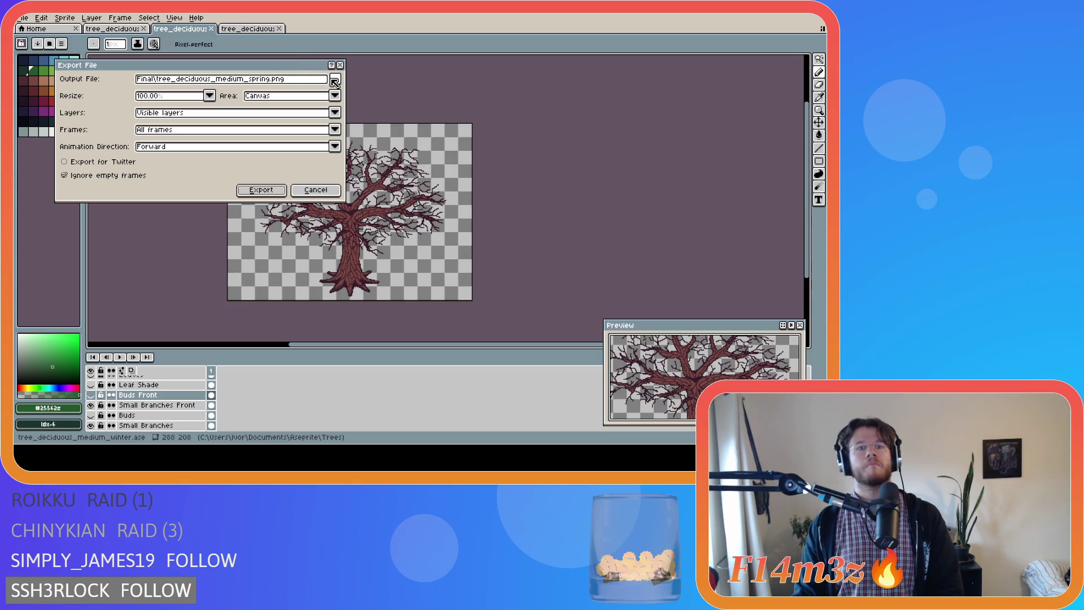
click(336, 82)
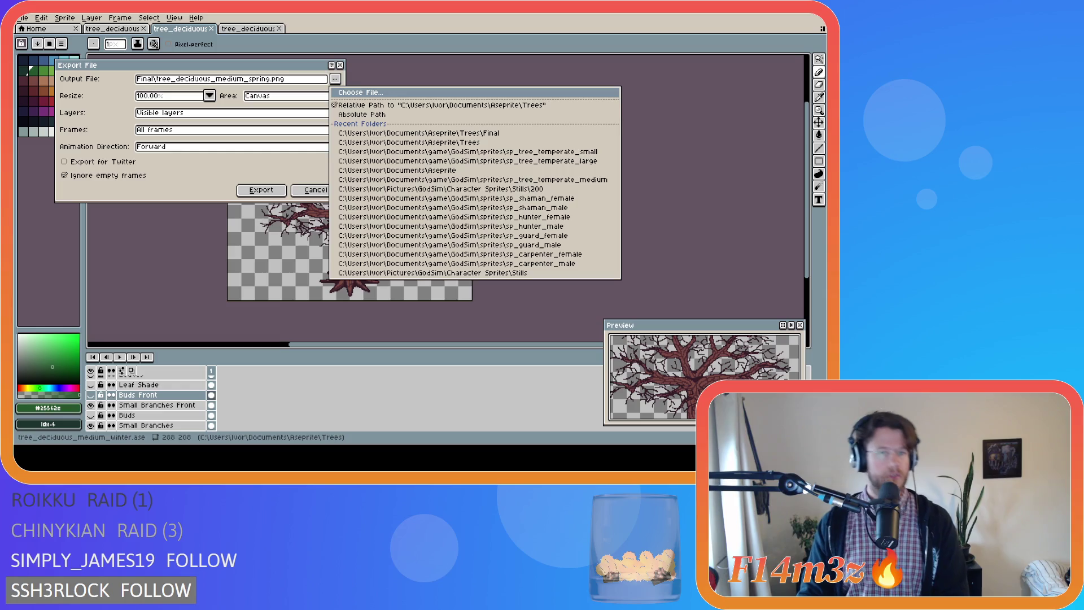
text(winter)
key(Escape)
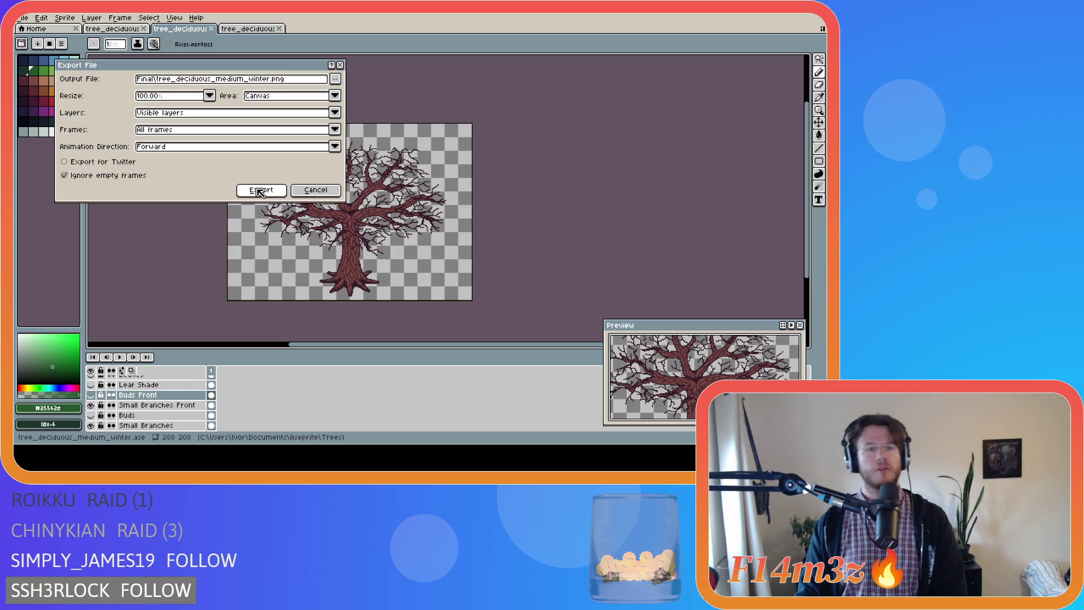
click(260, 191)
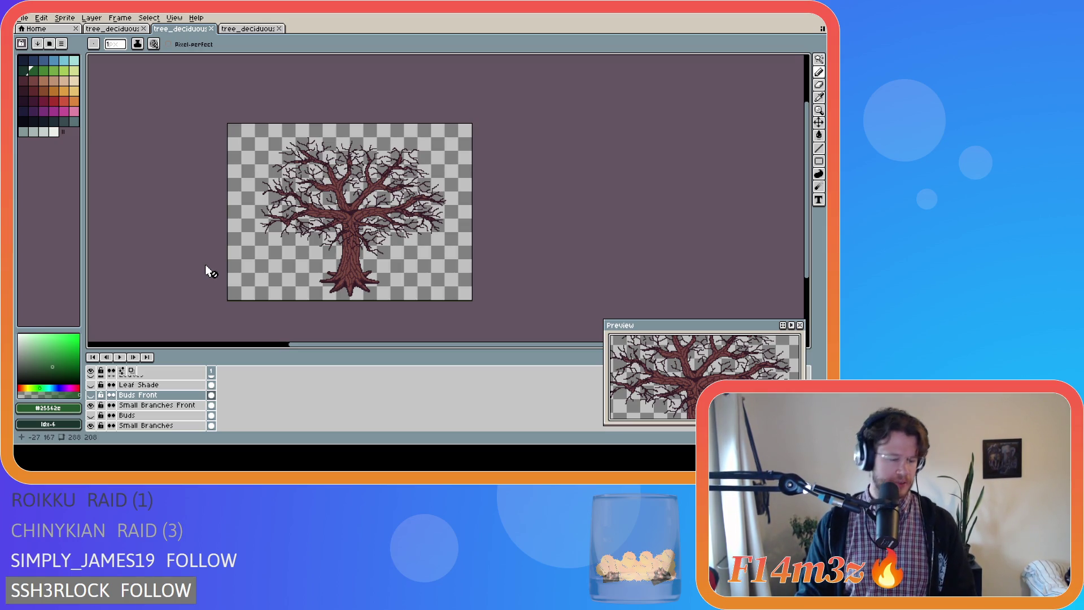
key(ctrl+s)
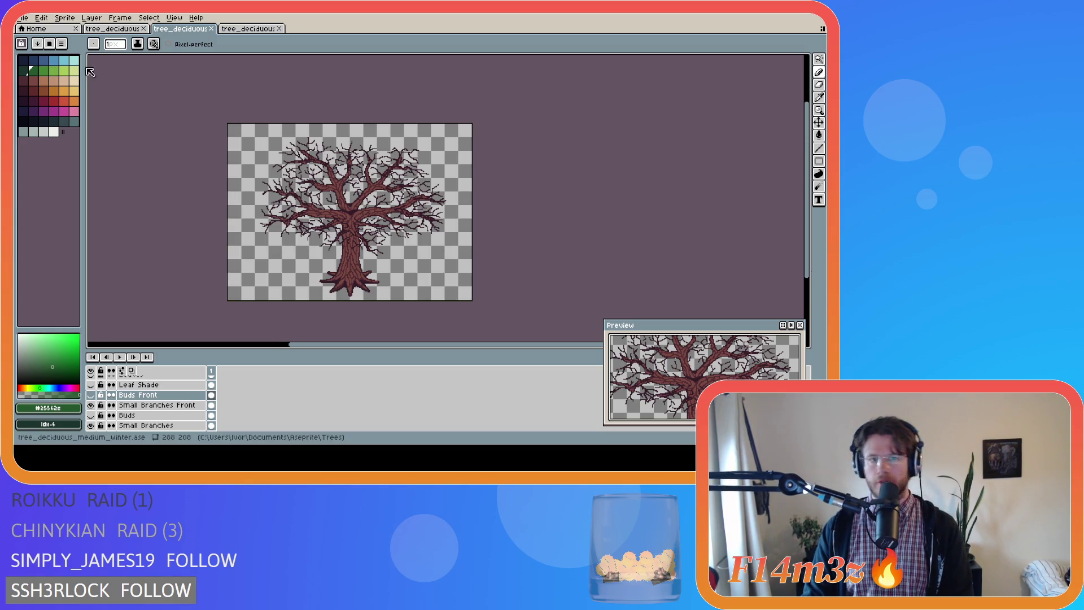
Turn on the Snow layer so snow covers the bare branches
click(29, 18)
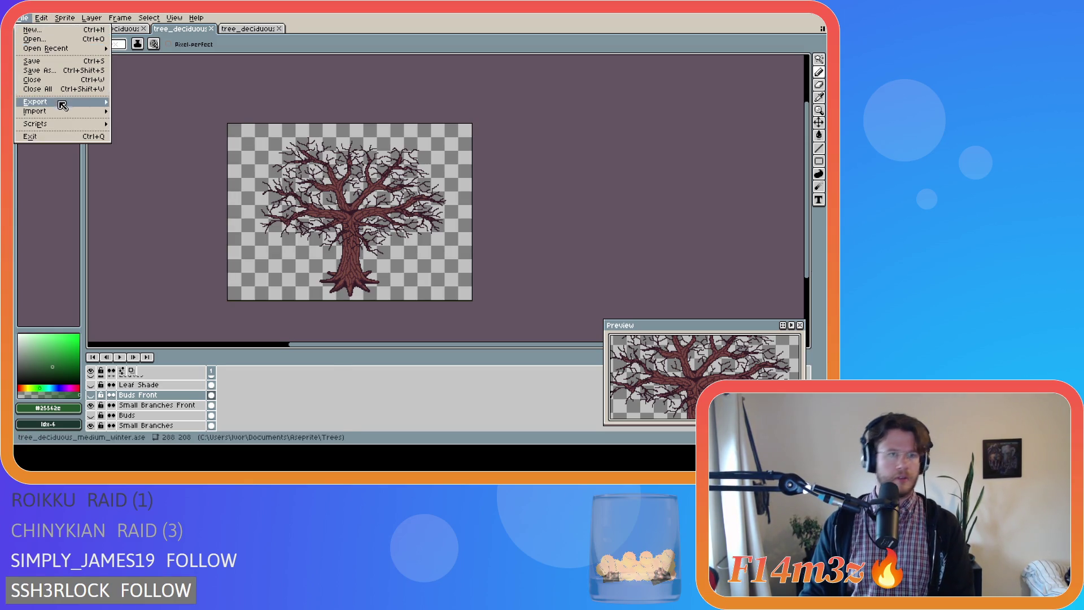
mouse_move(68, 102)
click(131, 105)
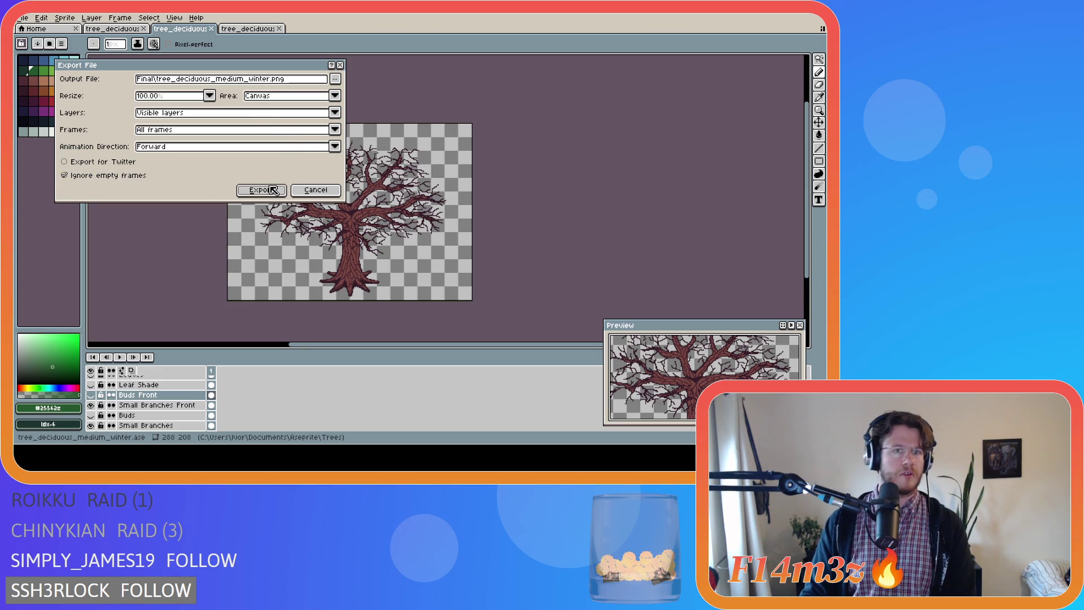
click(310, 191)
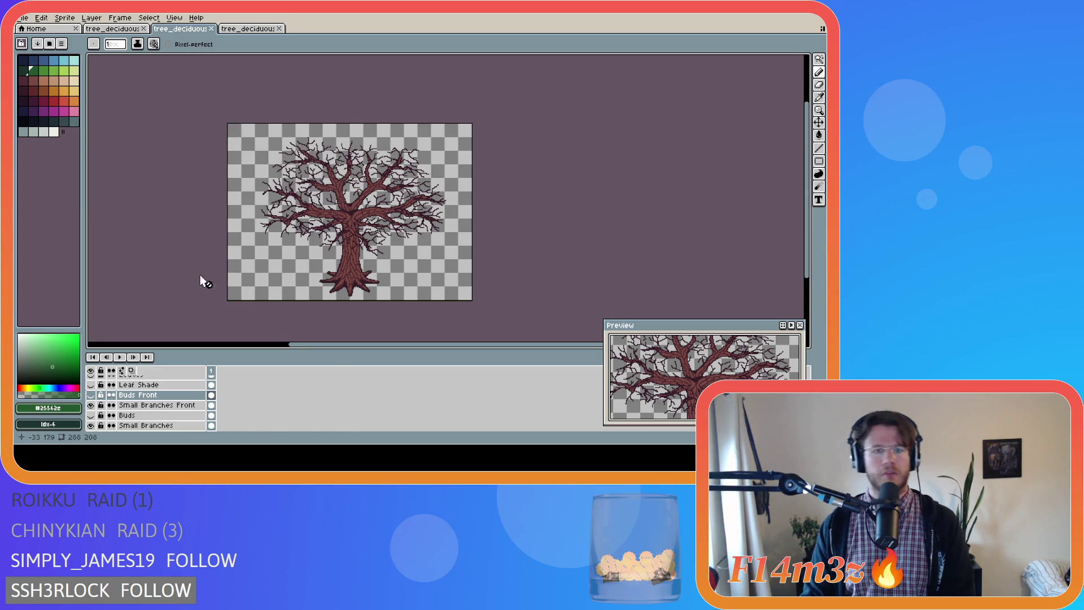
scroll(123, 416, down, 1)
scroll(123, 416, down, 2)
click(90, 405)
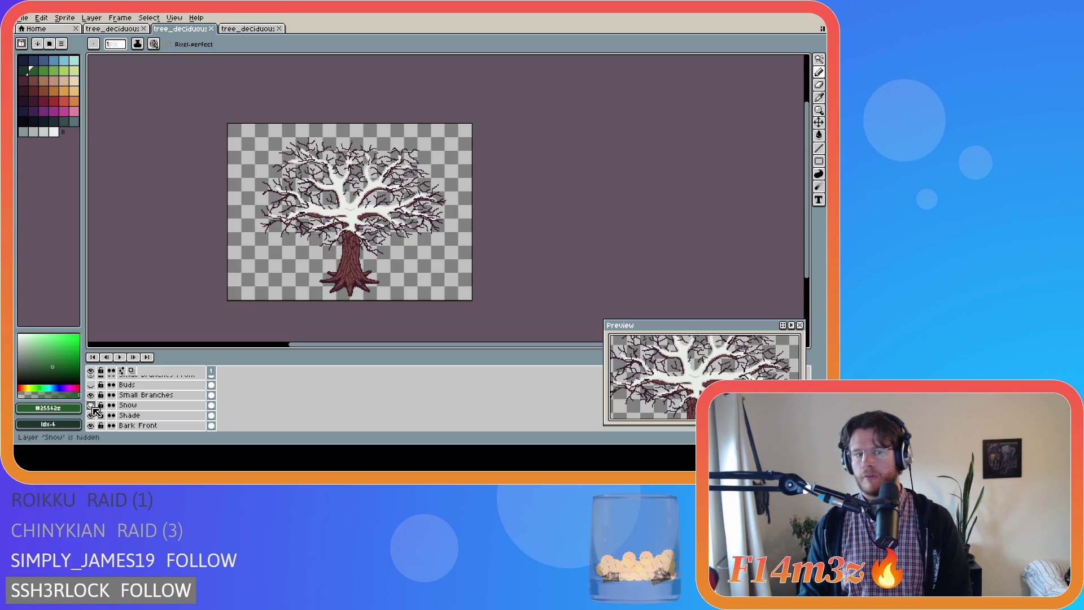
Export the snowy tree as tree_deciduous_medium_winter_snow.png and save the sprite
click(24, 17)
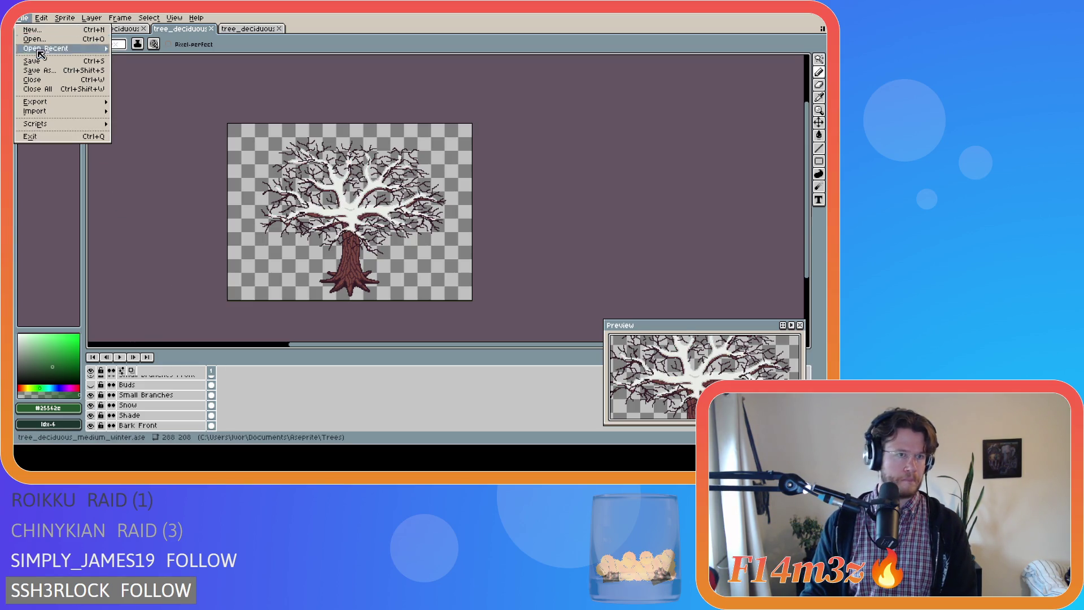
mouse_move(63, 103)
click(134, 107)
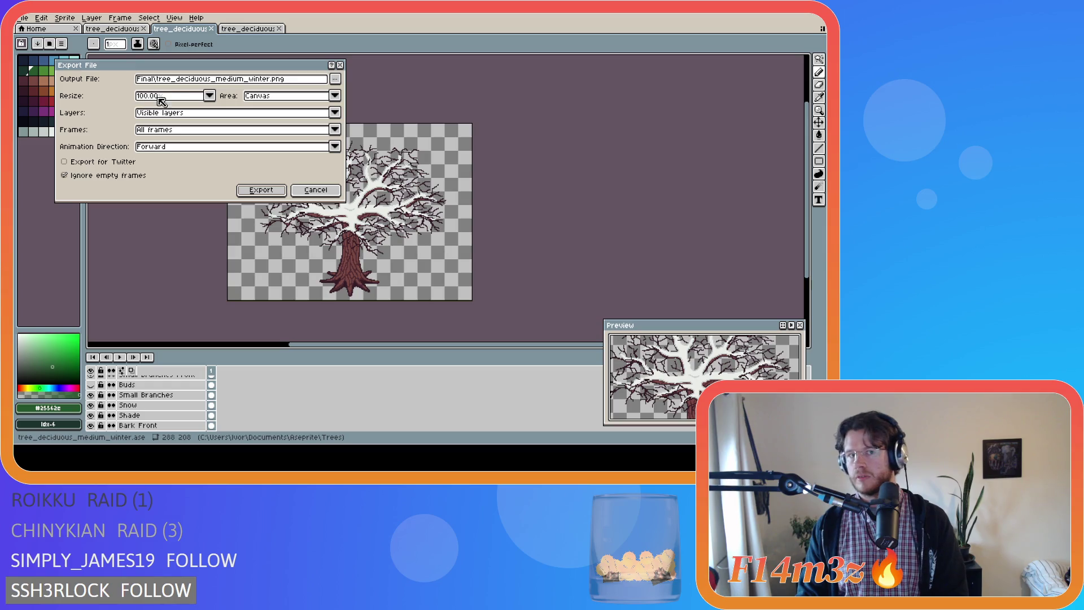
click(336, 80)
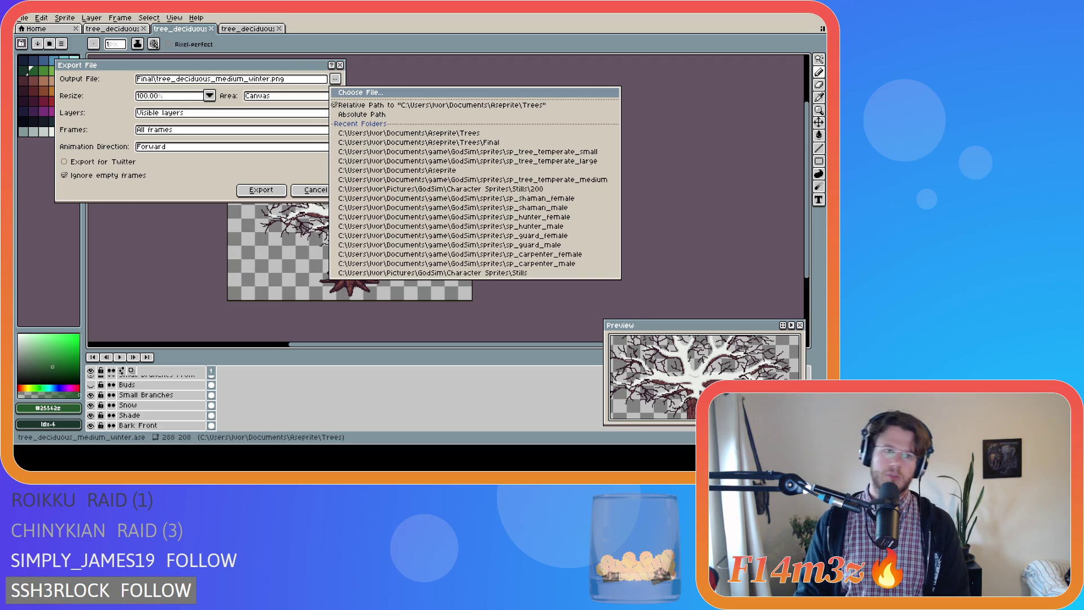
click(441, 229)
text(_snow)
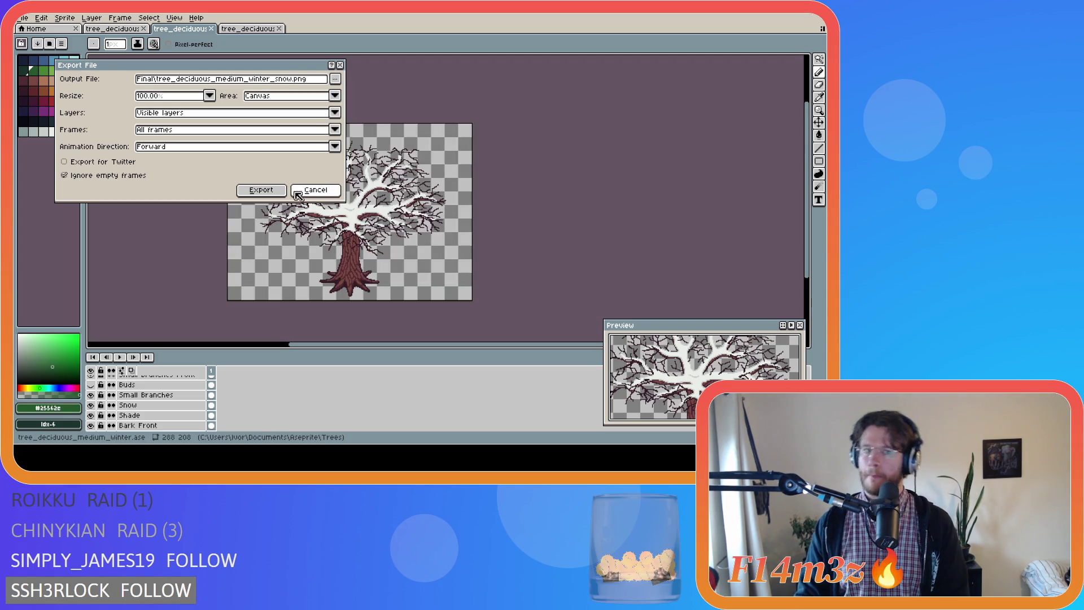
click(268, 192)
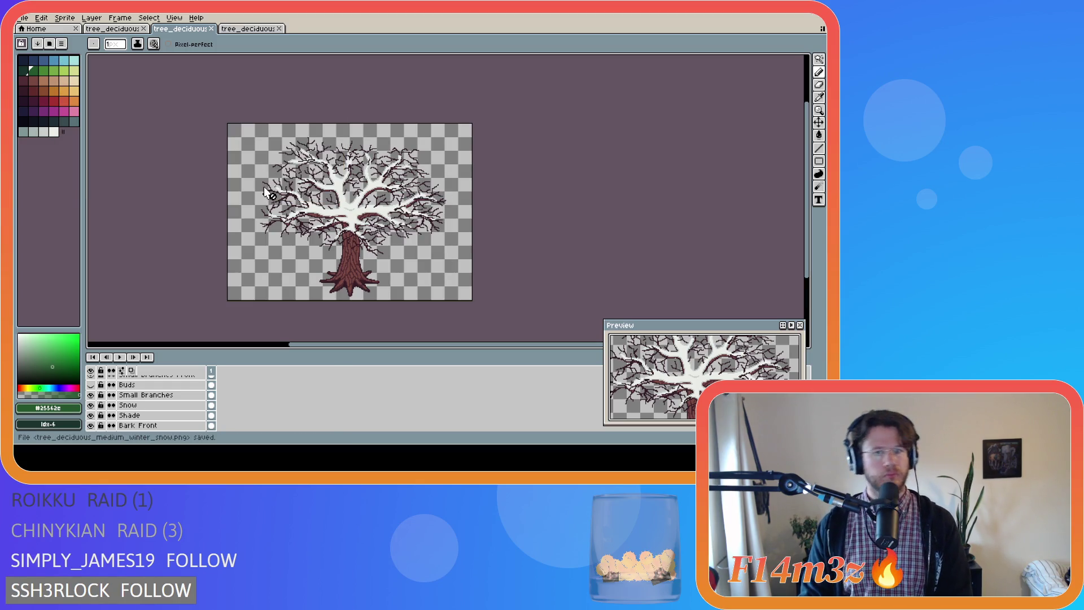
key(ctrl+s)
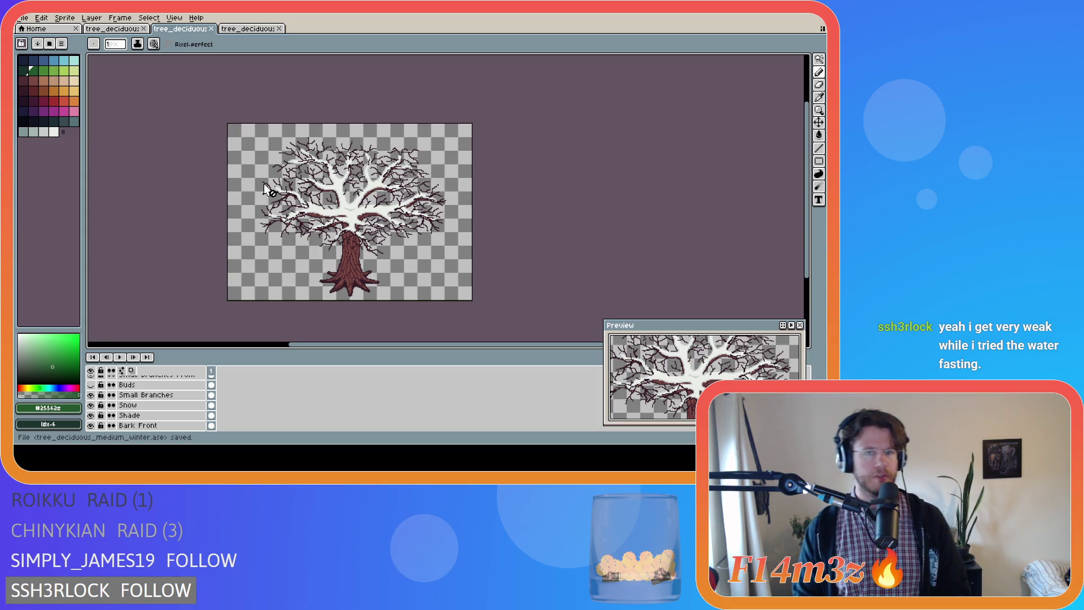
Briefly switch tools, then hide the Tree Chopped layer group
key(v)
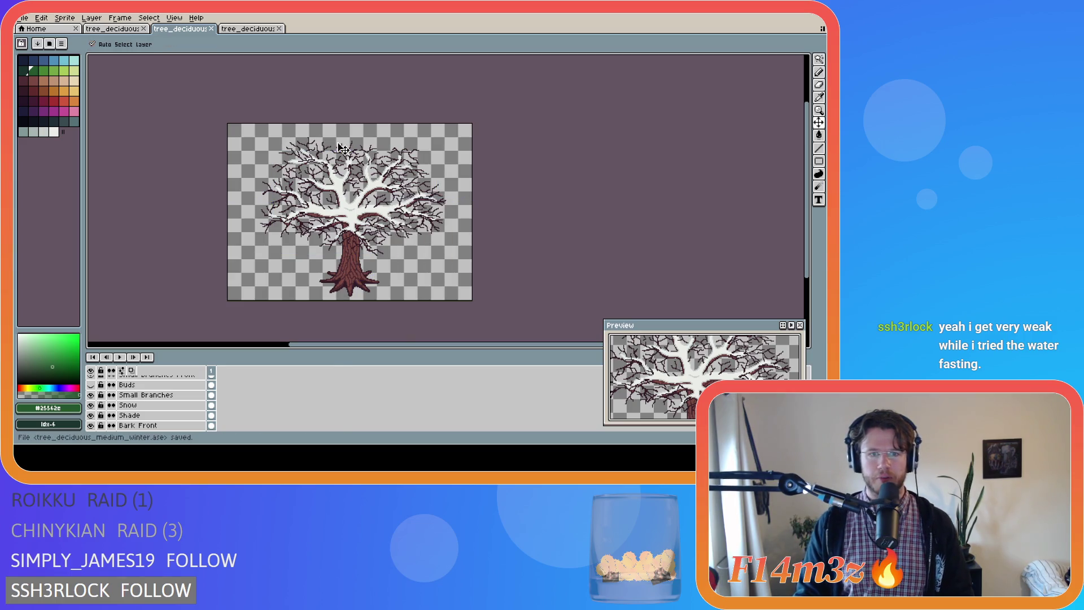
key(b)
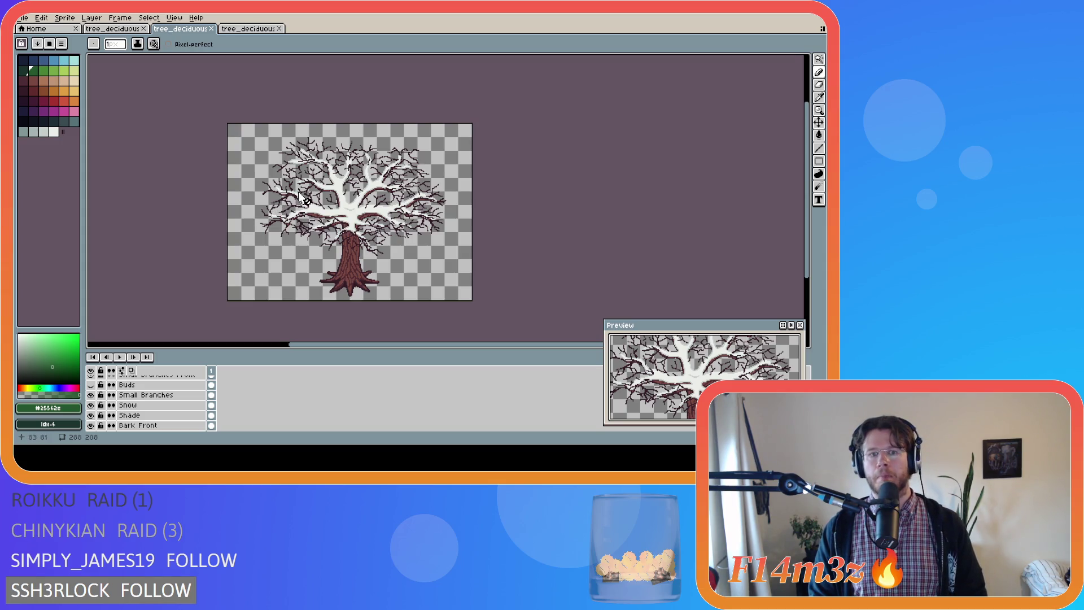
click(23, 20)
click(25, 21)
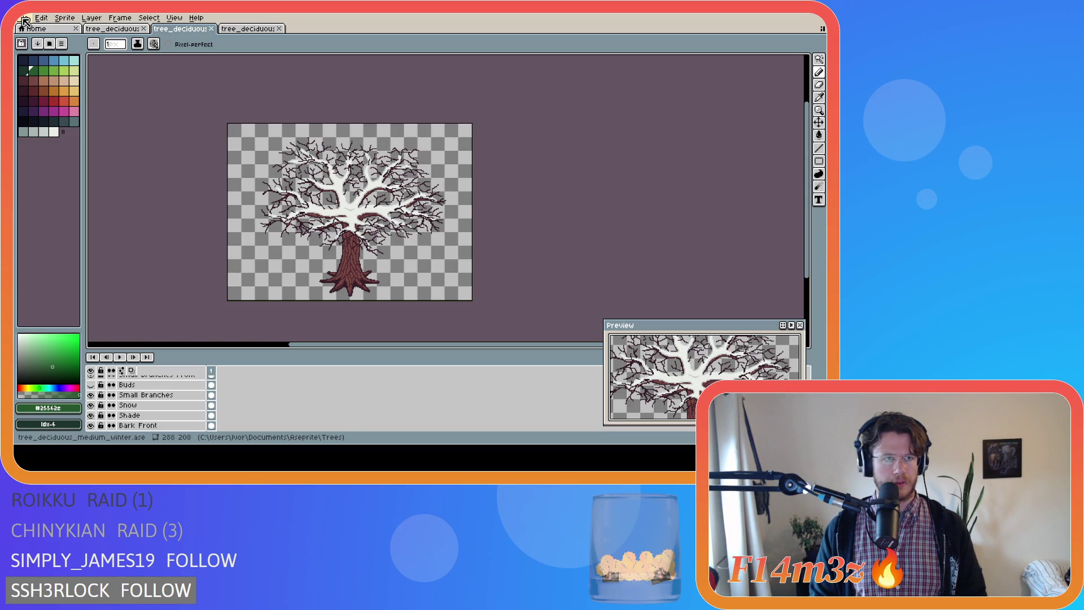
scroll(113, 398, down, 3)
click(90, 405)
Show Tree Chopped, hide Tree Stump, and export Final\tree_deciduous_medium_winter_snow_chopped.png
click(90, 415)
click(90, 405)
click(23, 17)
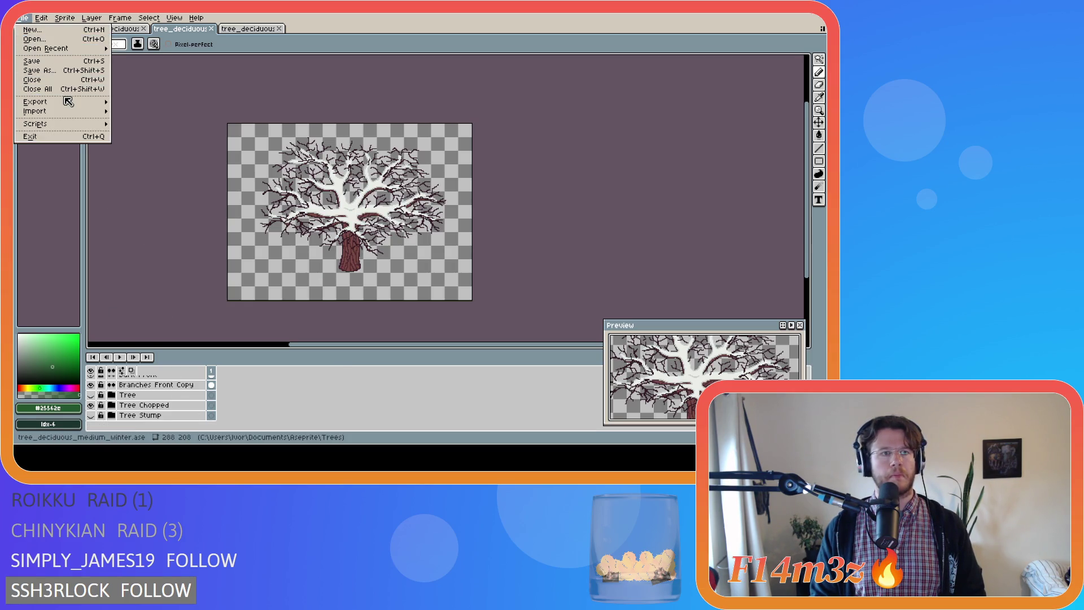
mouse_move(68, 101)
click(135, 103)
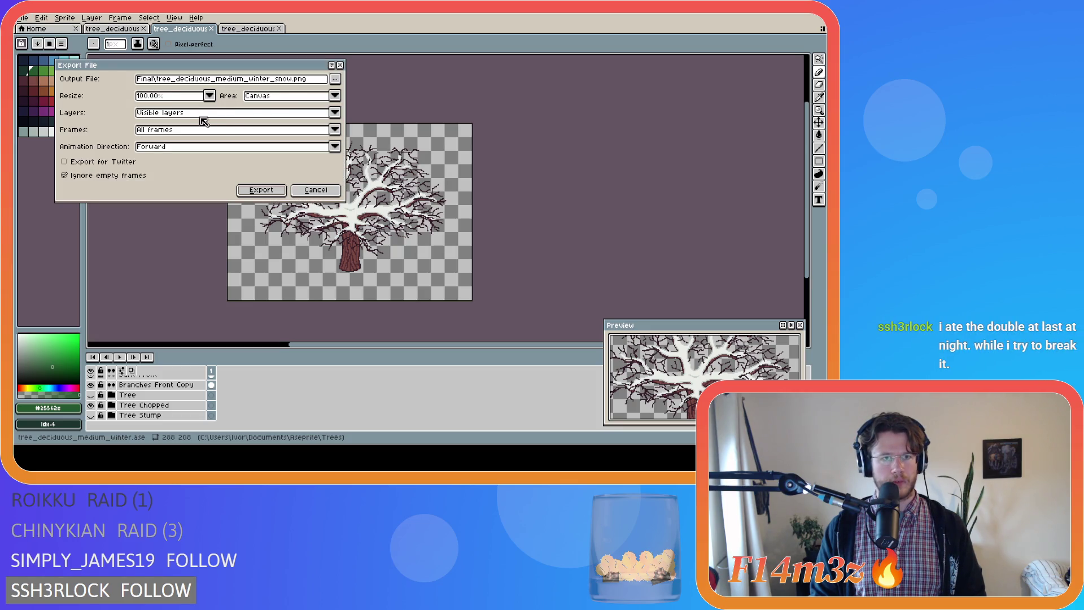
click(335, 78)
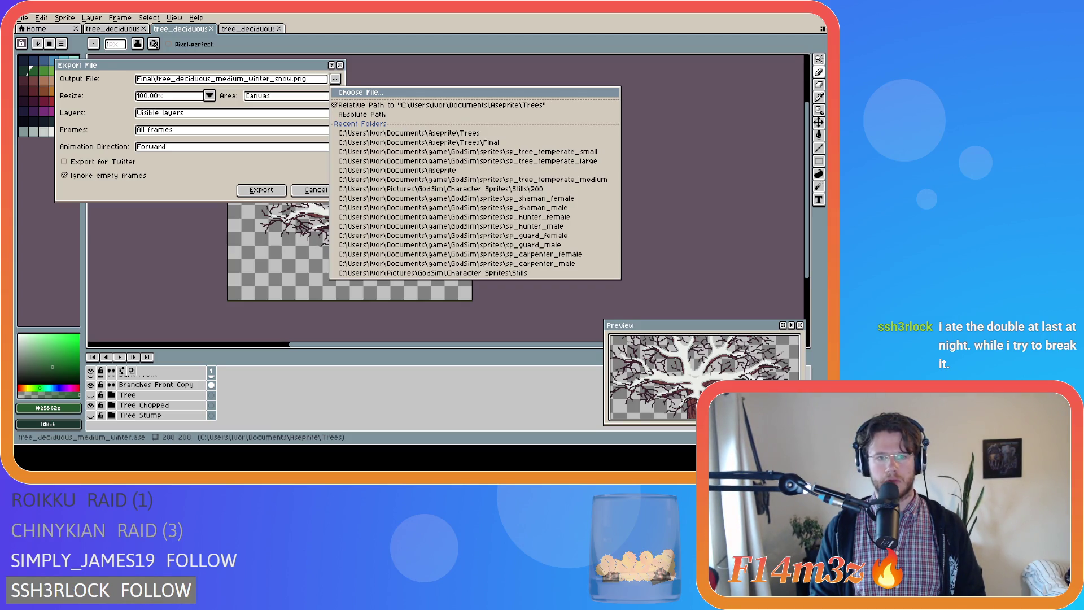
key(Escape)
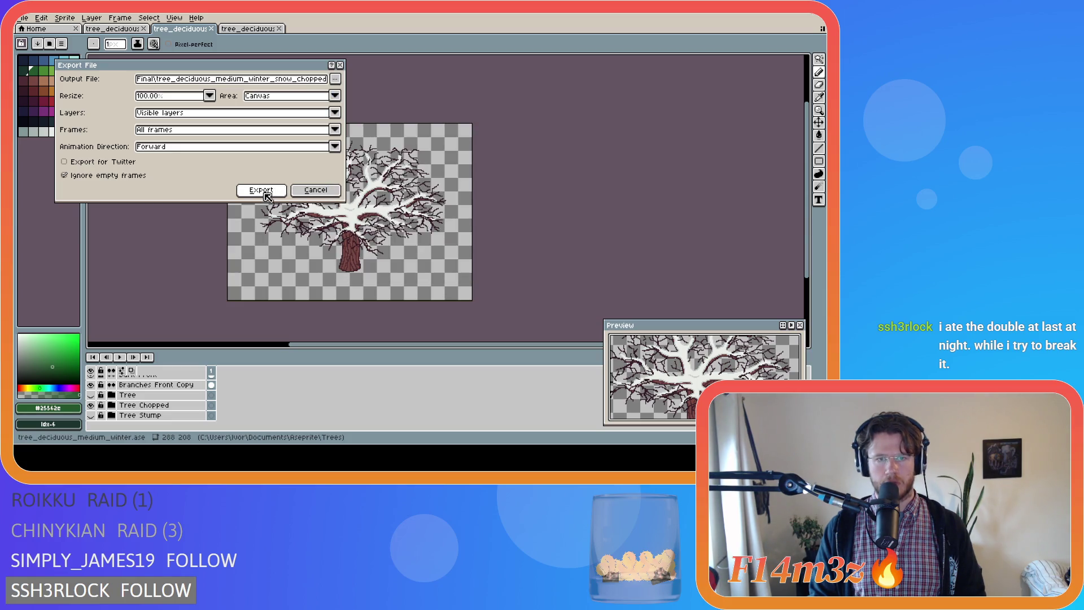
click(263, 191)
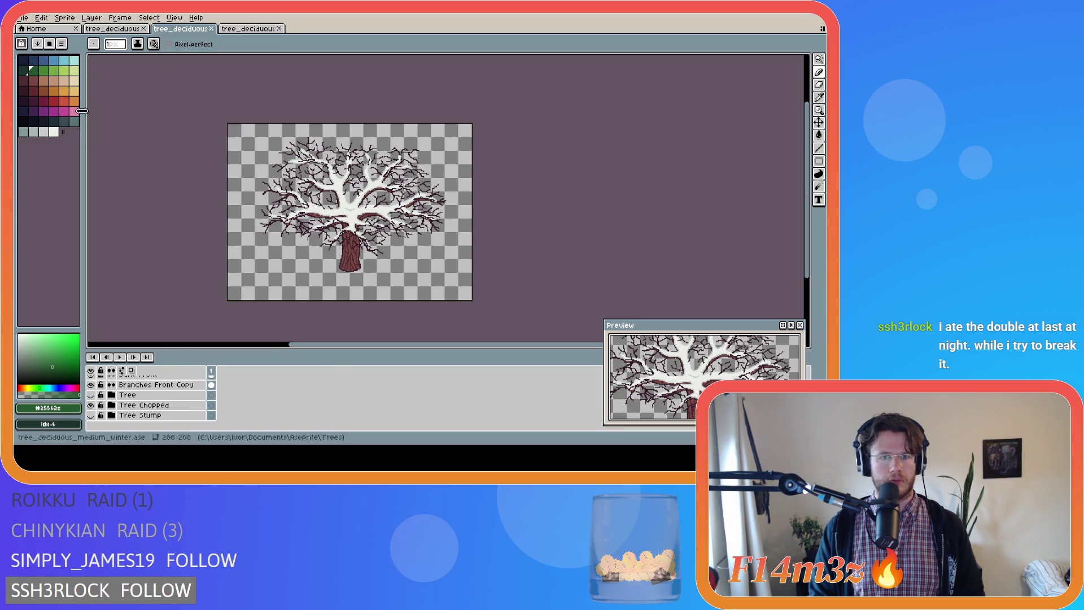
scroll(104, 395, up, 3)
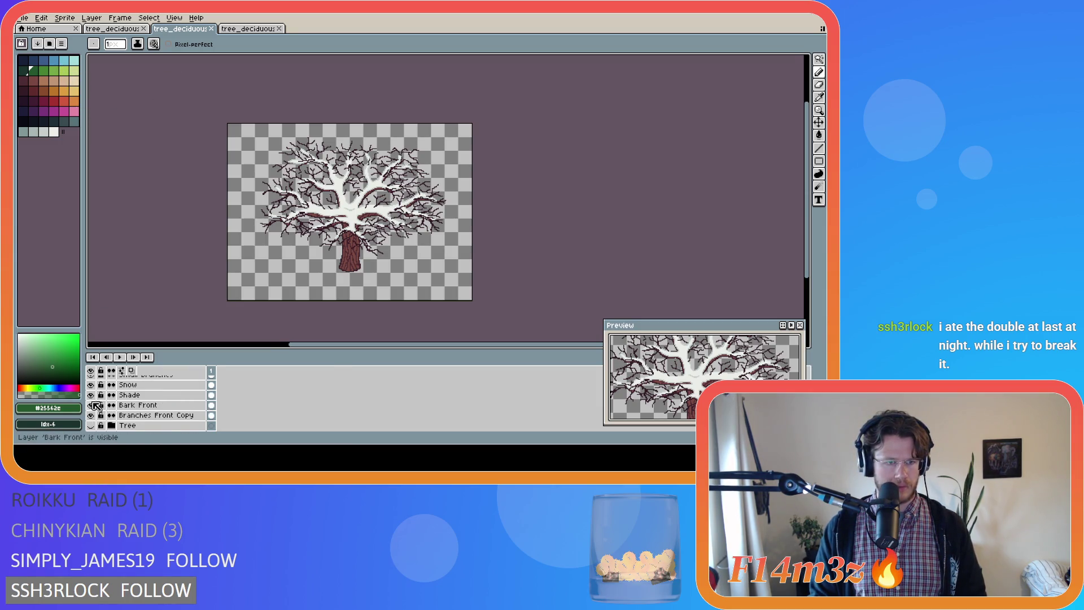
Hide the Snow layer and export Final\tree_deciduous_medium_winter_chopped.png
click(90, 384)
click(22, 17)
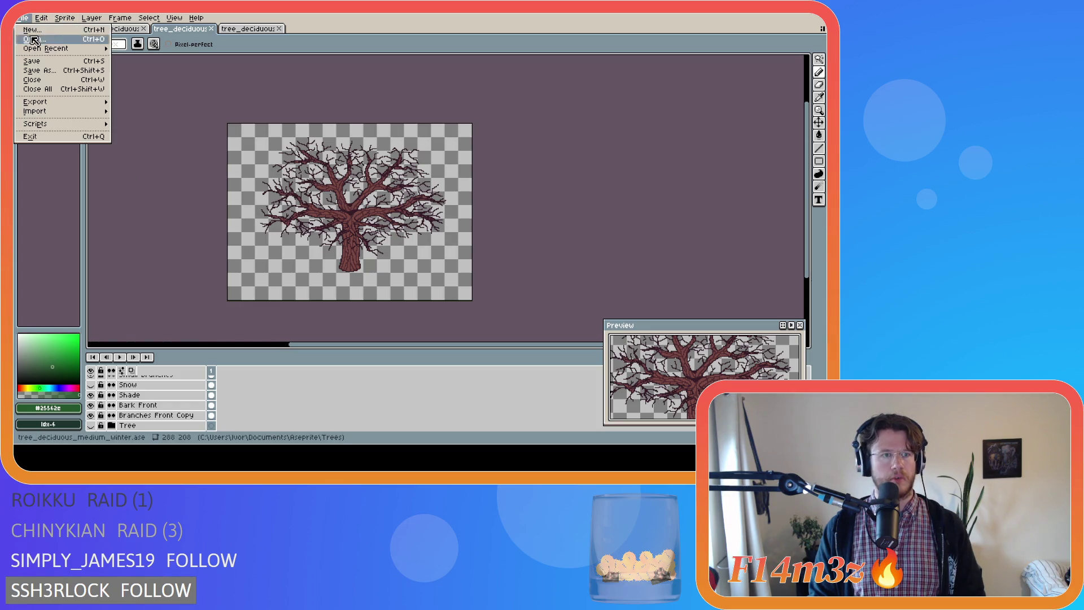
mouse_move(55, 102)
click(133, 101)
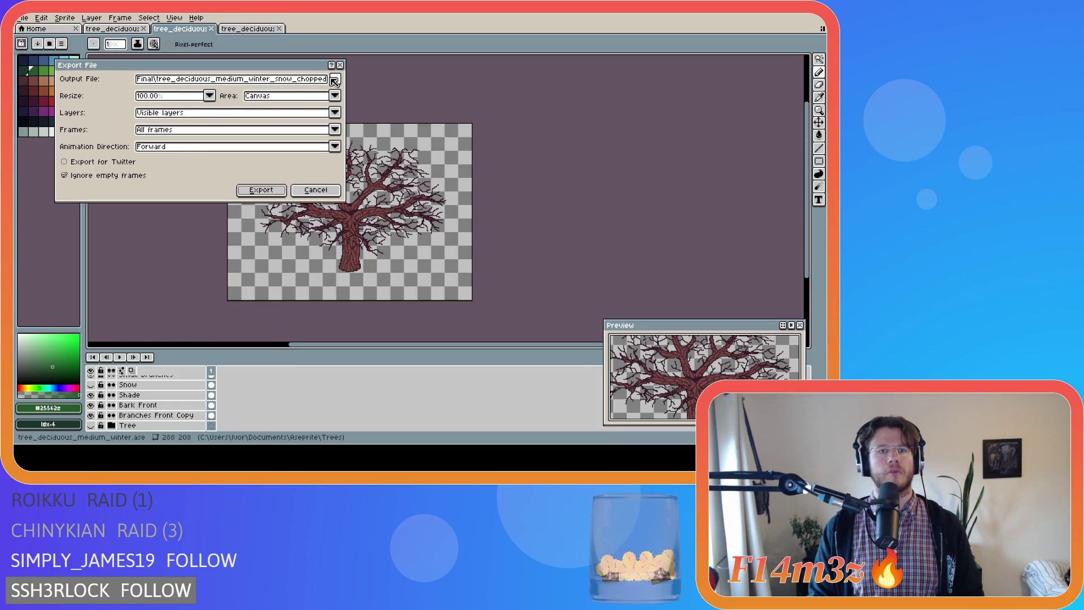
click(335, 79)
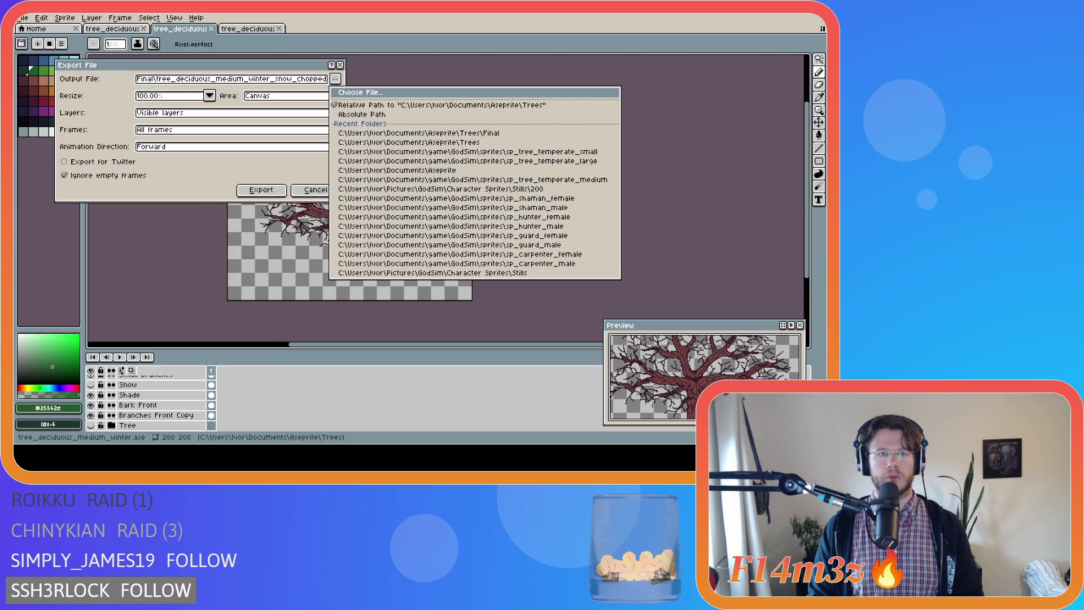
click(253, 193)
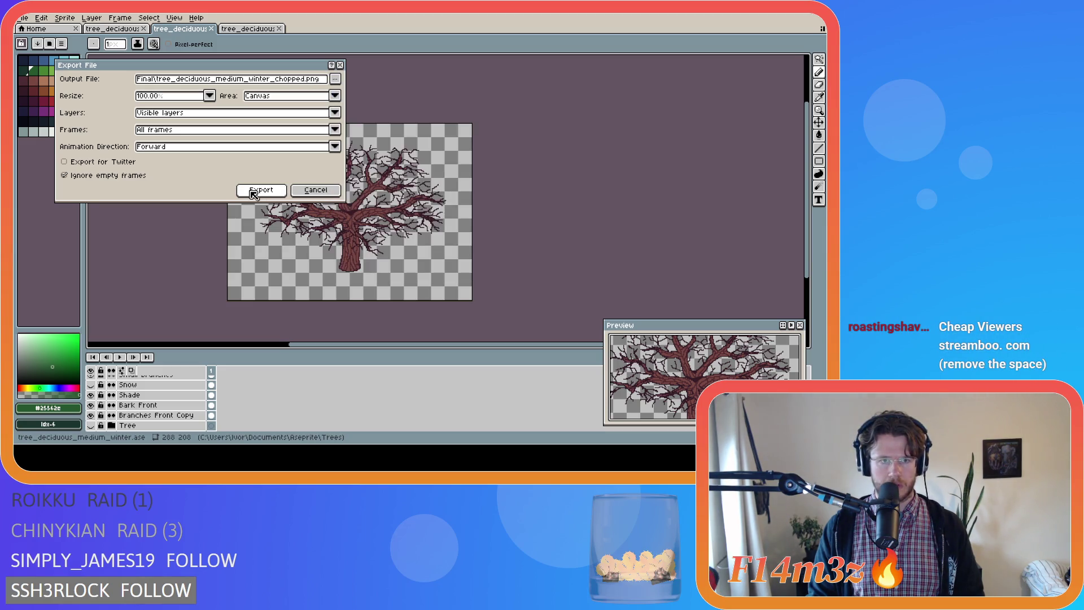
click(253, 193)
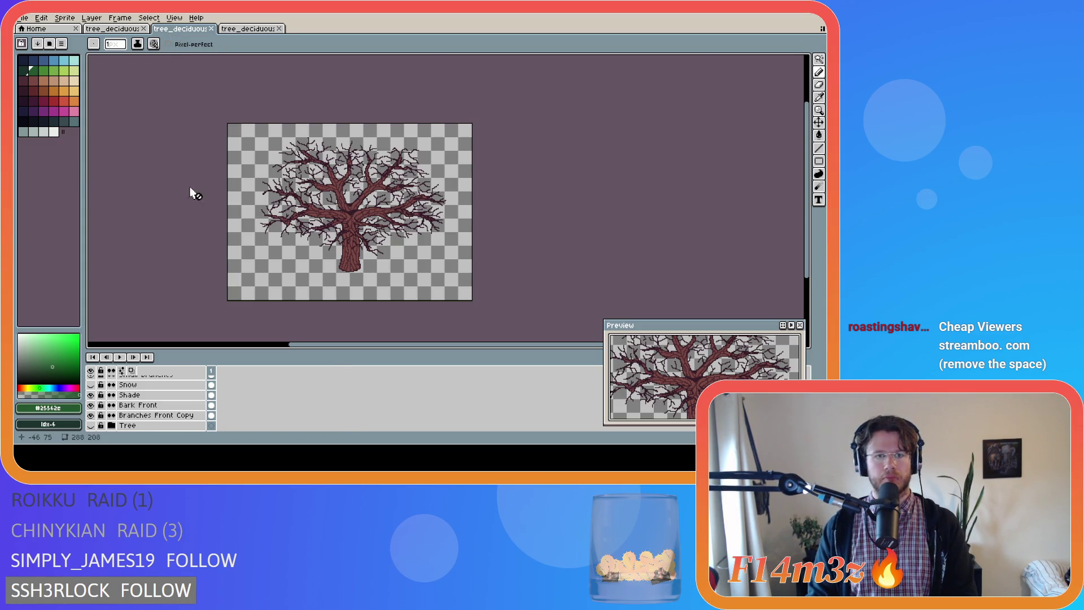
Show the green leaf layer and export Final\tree_deciduous_medium_spring_chopped.png
scroll(141, 427, down, 2)
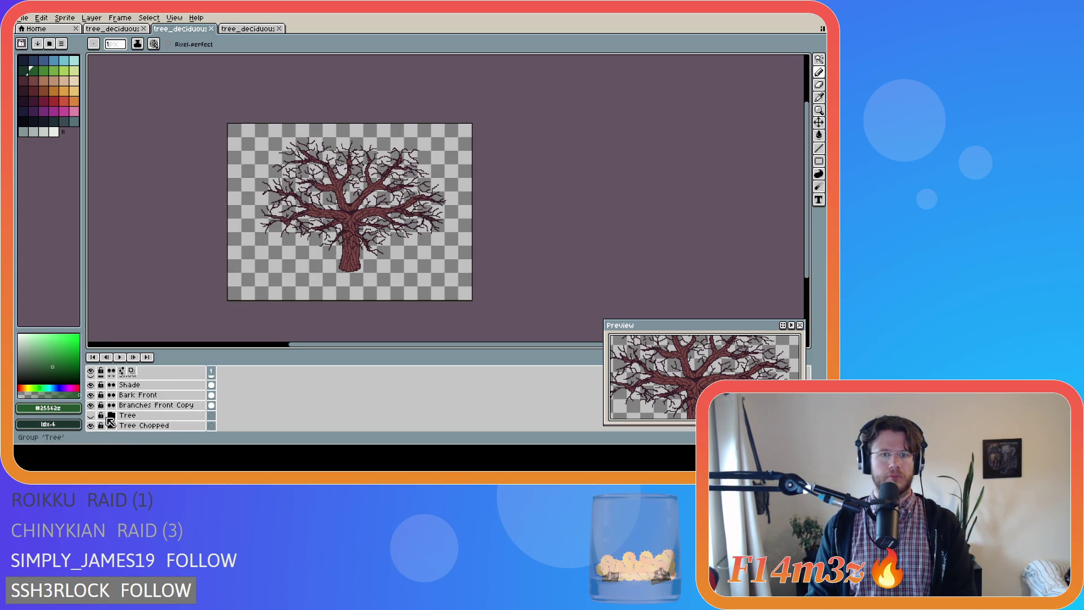
scroll(99, 424, down, 1)
scroll(99, 414, up, 4)
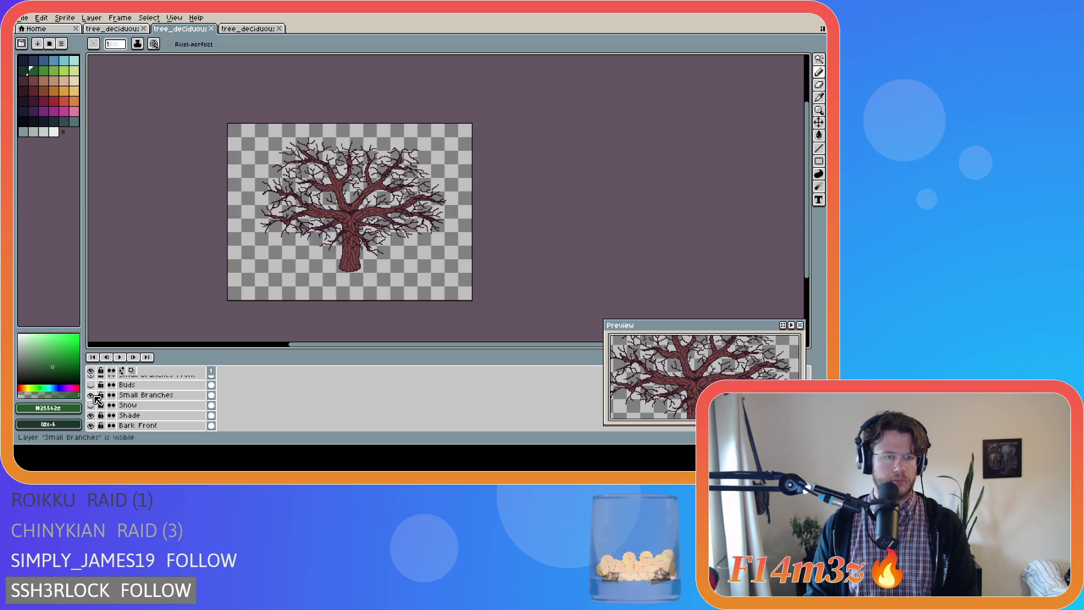
scroll(97, 398, up, 1)
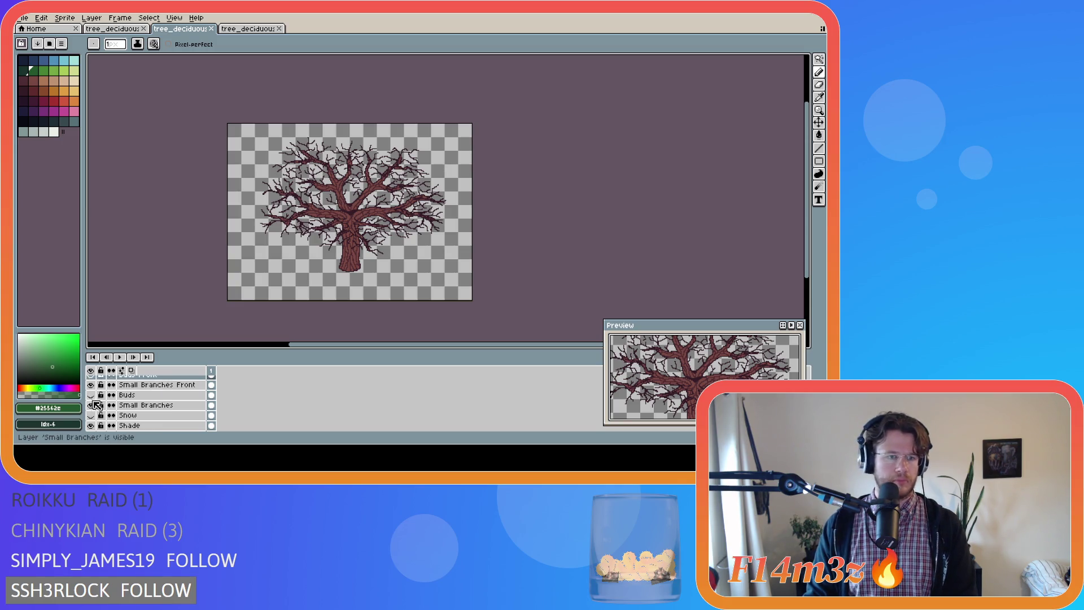
click(90, 395)
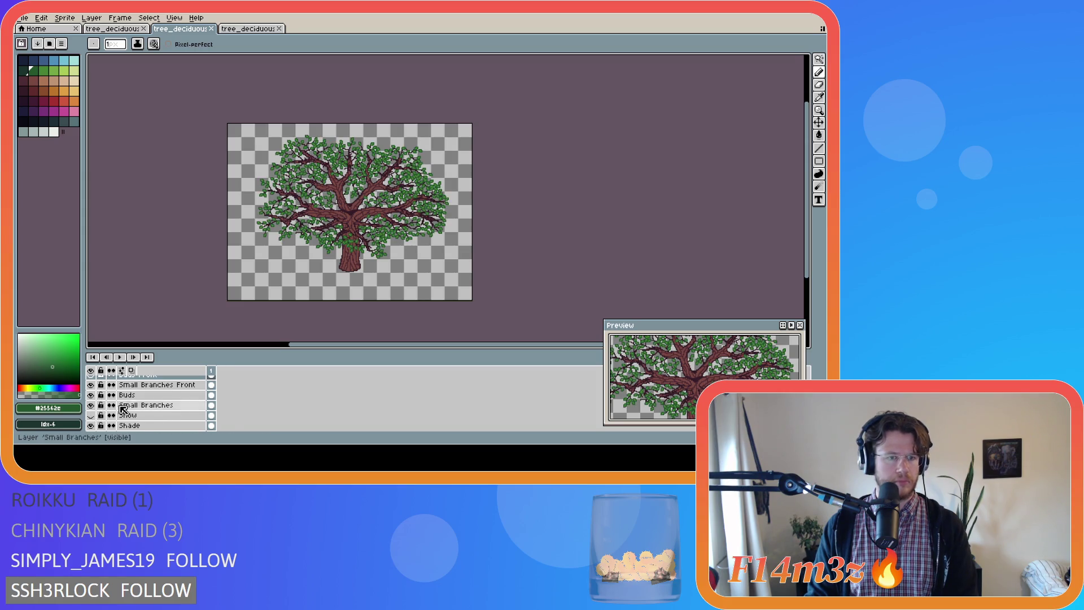
scroll(93, 395, up, 1)
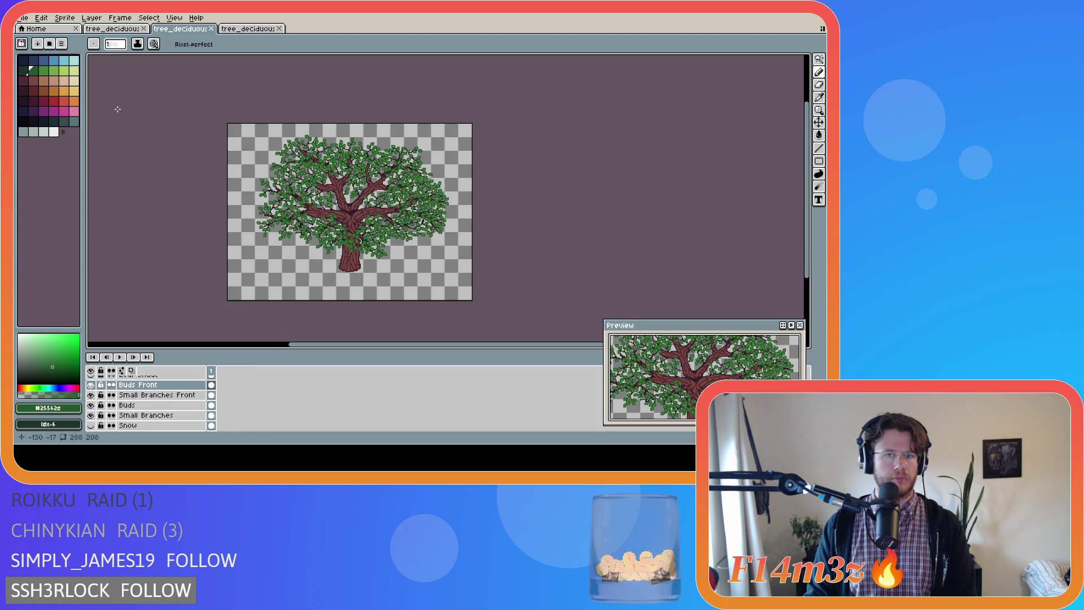
click(41, 17)
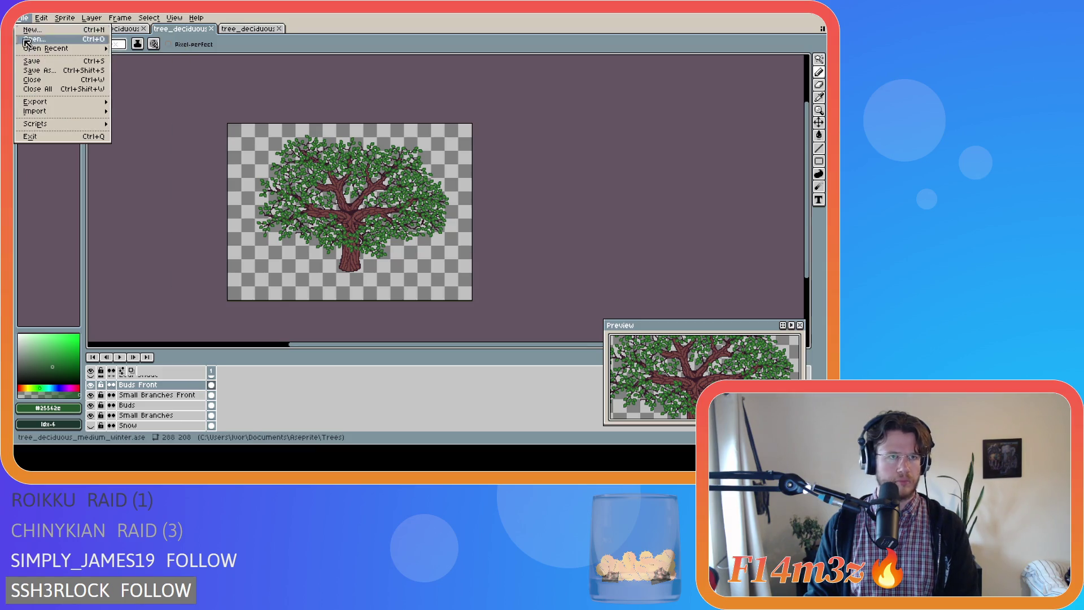
mouse_move(62, 103)
click(142, 104)
click(335, 78)
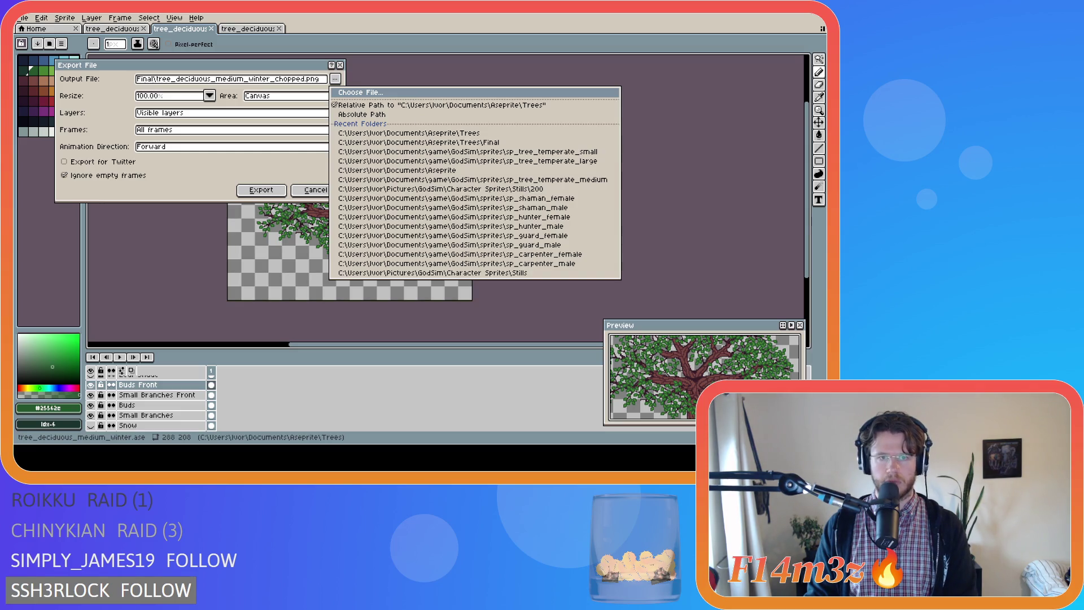
key(Escape)
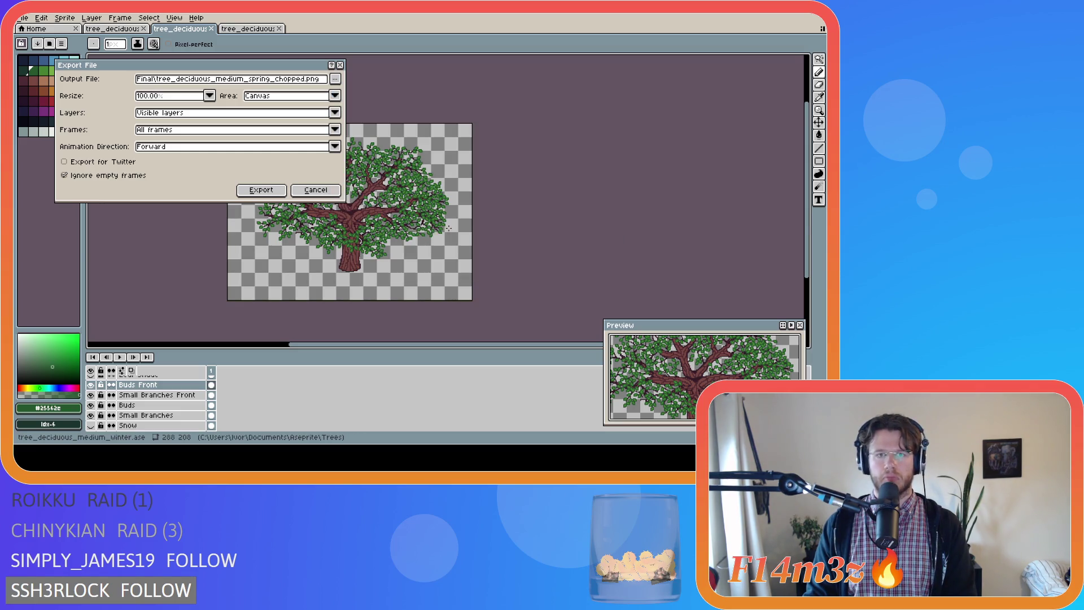
click(261, 190)
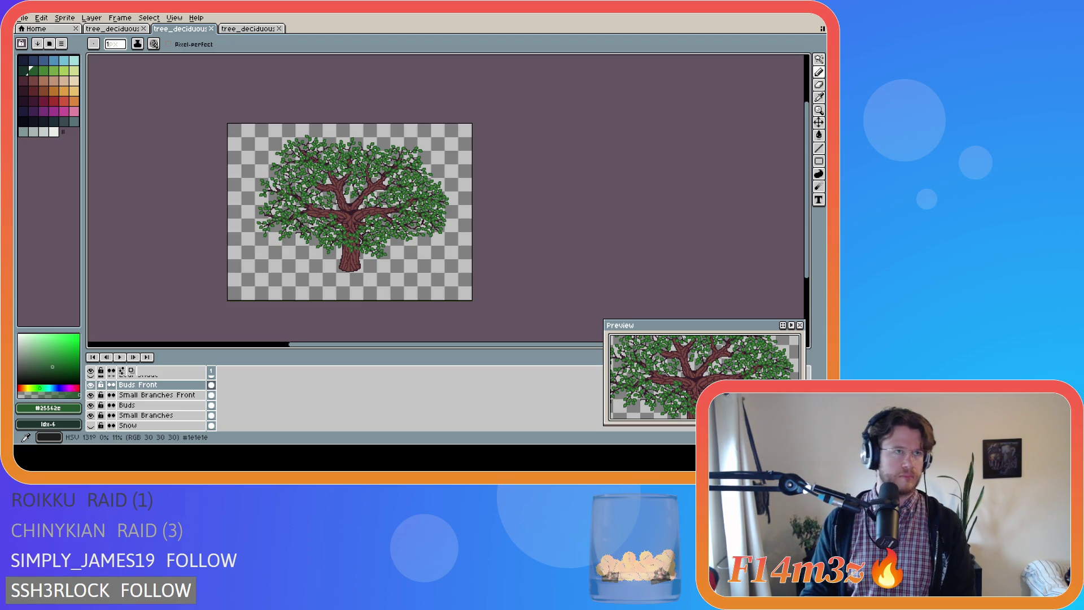
Save, swap Tree Chopped for the full rooted Tree, save again, and switch to GameMaker
key(ctrl+s)
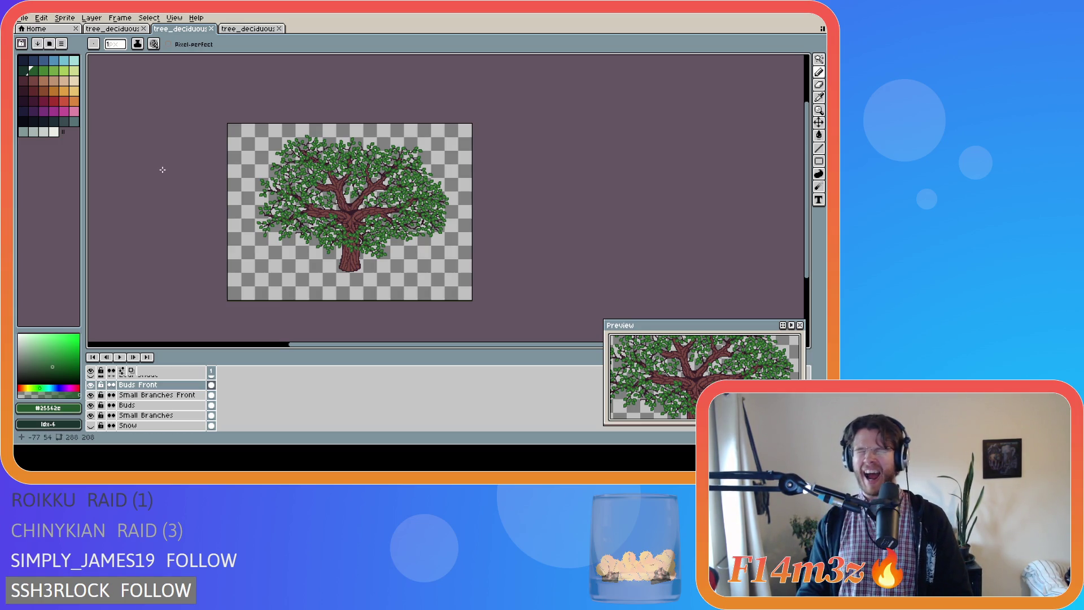
key(ctrl+s)
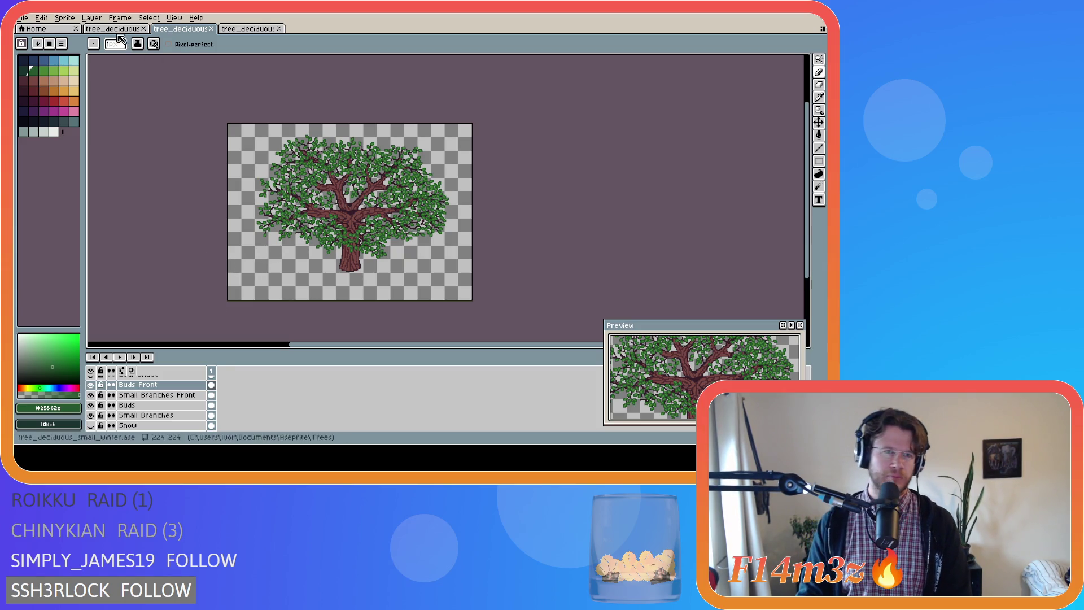
scroll(98, 409, down, 4)
click(90, 405)
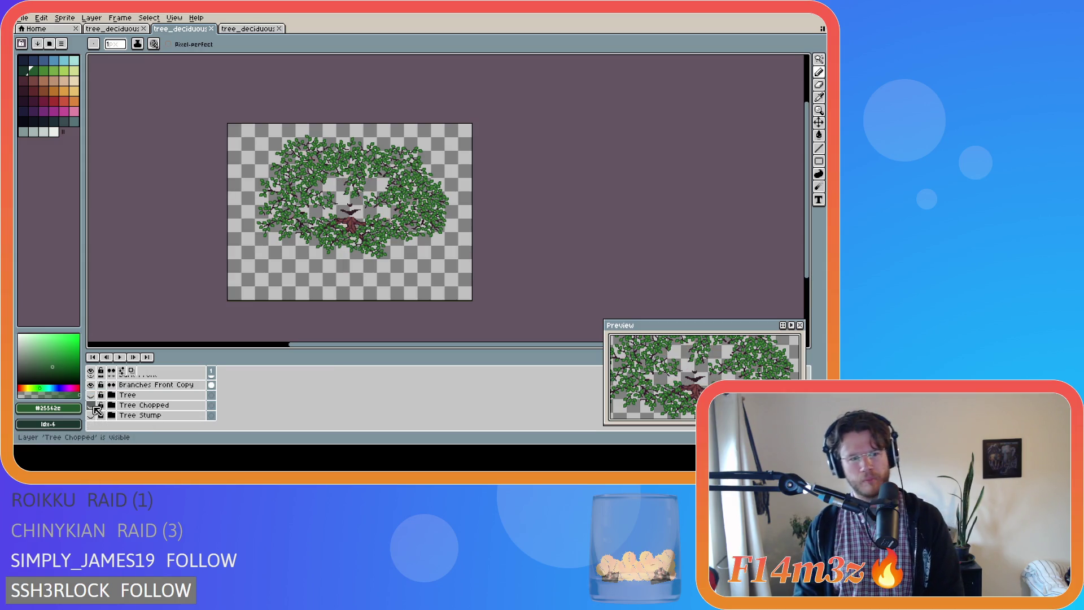
click(90, 395)
key(ctrl+s)
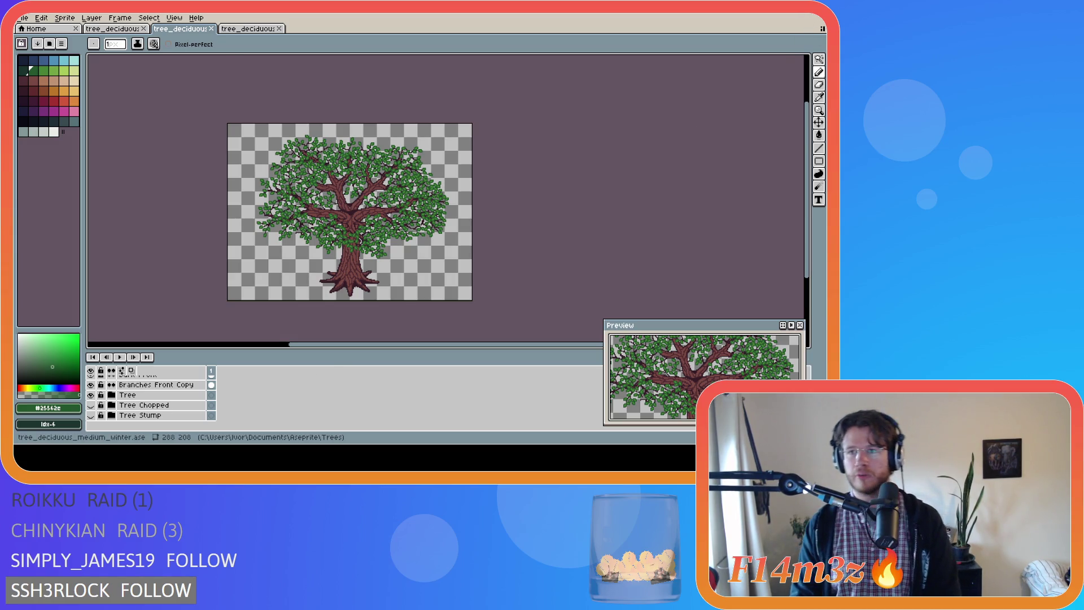
key(alt+Tab)
scroll(728, 232, up, 3)
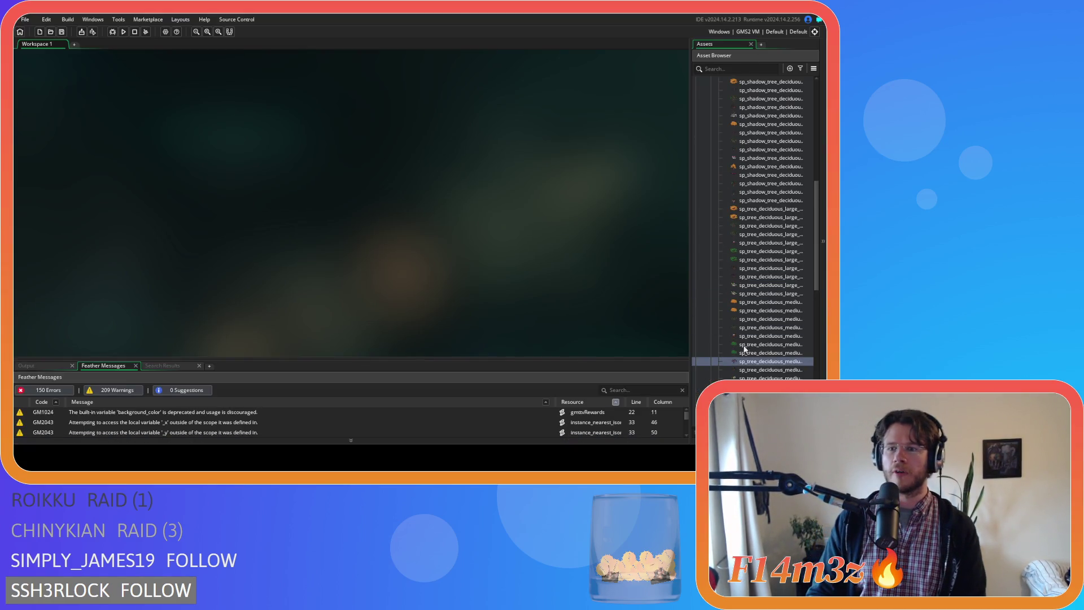
Import the updated PNGs into the winter snow chopped, winter snow and winter chopped tree sprites
scroll(759, 360, down, 4)
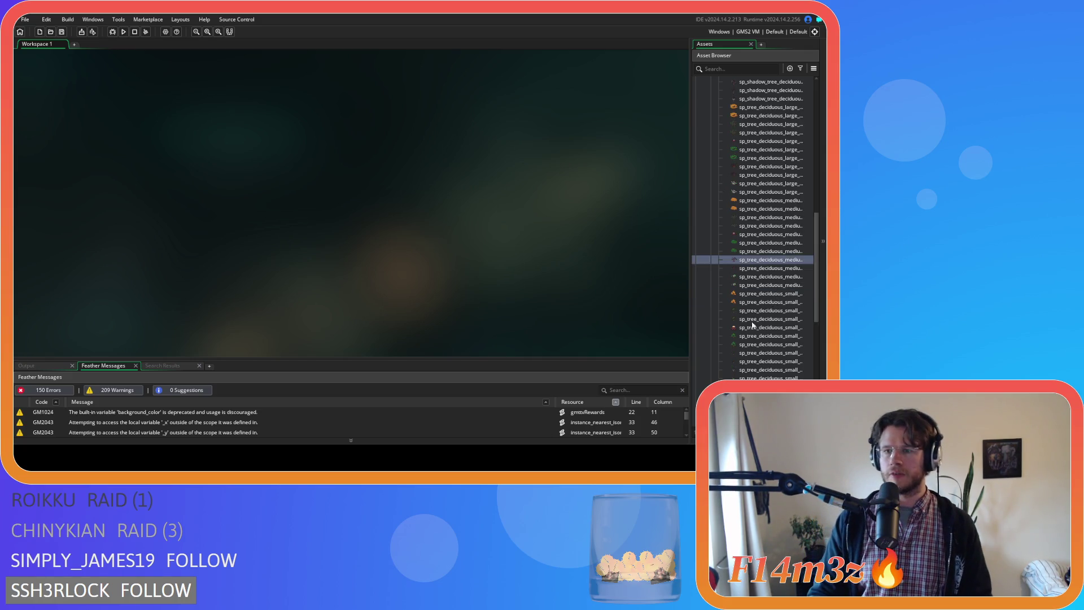
double_click(763, 285)
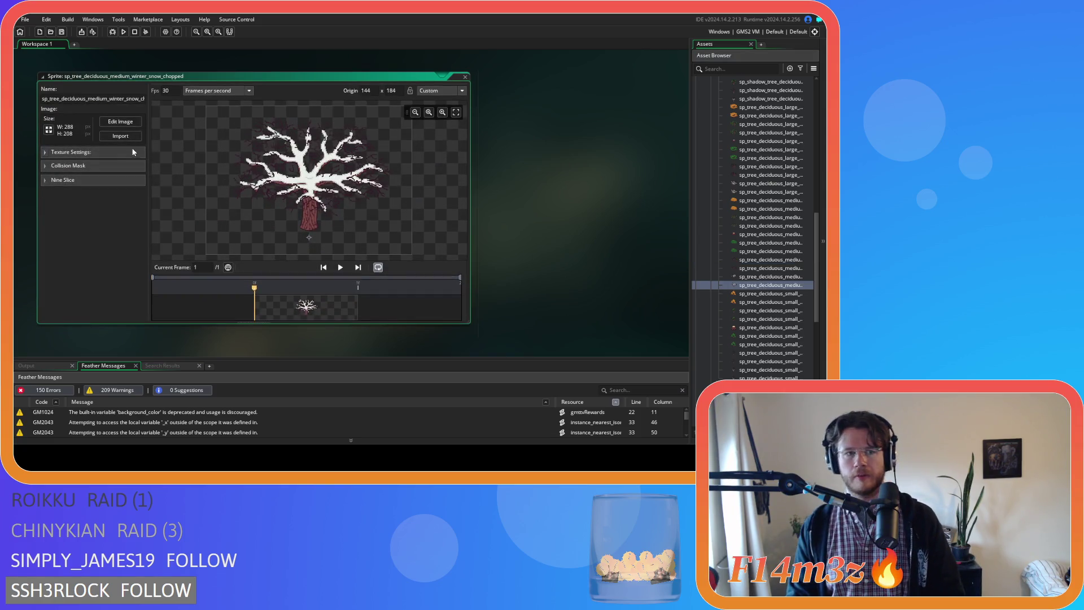
click(123, 138)
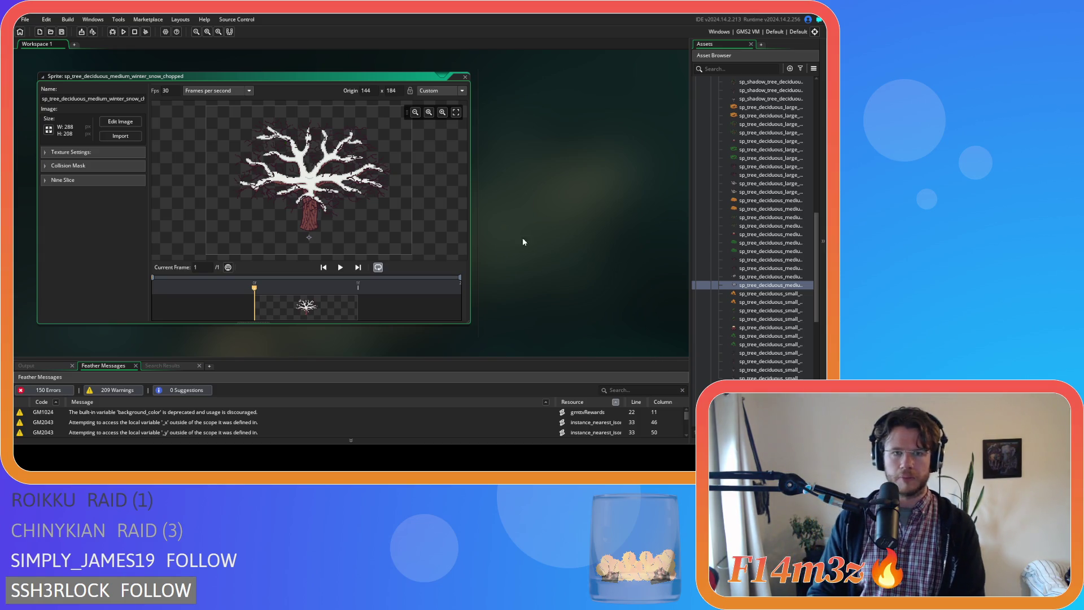
double_click(783, 277)
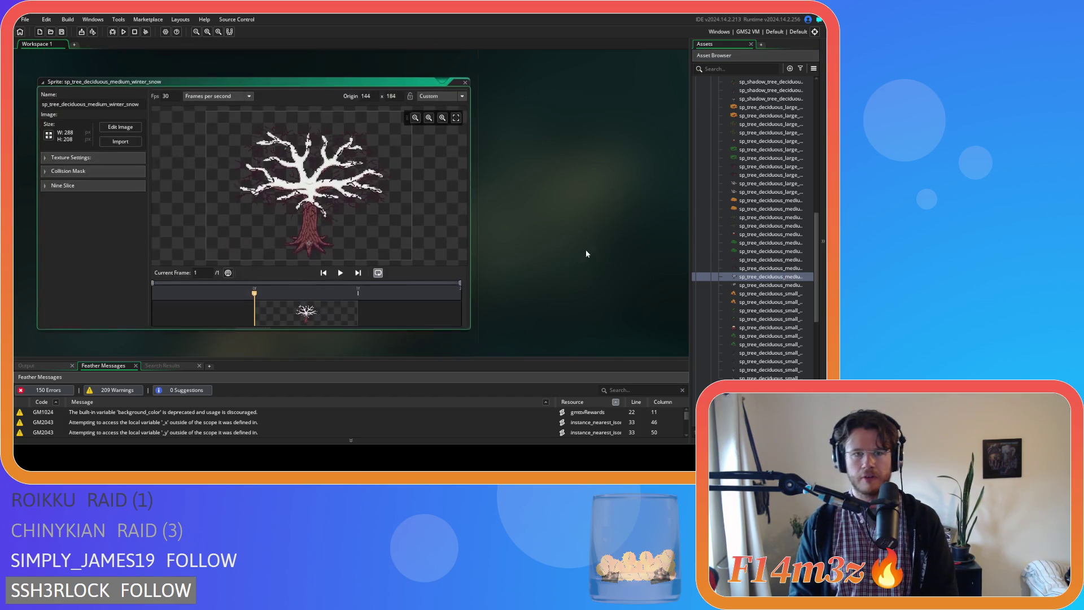
click(102, 136)
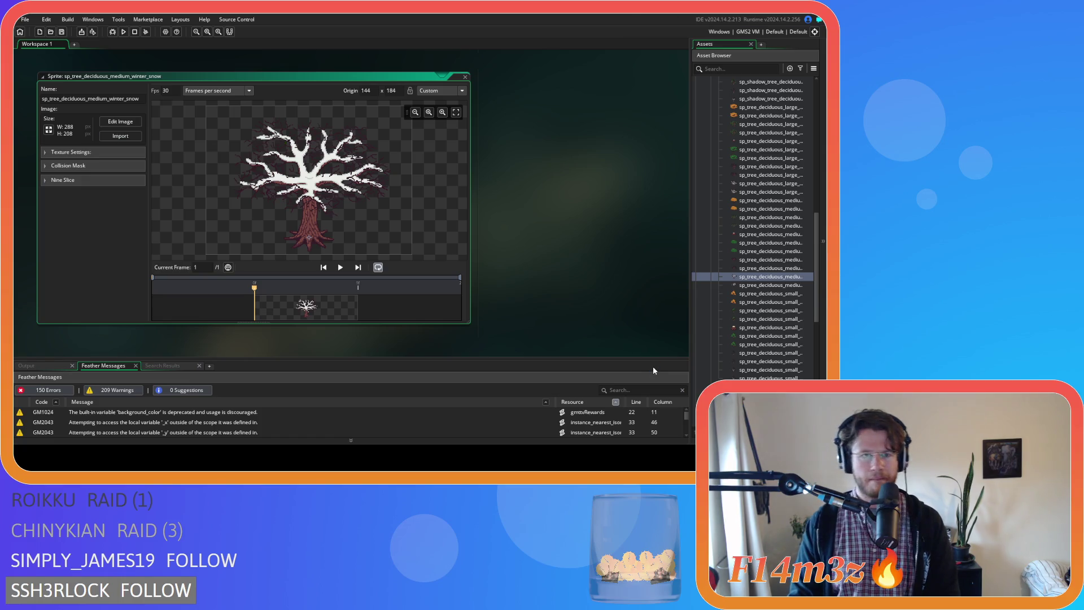
double_click(770, 268)
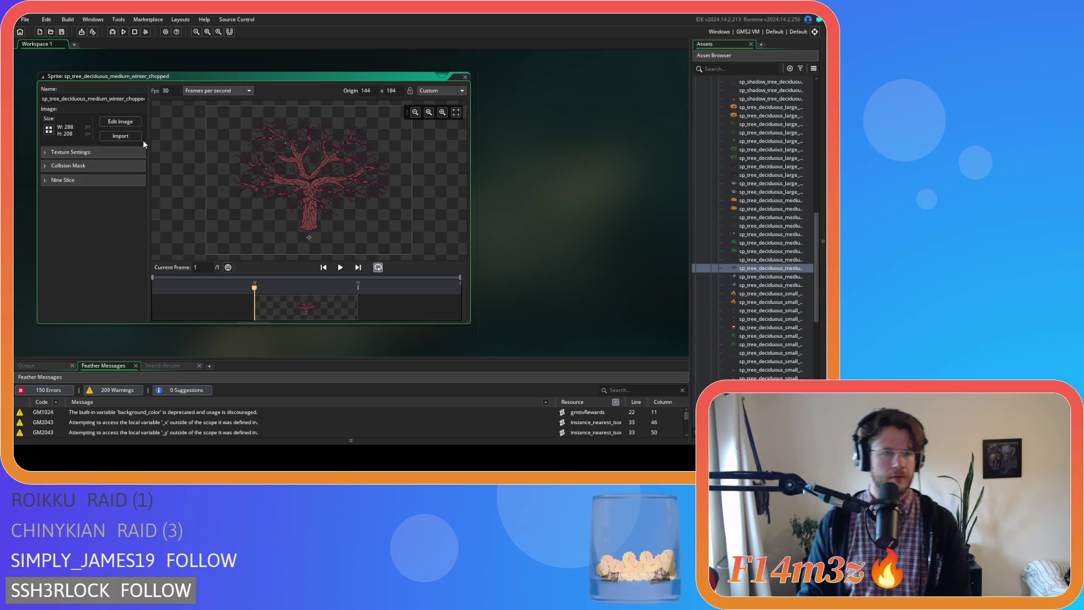
click(138, 137)
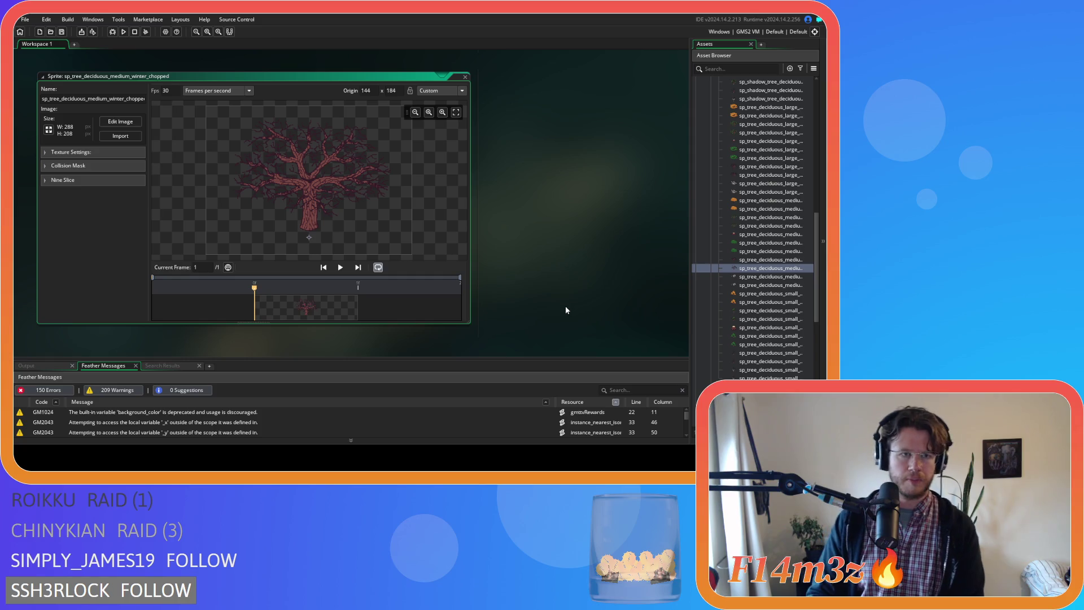
Open sp_tree_deciduous_medium_winter and zoom its preview of the bare tree
click(747, 261)
double_click(747, 262)
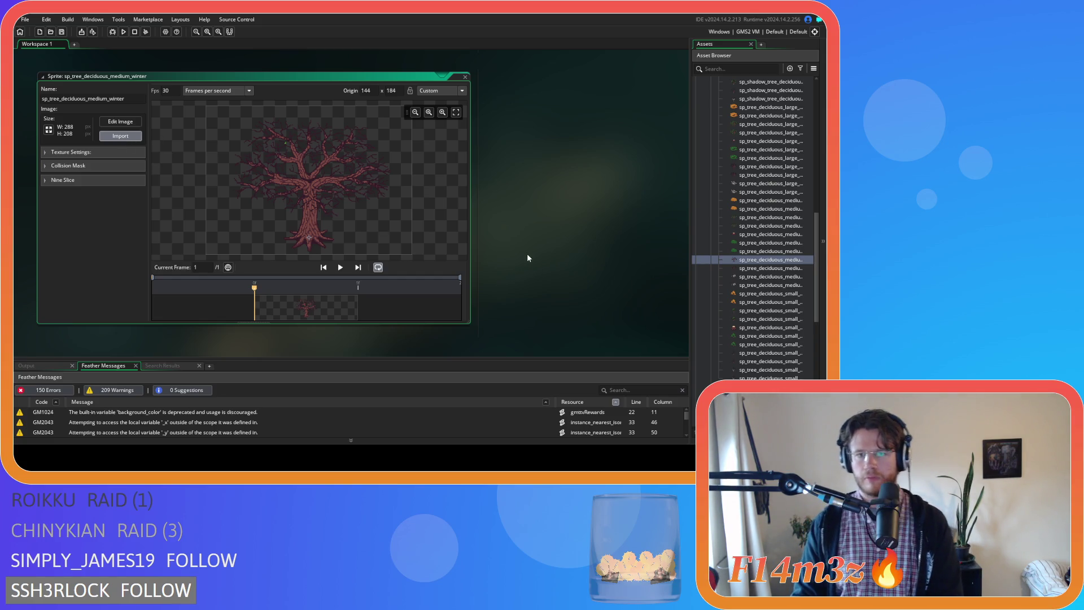
scroll(324, 170, up, 3)
scroll(323, 172, down, 3)
scroll(321, 168, up, 3)
scroll(321, 169, up, 8)
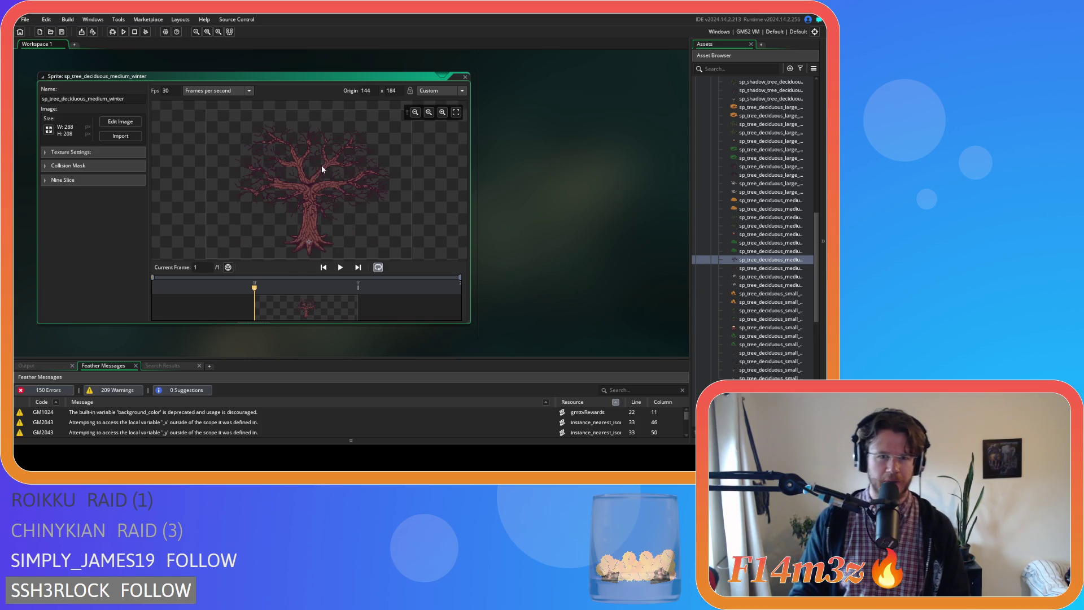
scroll(321, 169, down, 8)
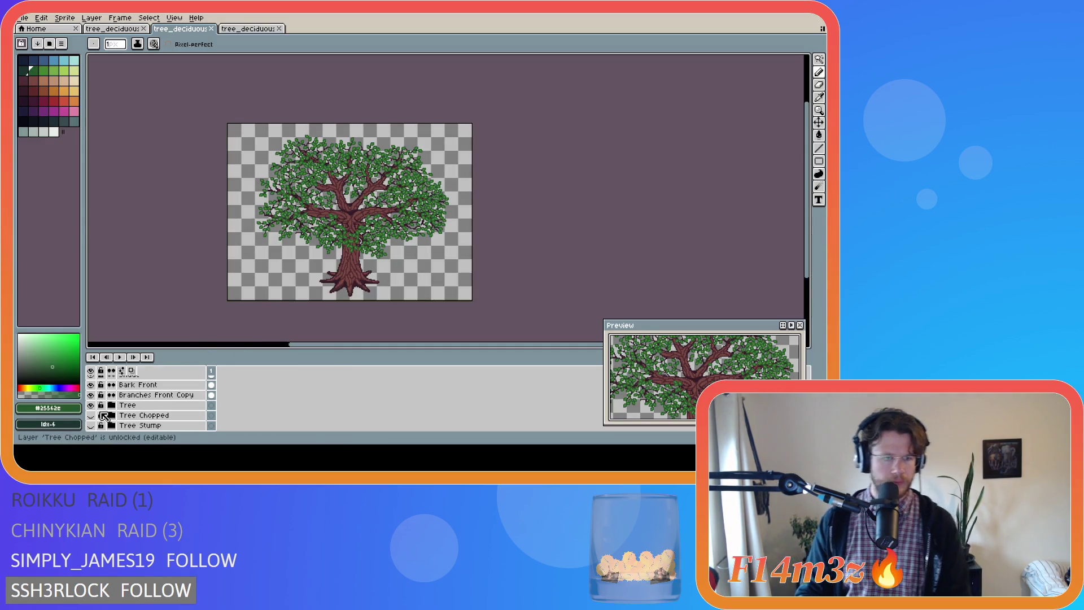
Hide the Snow and Buds Front layers to expose the branches
scroll(98, 414, up, 3)
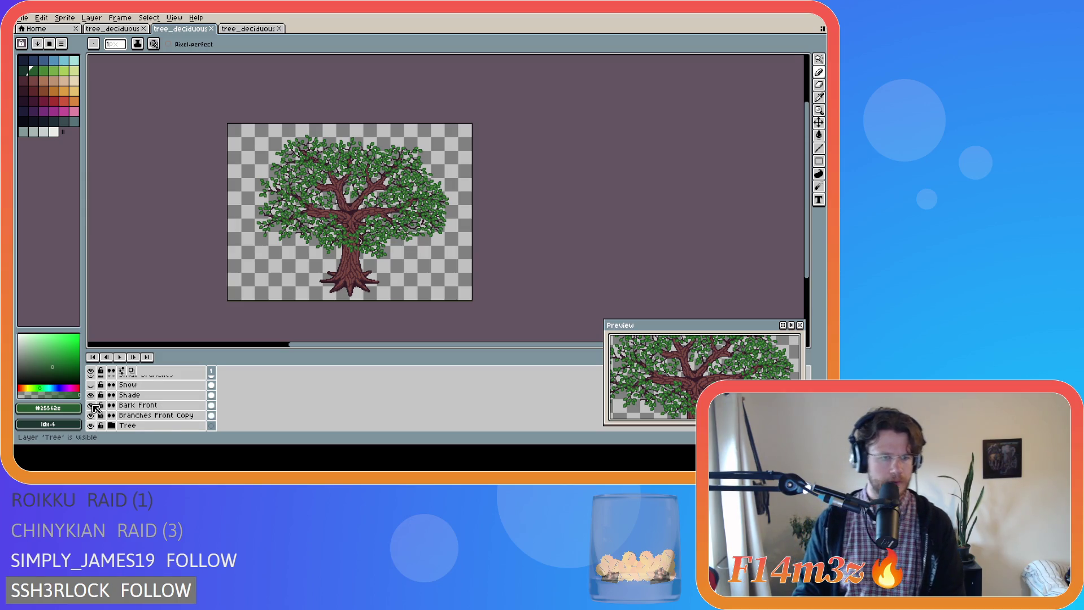
scroll(98, 405, up, 1)
scroll(96, 409, up, 1)
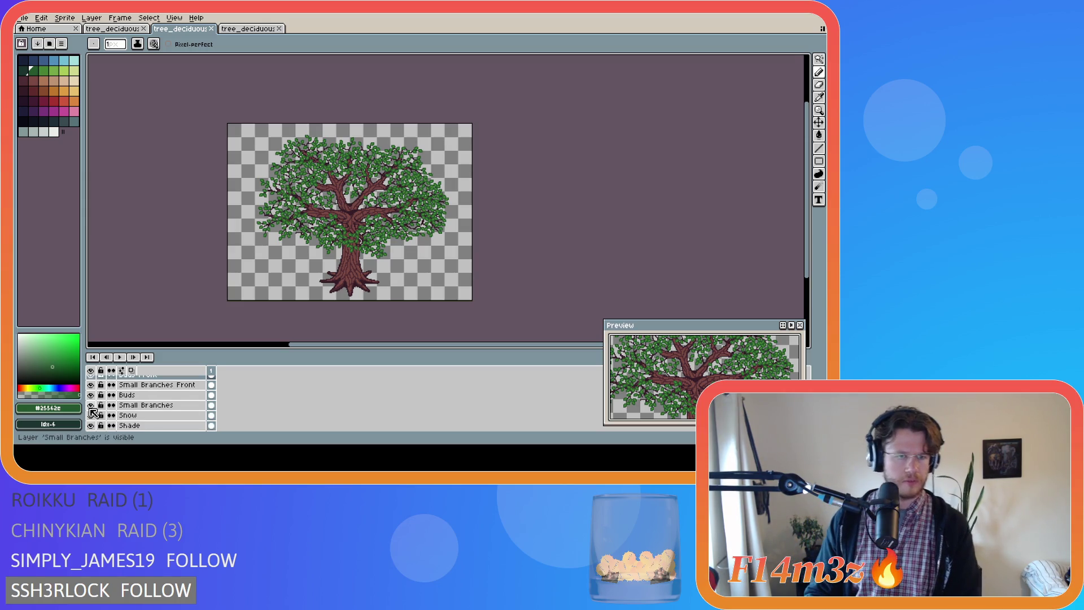
click(91, 414)
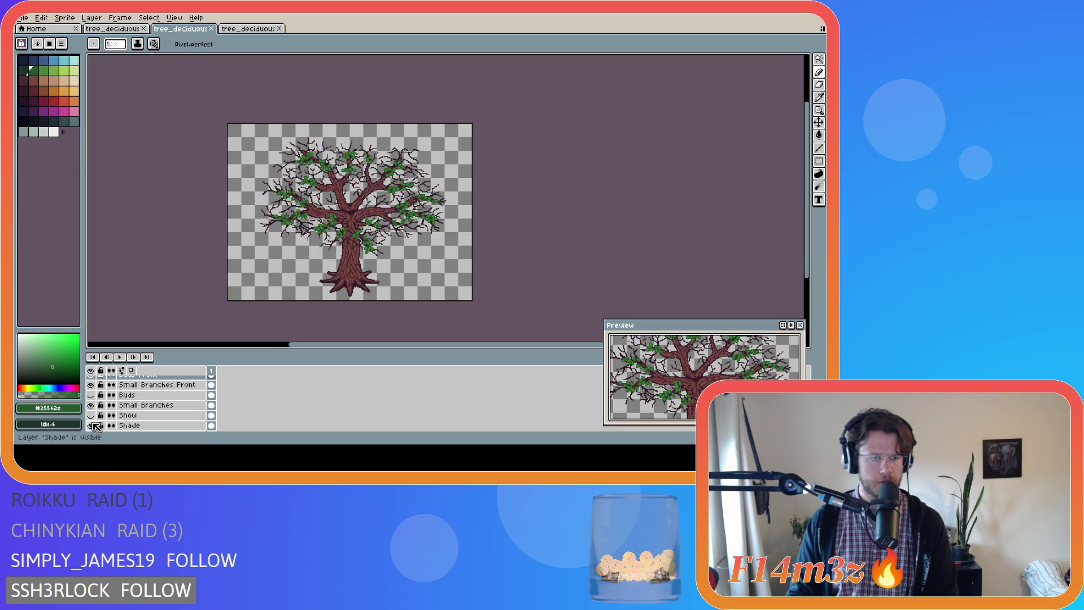
scroll(96, 405, up, 1)
click(91, 385)
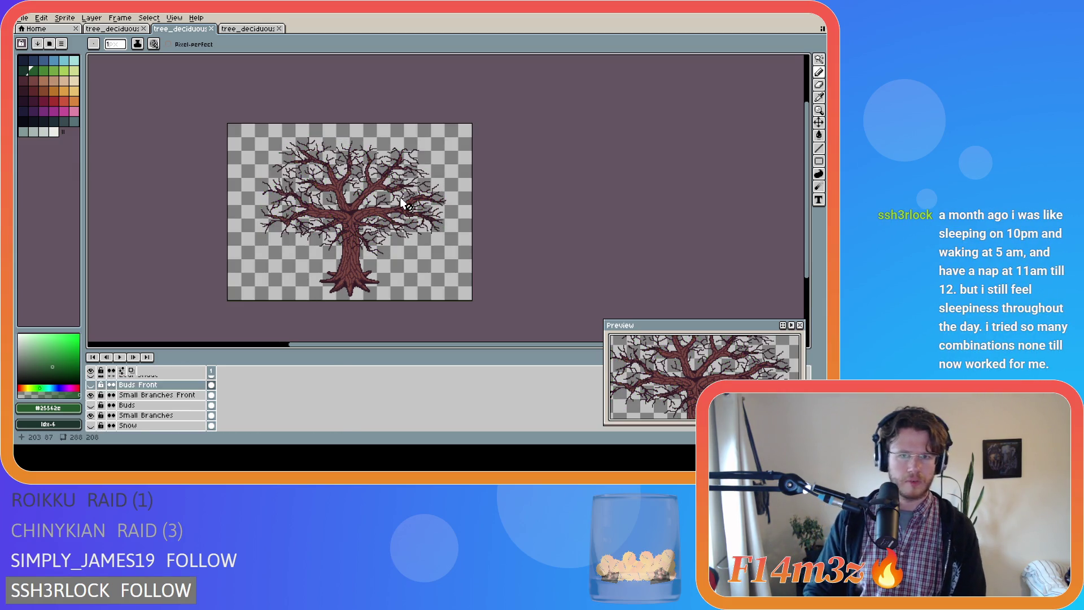
Pick the dark branch outline colour from the canvas for the Pencil
key(i)
click(266, 223)
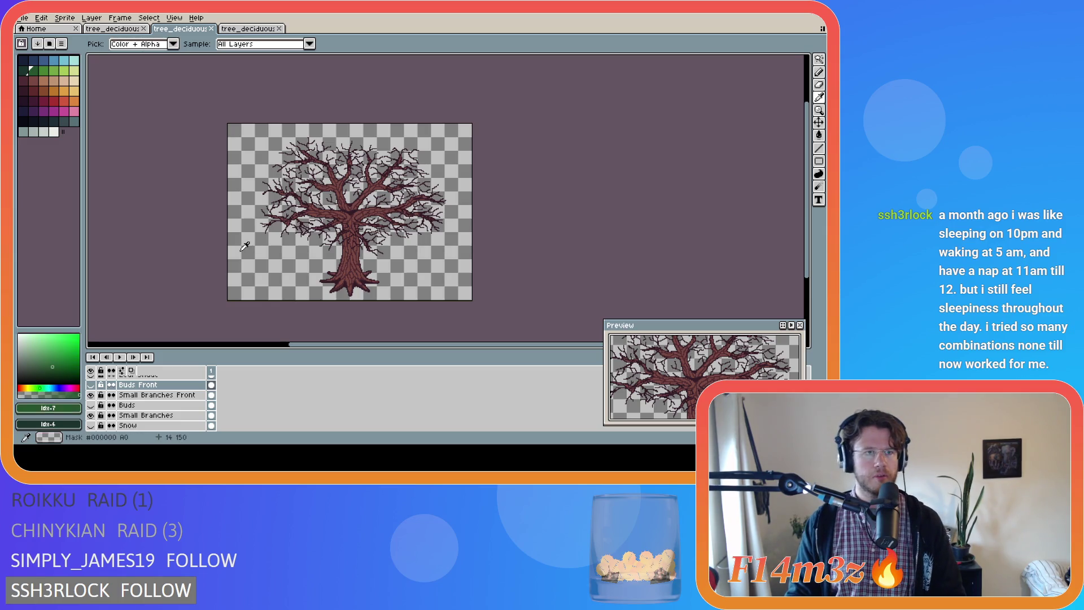
key(b)
scroll(394, 198, up, 3)
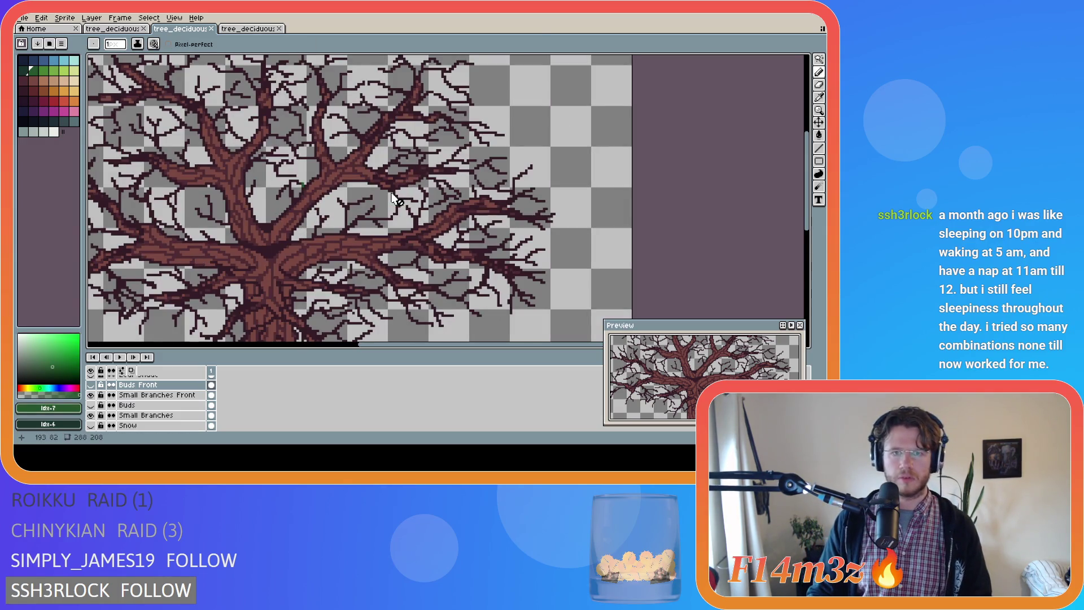
scroll(388, 187, down, 1)
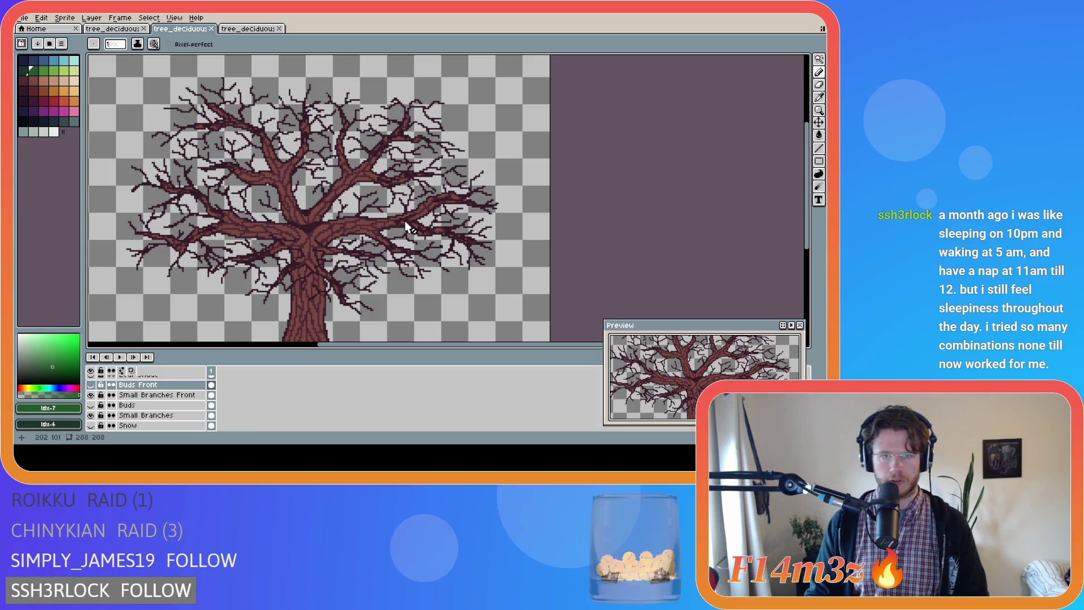
scroll(107, 418, down, 1)
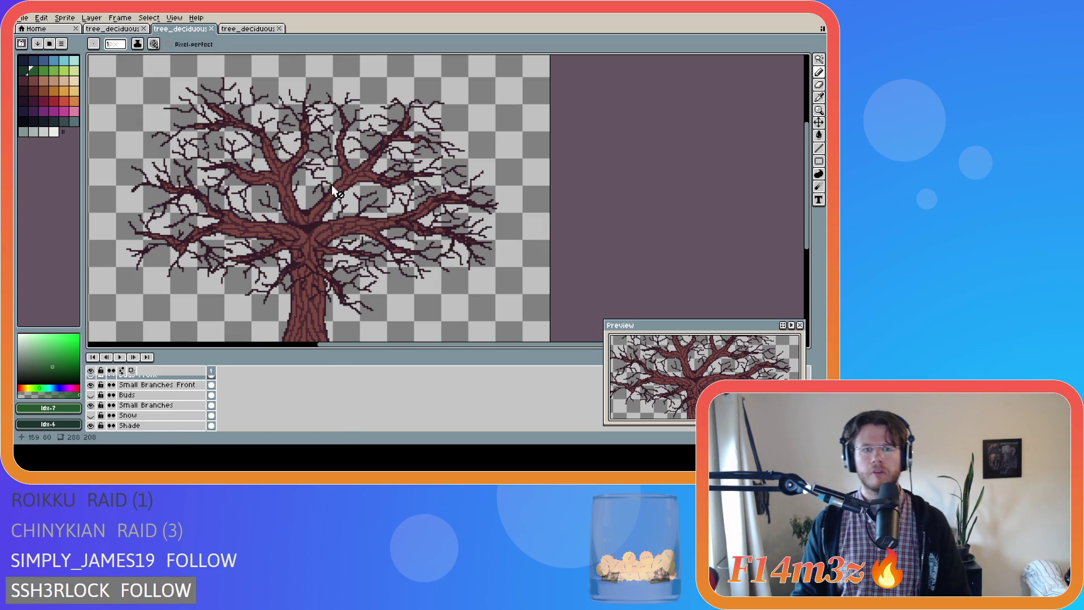
scroll(322, 185, up, 2)
scroll(326, 188, up, 1)
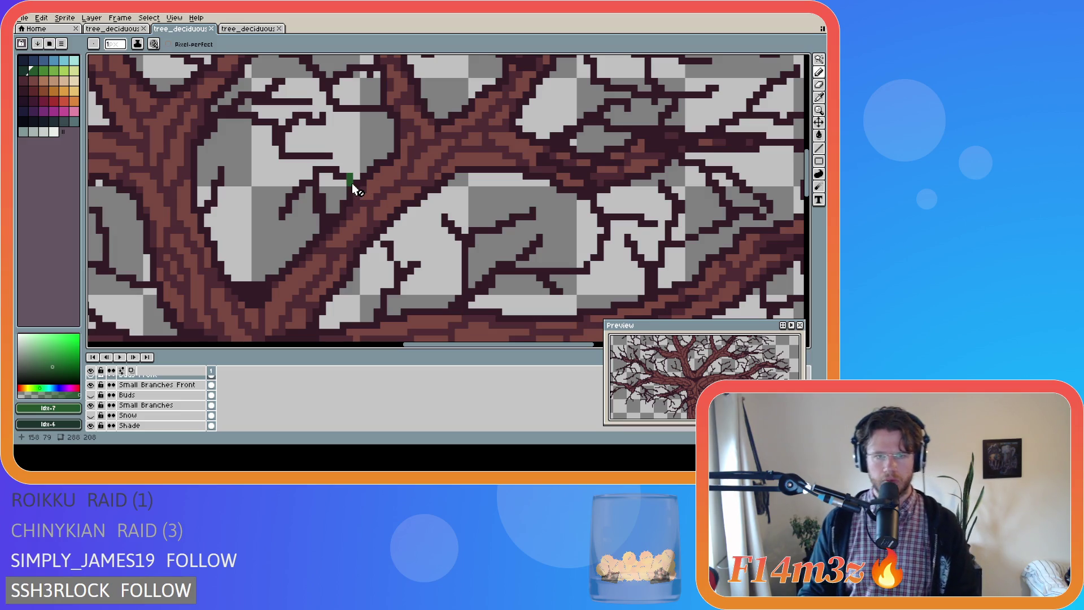
Make Small Branches the active layer and clear the stray green pixel among the branches
key(w)
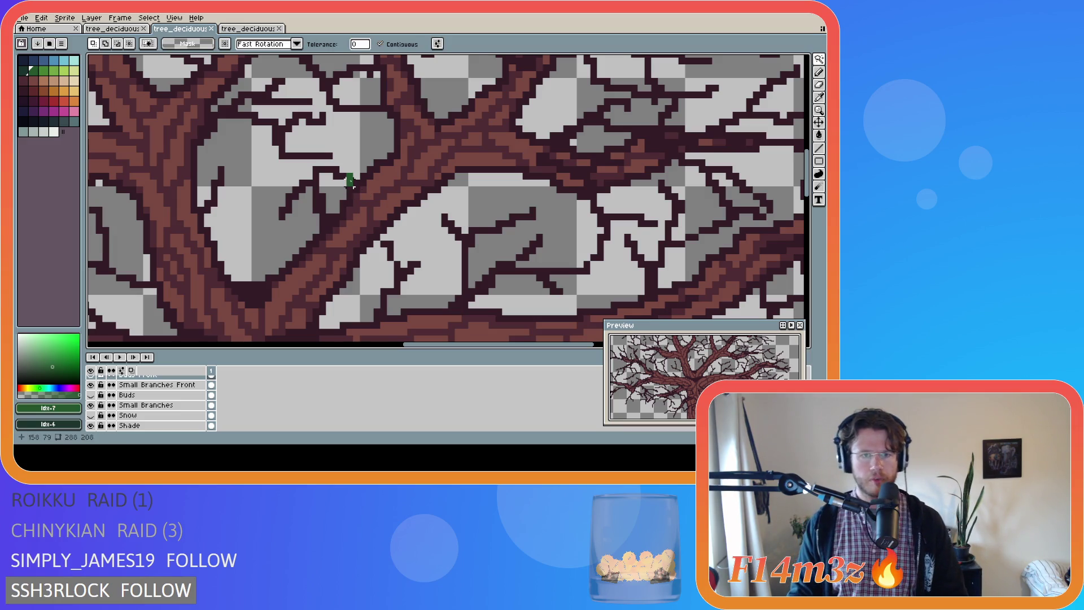
scroll(122, 416, up, 3)
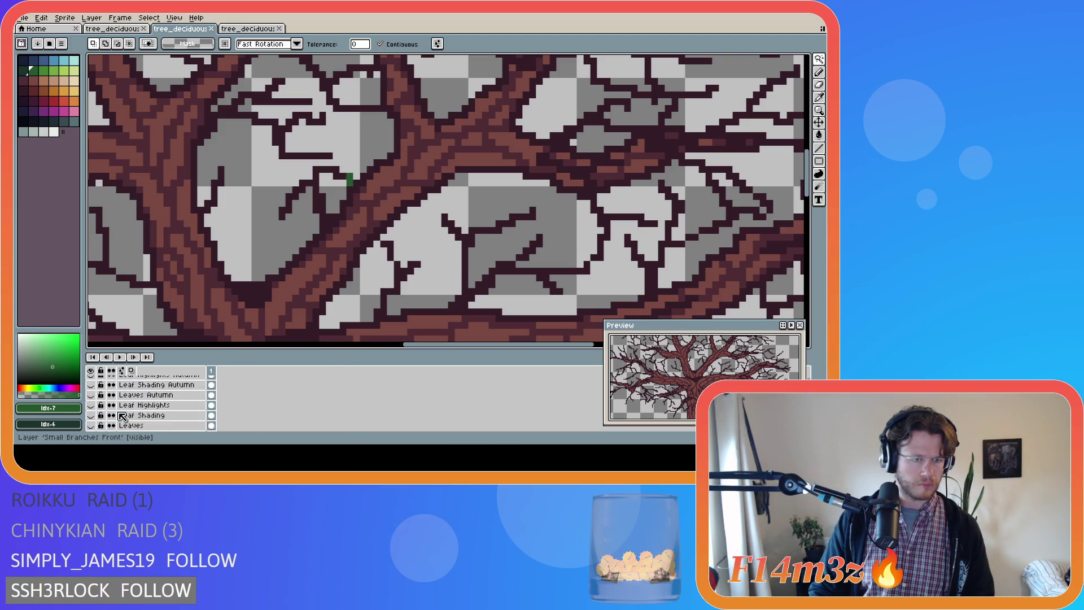
scroll(122, 416, down, 1)
click(92, 415)
click(92, 415)
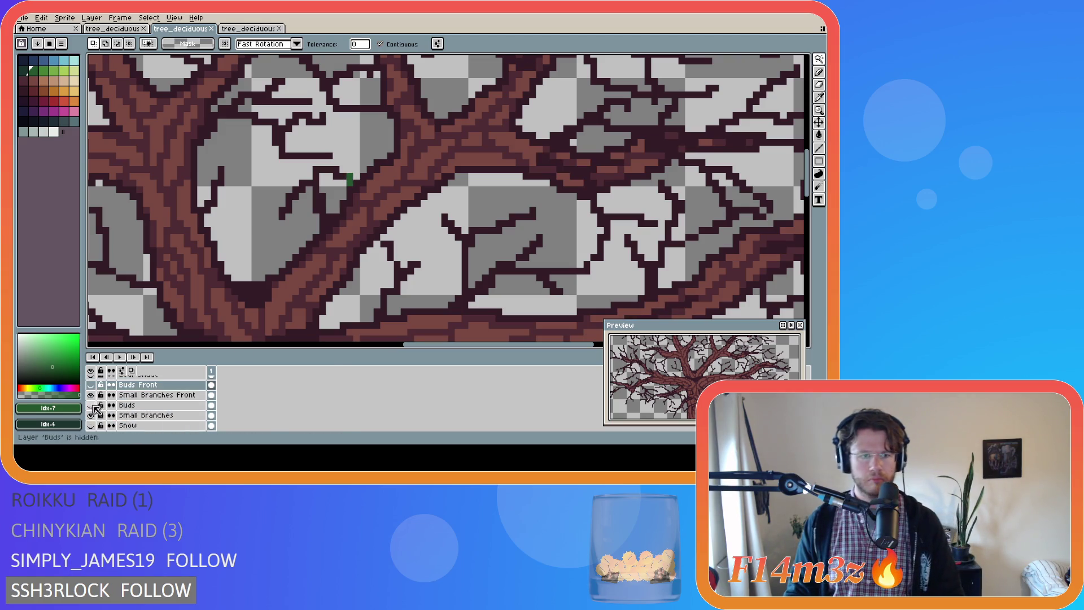
click(92, 415)
click(92, 416)
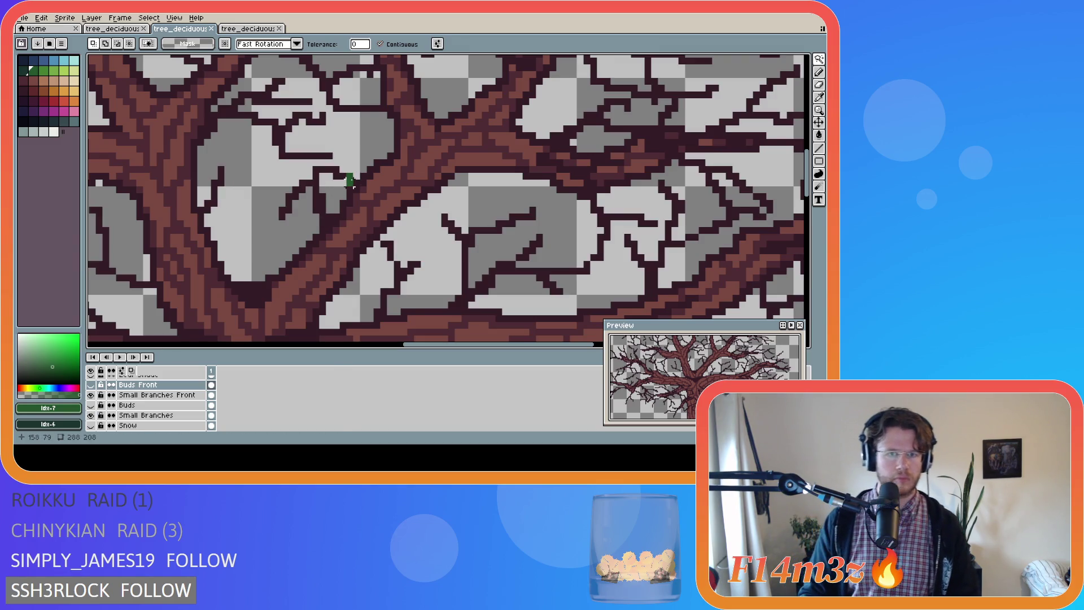
click(167, 416)
click(349, 178)
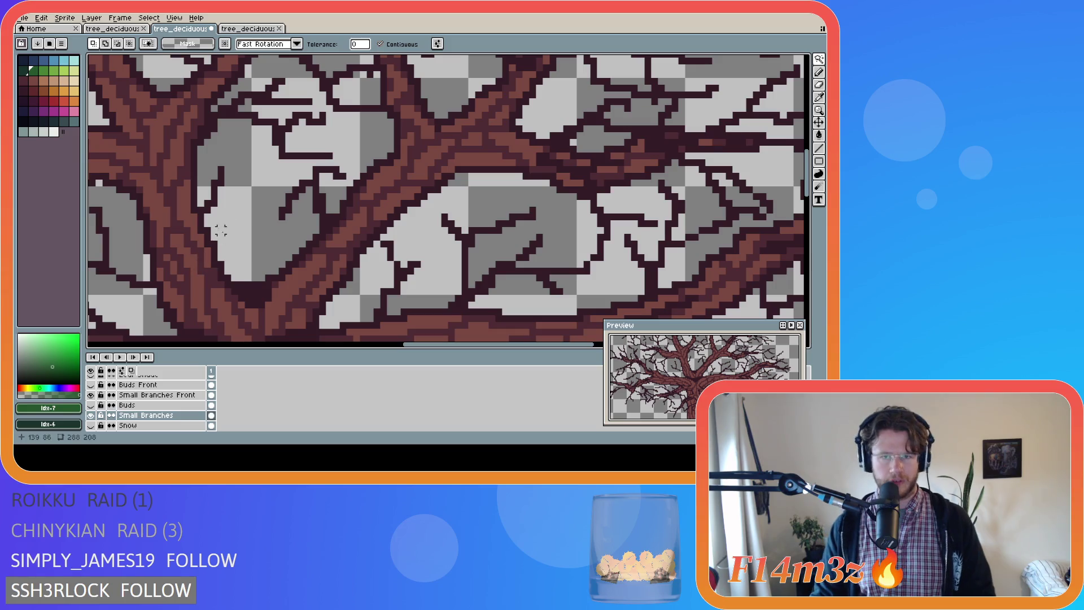
scroll(316, 204, down, 2)
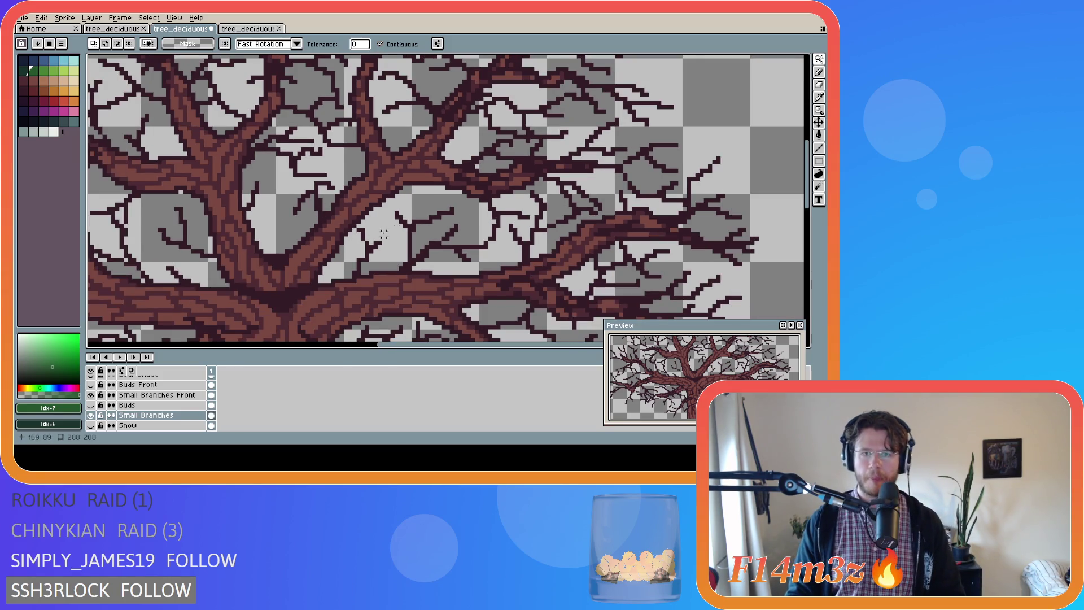
Compare the tree with Small Branches and Buds toggled, leaving the Buds leaves visible
scroll(416, 216, down, 1)
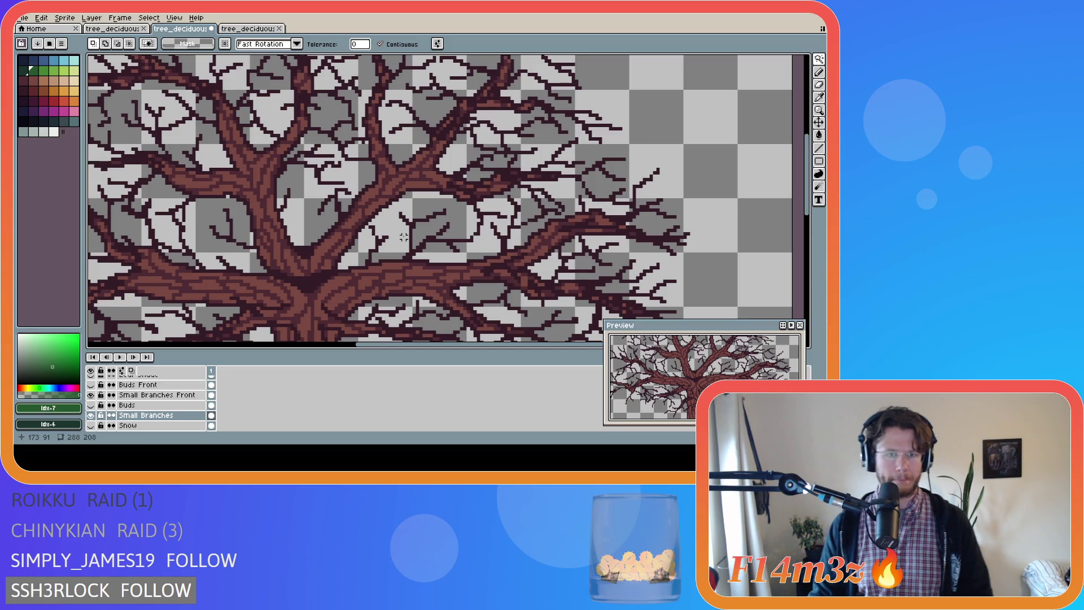
scroll(403, 237, down, 2)
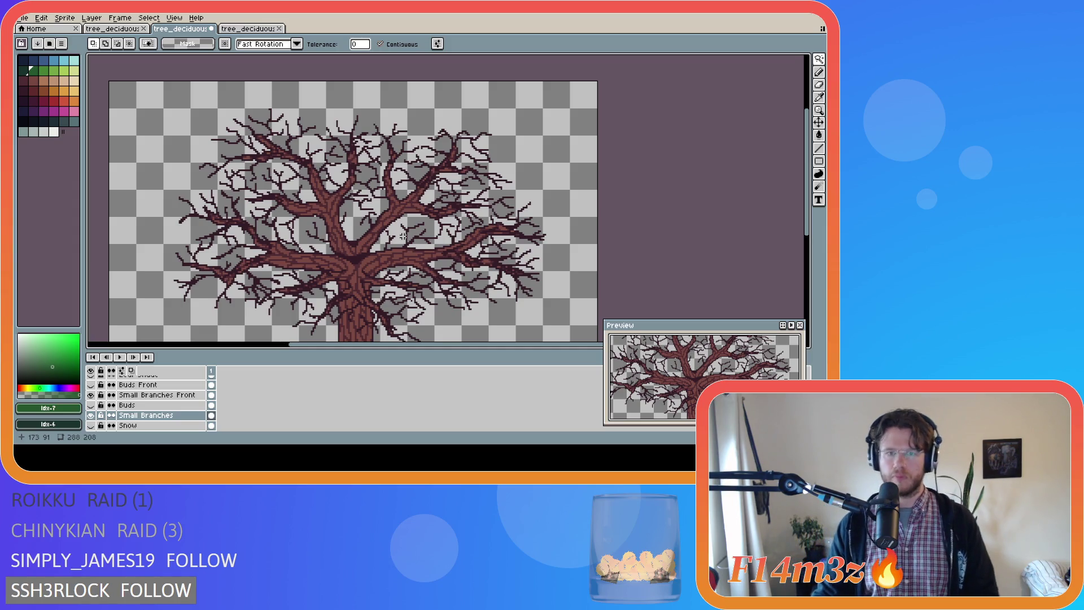
scroll(416, 227, down, 1)
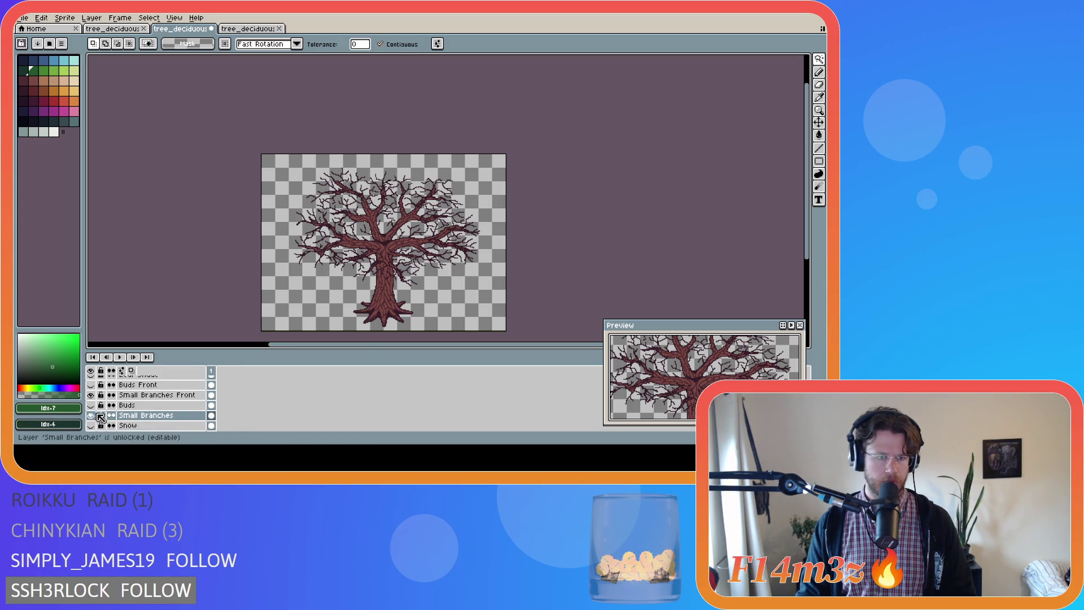
scroll(406, 224, up, 1)
scroll(406, 223, up, 1)
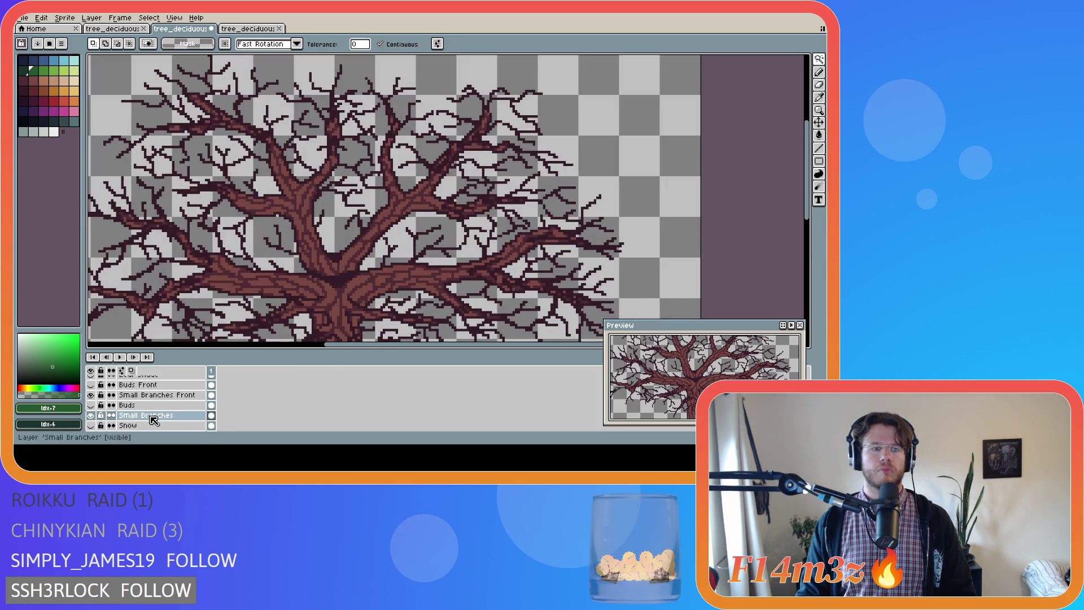
click(91, 416)
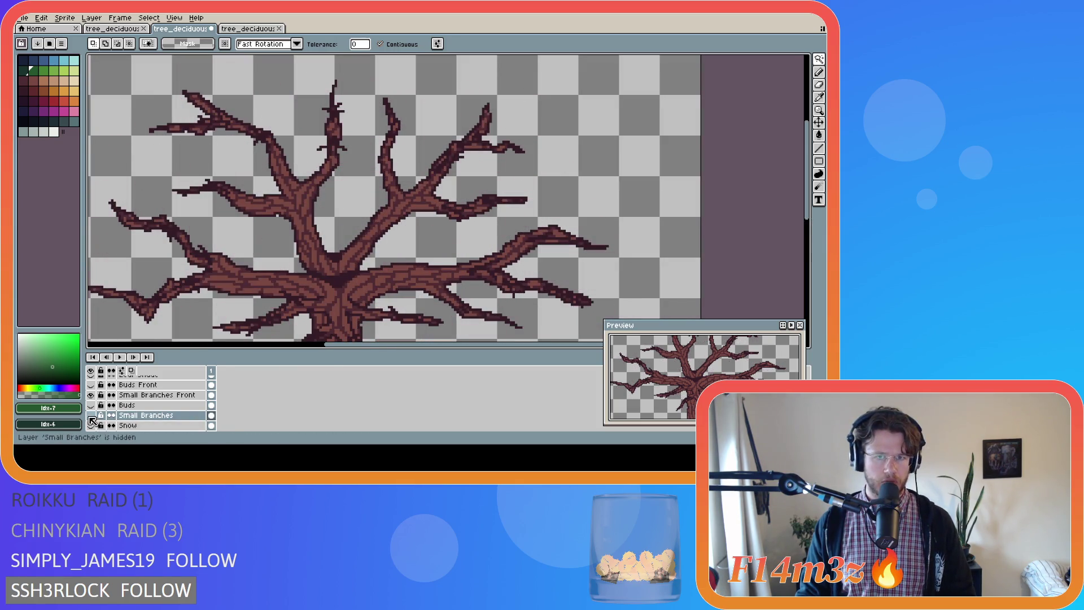
click(91, 415)
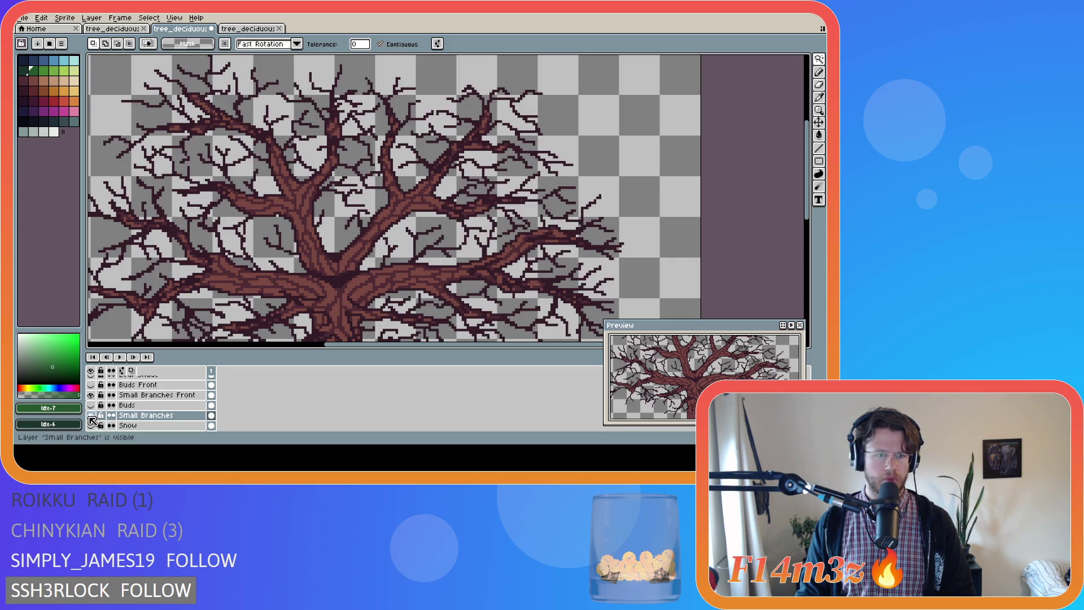
click(91, 405)
click(90, 405)
click(91, 406)
On the Buds layer, apply the pending pixel transform, zoom out and save the file
click(130, 405)
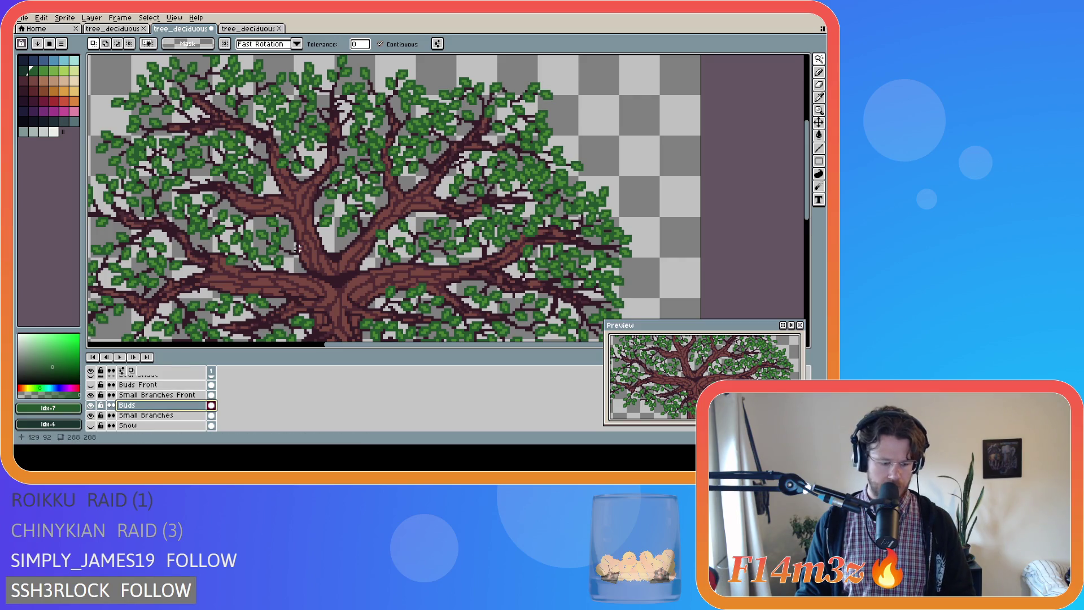
click(371, 213)
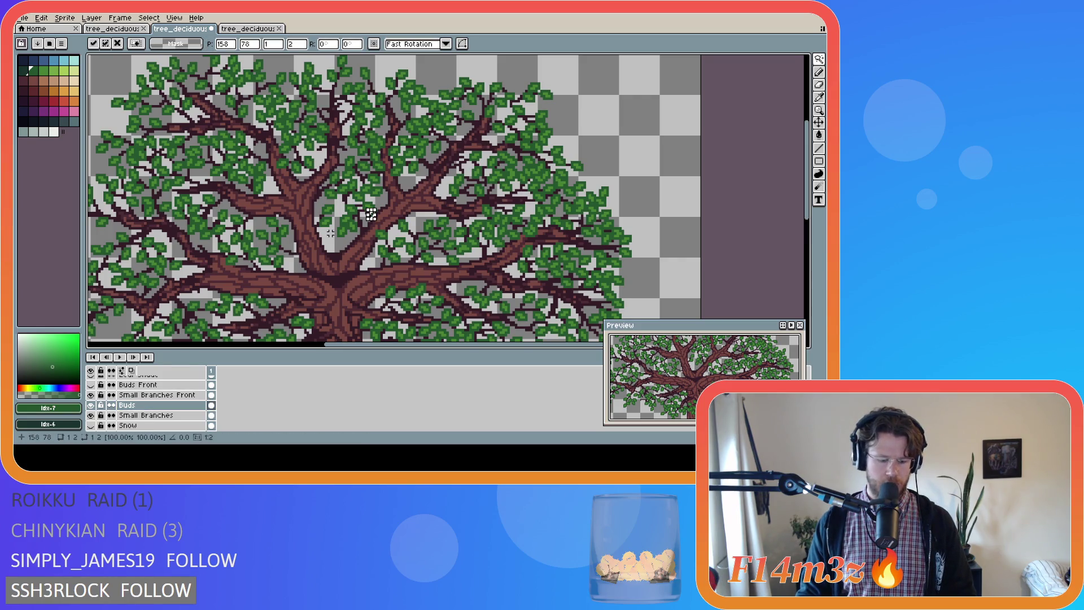
key(m)
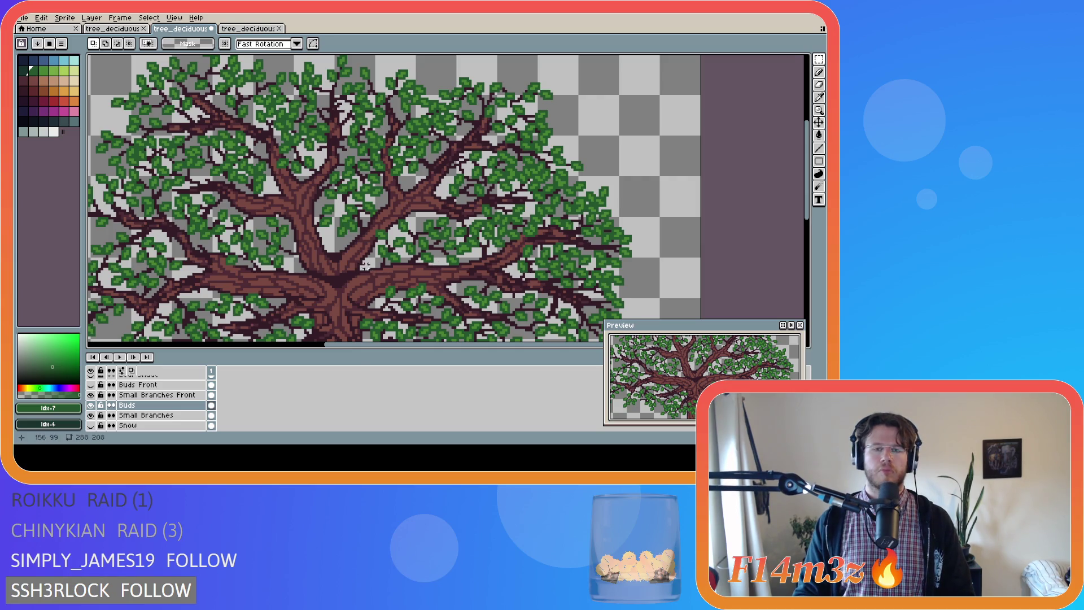
scroll(316, 271, down, 2)
drag(806, 233, 807, 263)
key(ctrl+s)
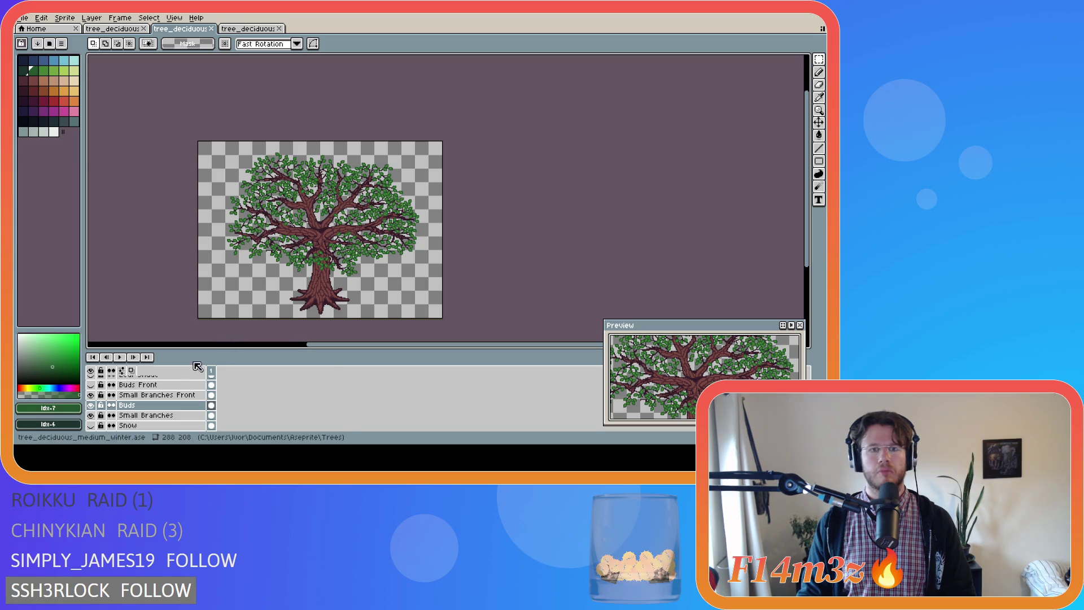
Show the Buds and Buds Front leaves so the full canopy is visible
click(91, 404)
click(90, 405)
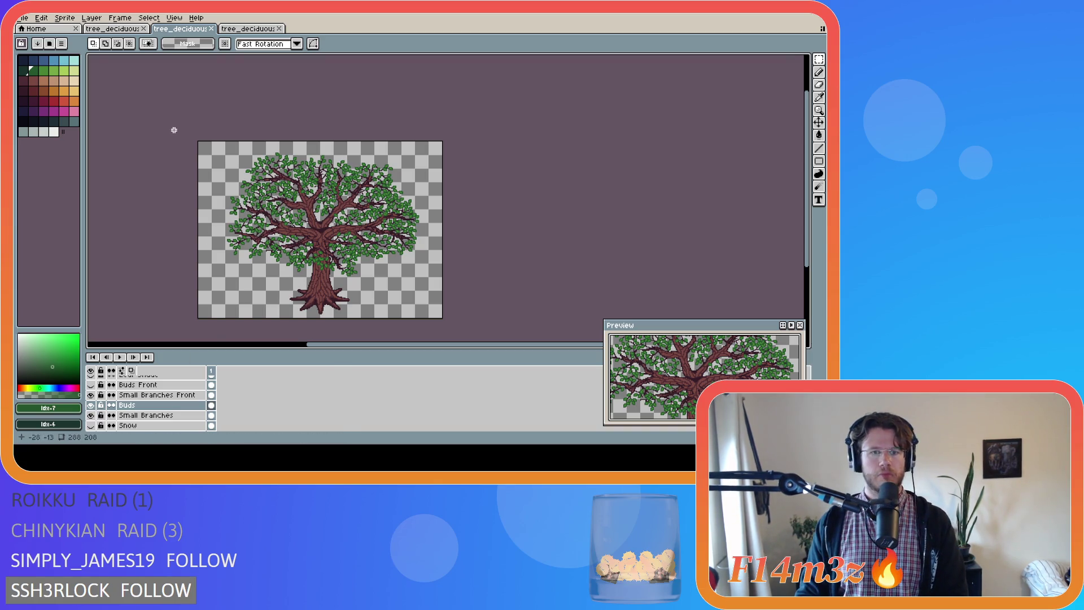
scroll(150, 398, up, 1)
click(91, 394)
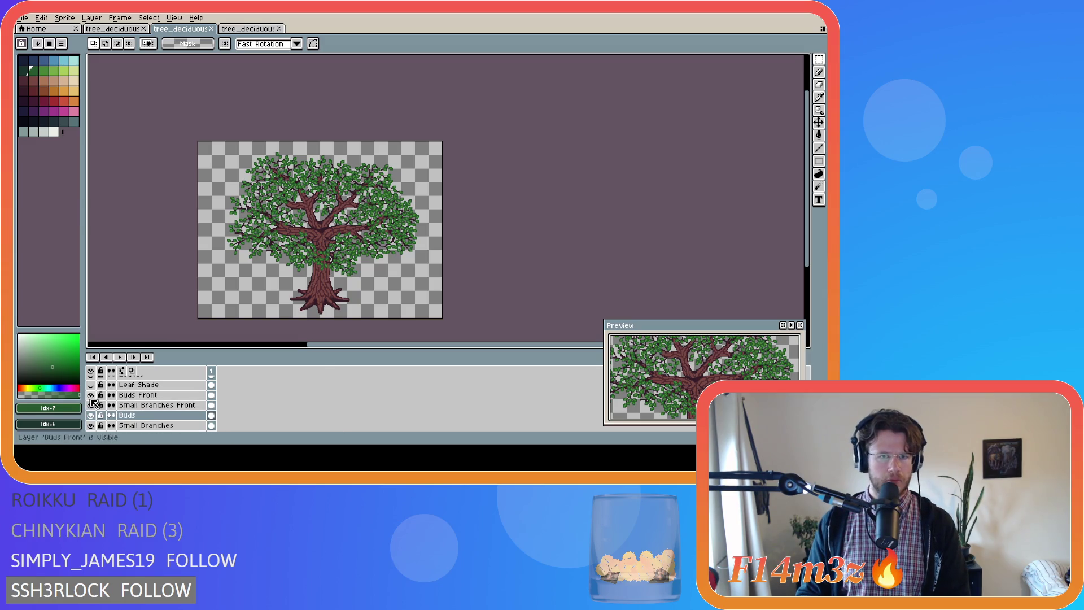
Export the tree as tree_deciduous_medium_spring.png into the Final folder
click(22, 17)
mouse_move(61, 102)
click(164, 106)
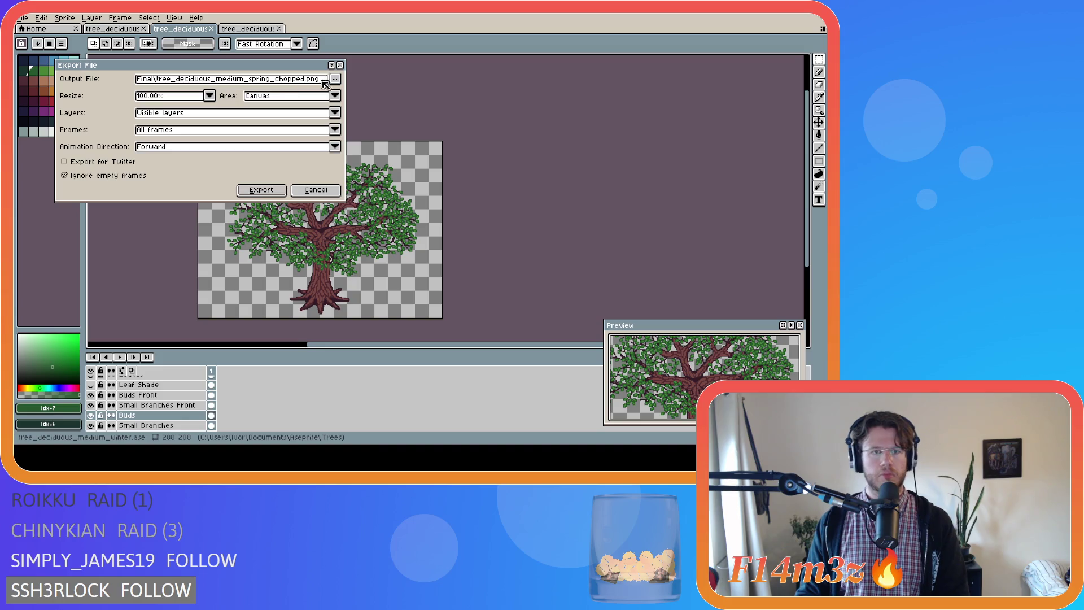
click(336, 79)
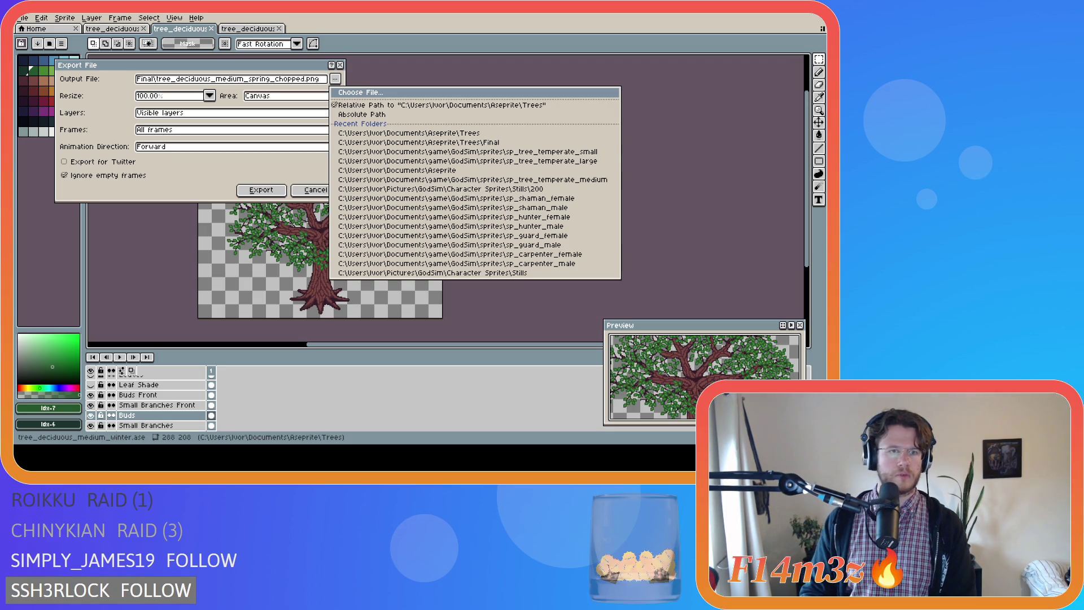
click(449, 233)
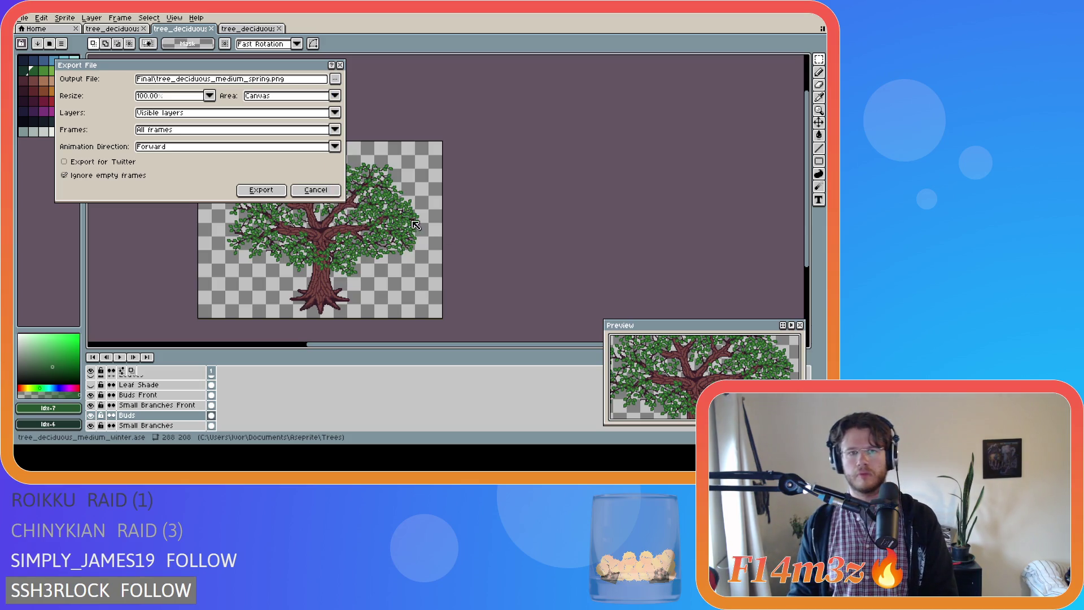
click(261, 190)
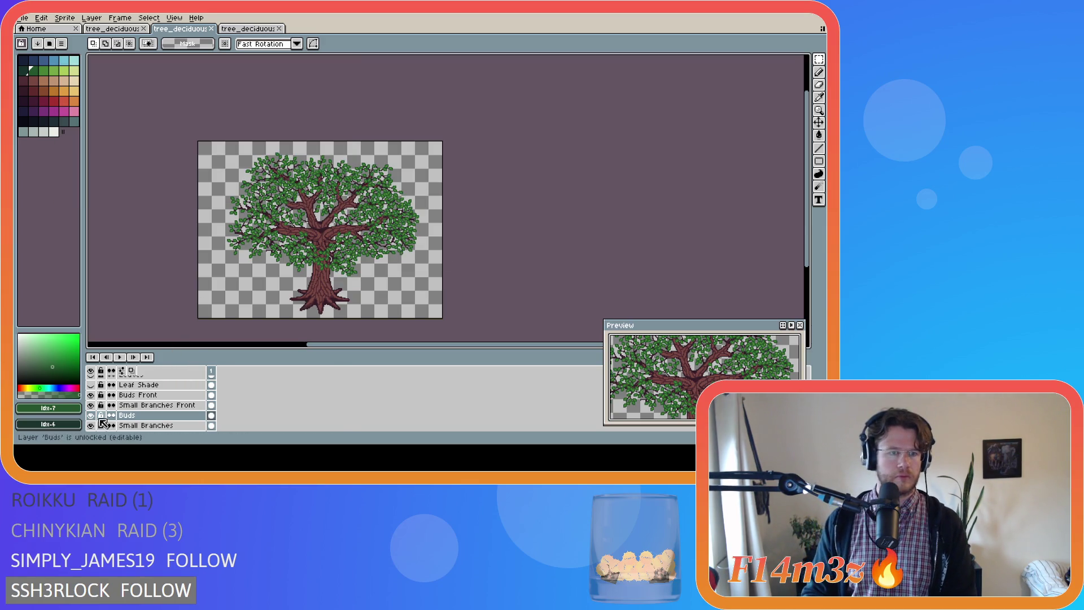
Hide both Buds layers and export the bare leafless tree as a PNG
click(91, 394)
click(91, 415)
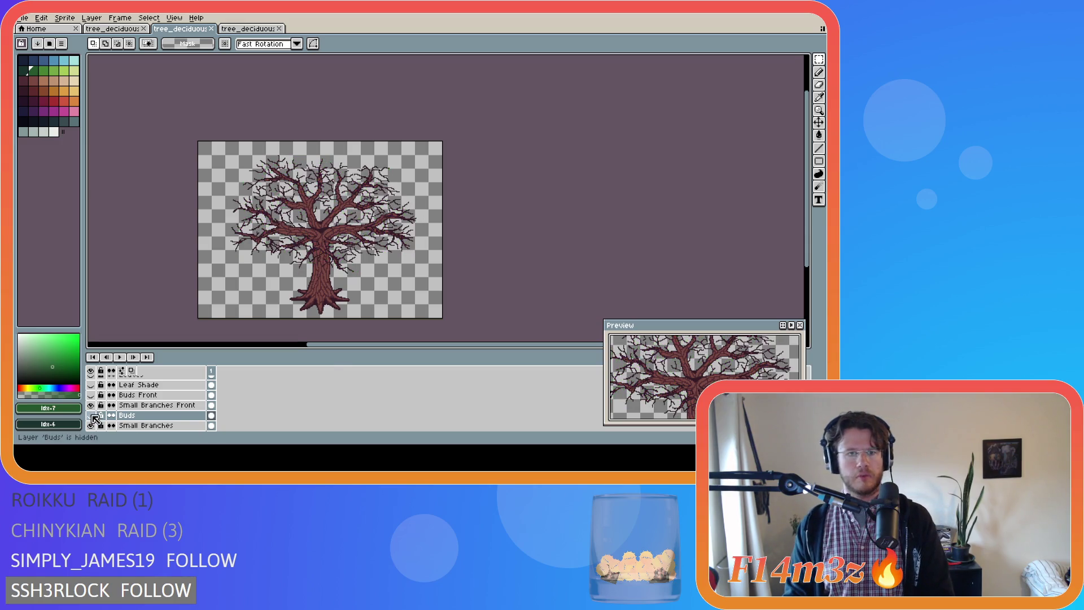
click(22, 17)
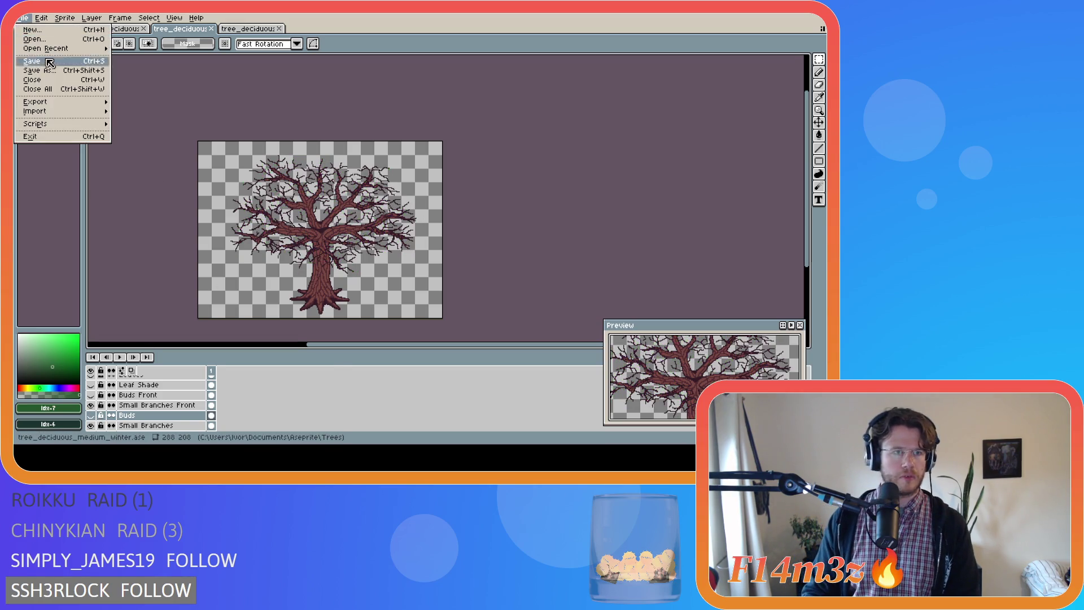
mouse_move(62, 103)
click(141, 102)
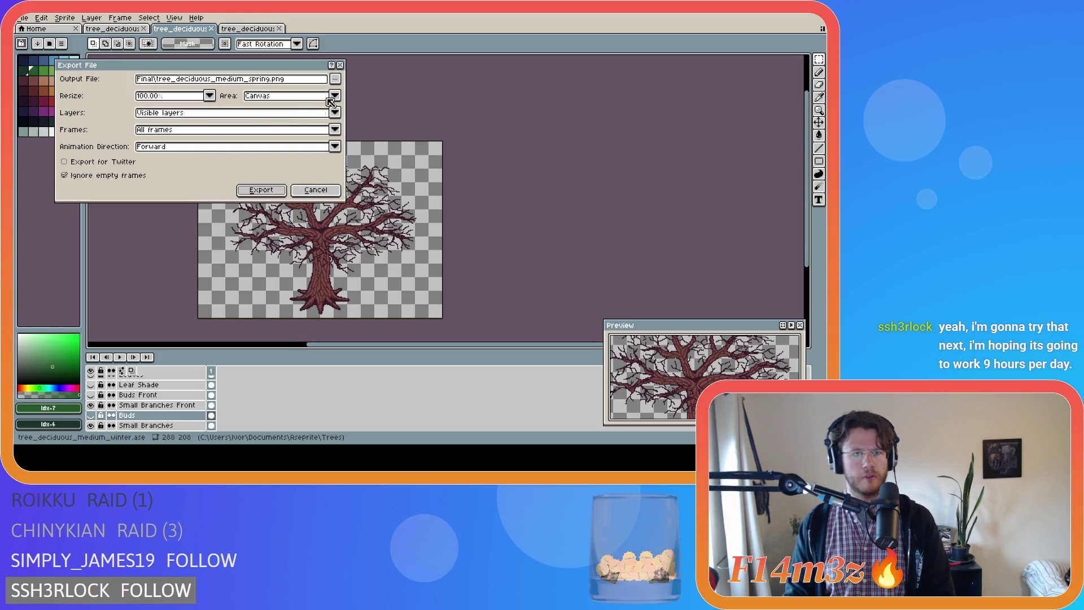
click(337, 80)
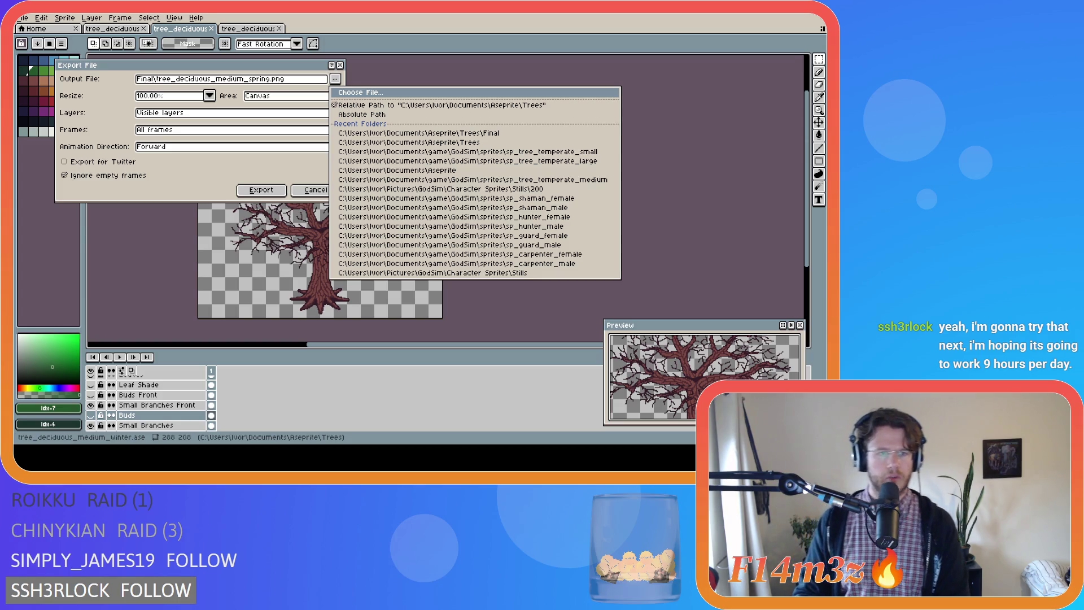
key(Escape)
click(265, 191)
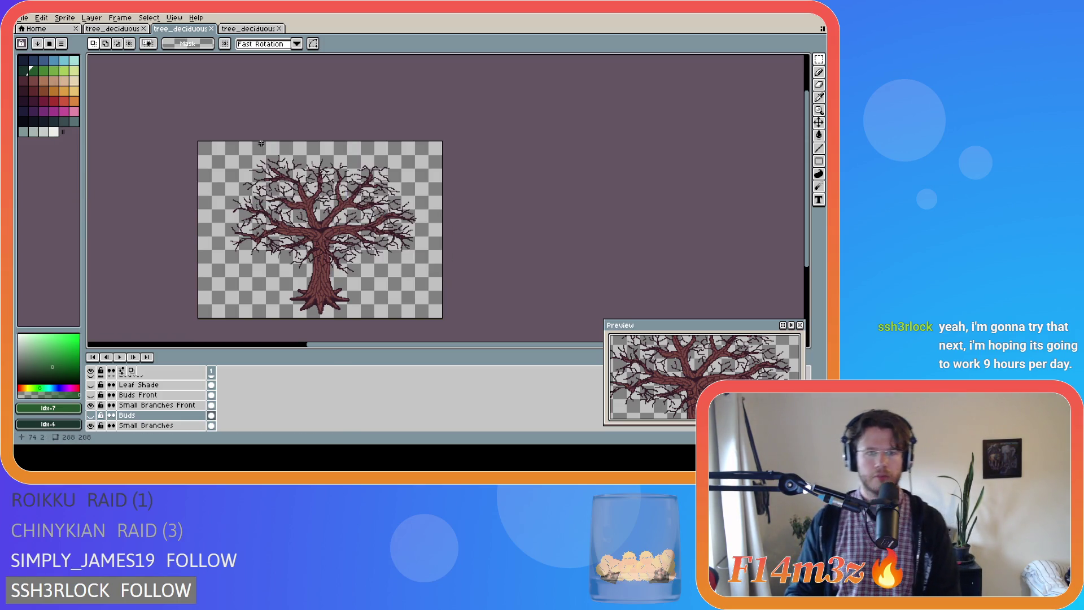
Turn on the Snow layer to cover the bare branches in snow
click(26, 19)
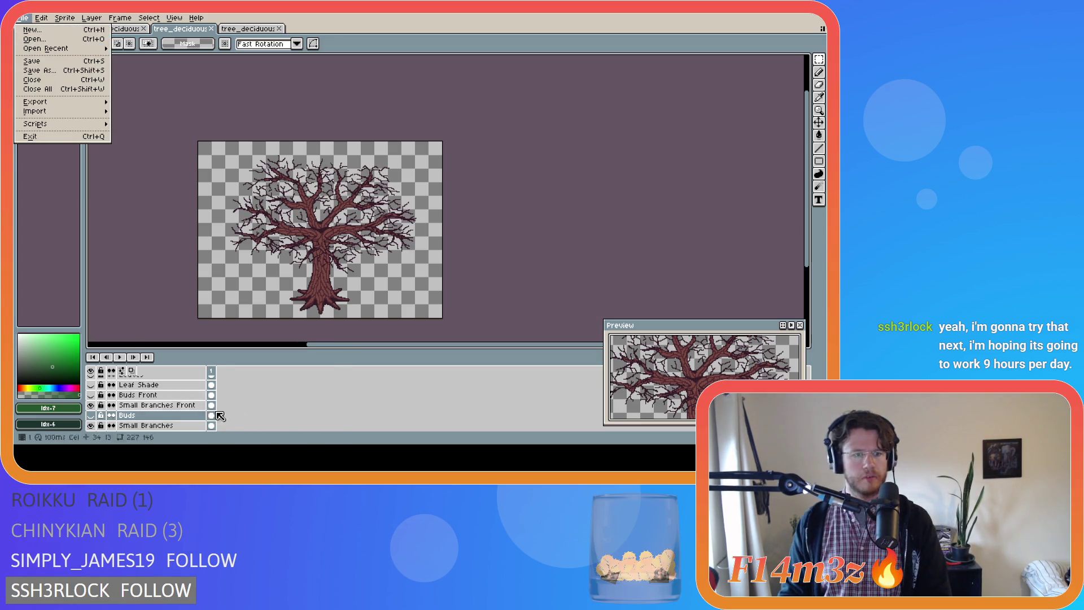
click(198, 411)
scroll(259, 405, down, 3)
click(91, 405)
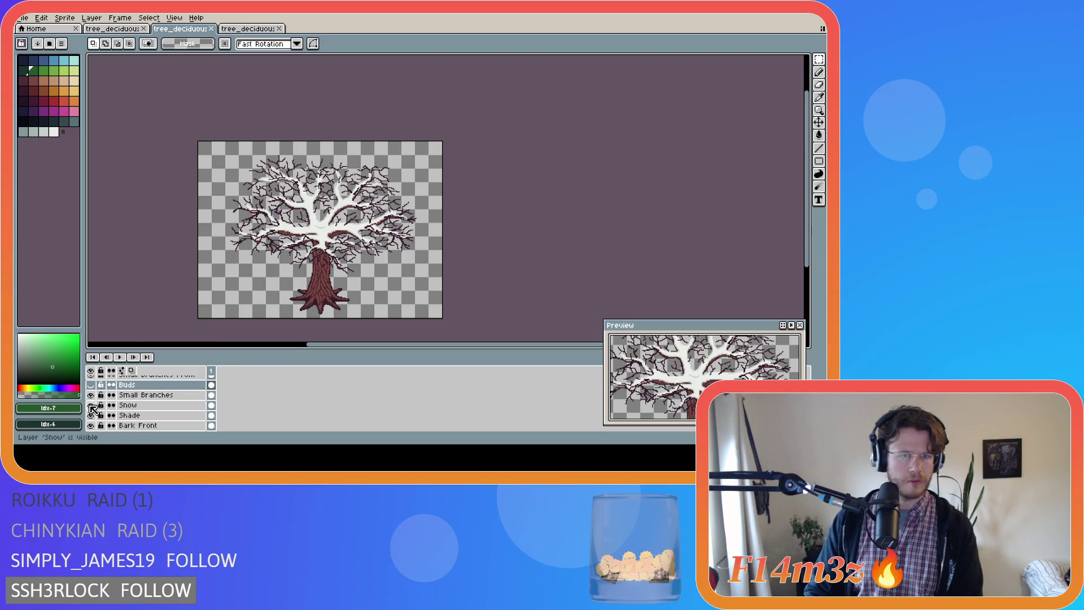
Export the snowy tree as tree_deciduous_medium_winter_snow.png by appending _snow to the name
click(24, 18)
mouse_move(70, 106)
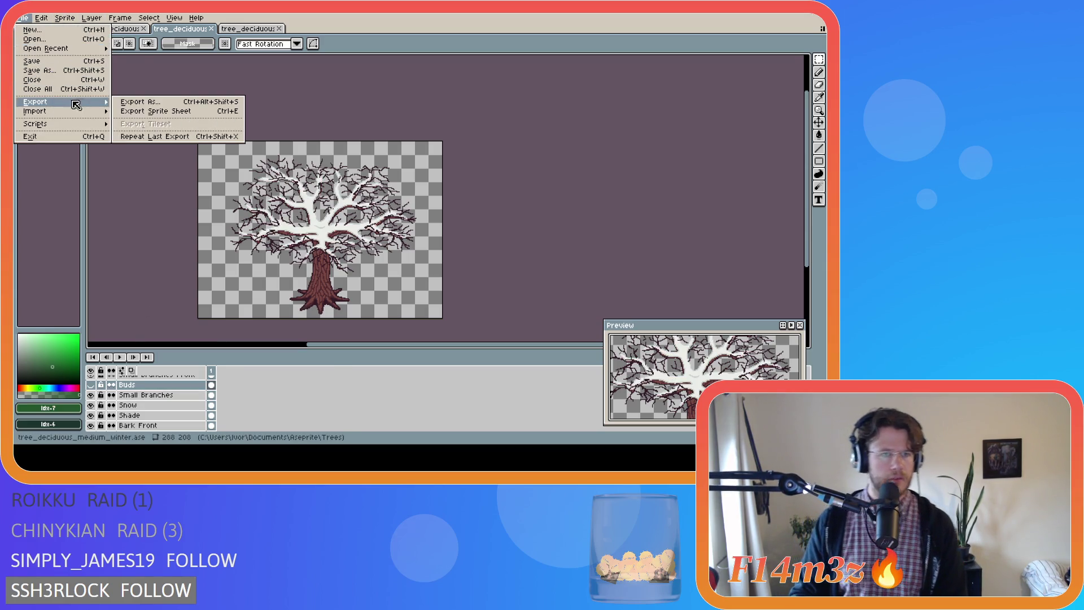
click(140, 102)
click(336, 79)
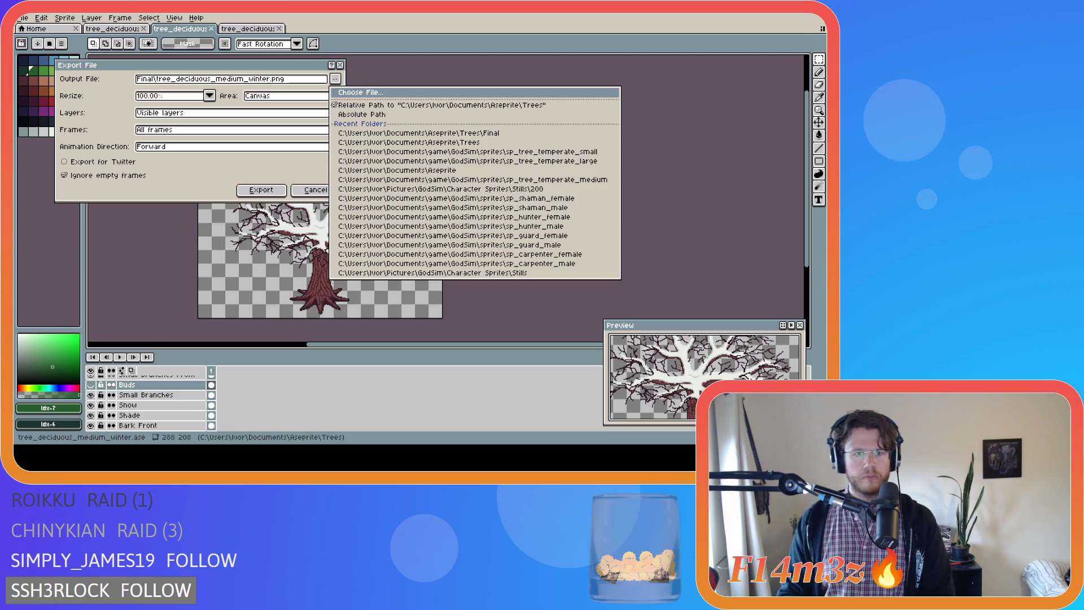
click(269, 79)
text(_snow)
click(261, 189)
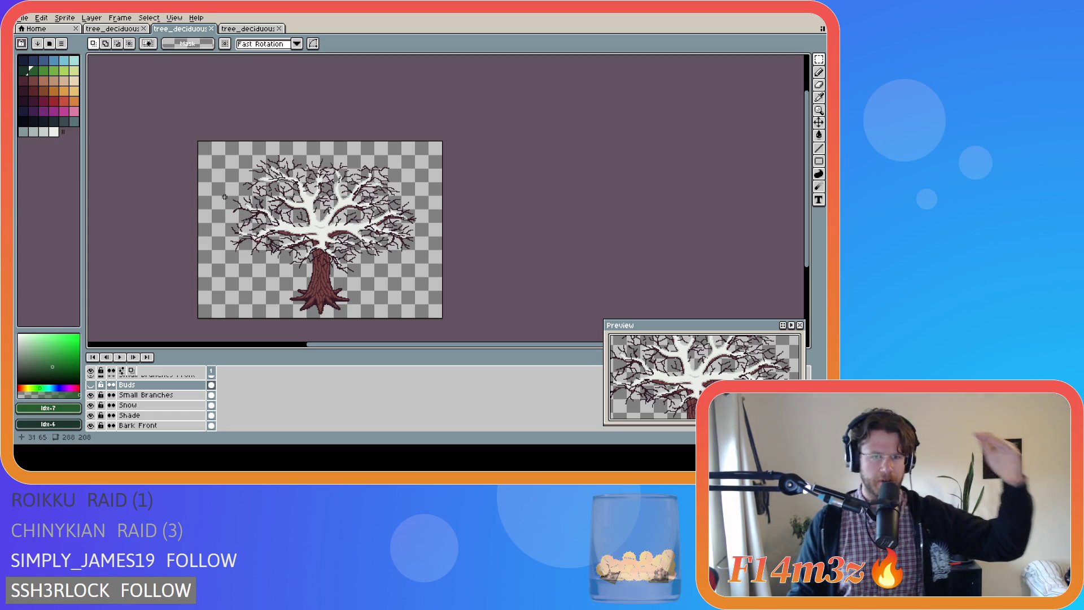
Save tree_deciduous_medium_winter.ase with Ctrl+S, twice over
key(ctrl+s)
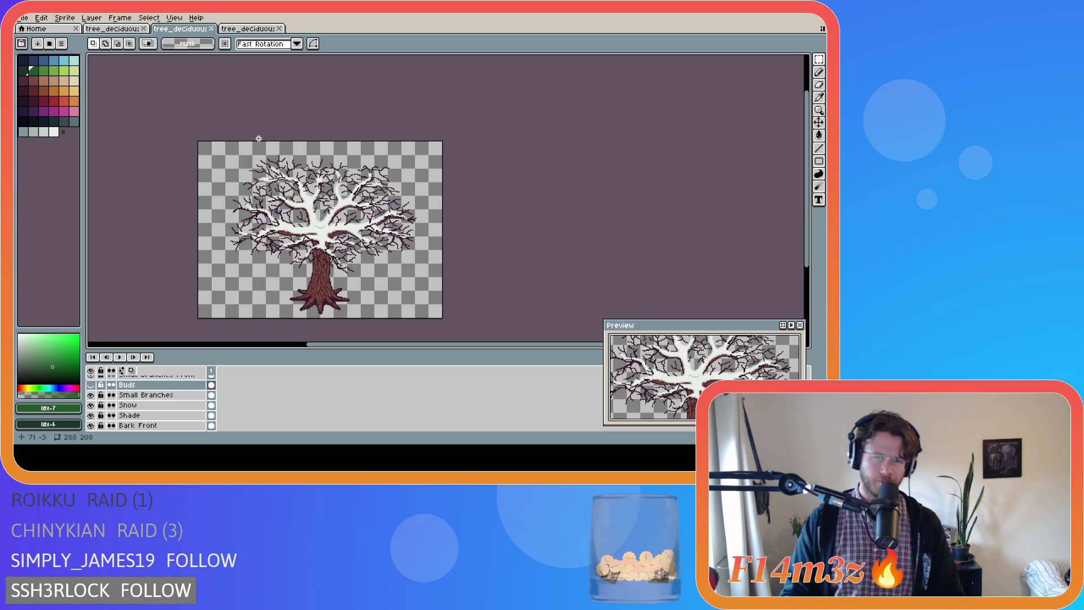
key(ctrl+s)
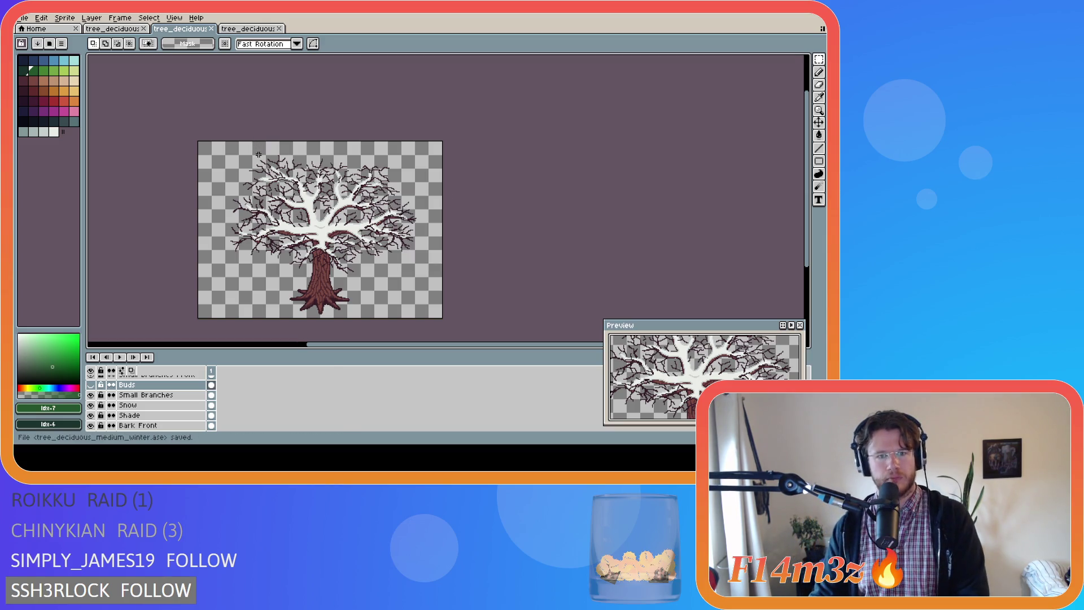
scroll(309, 173, up, 5)
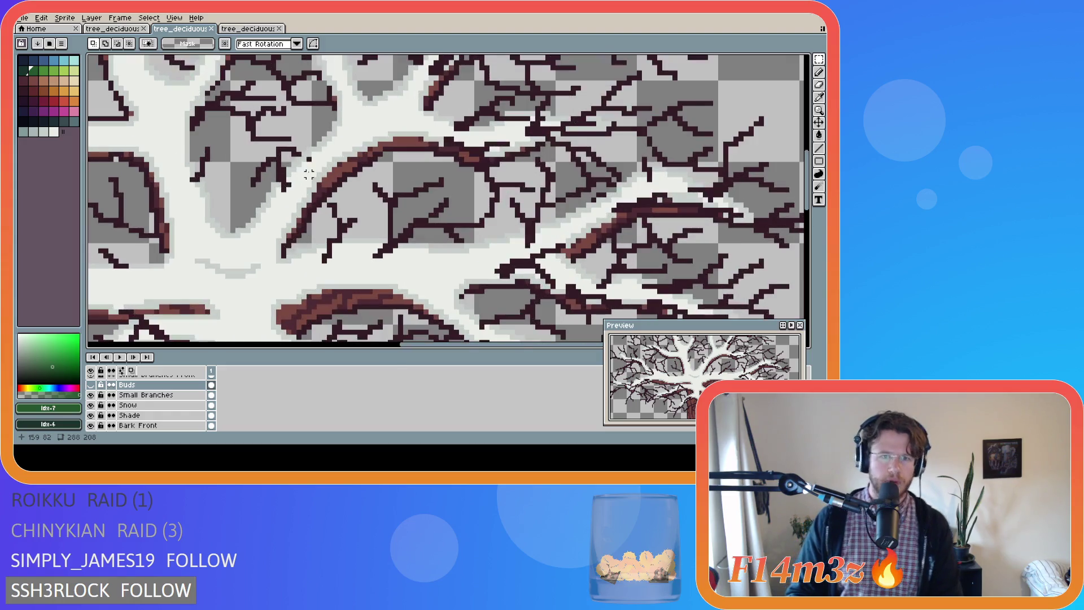
Pick the snow's off-white colour and paint a touch-up pixel on the Snow layer
scroll(308, 172, up, 1)
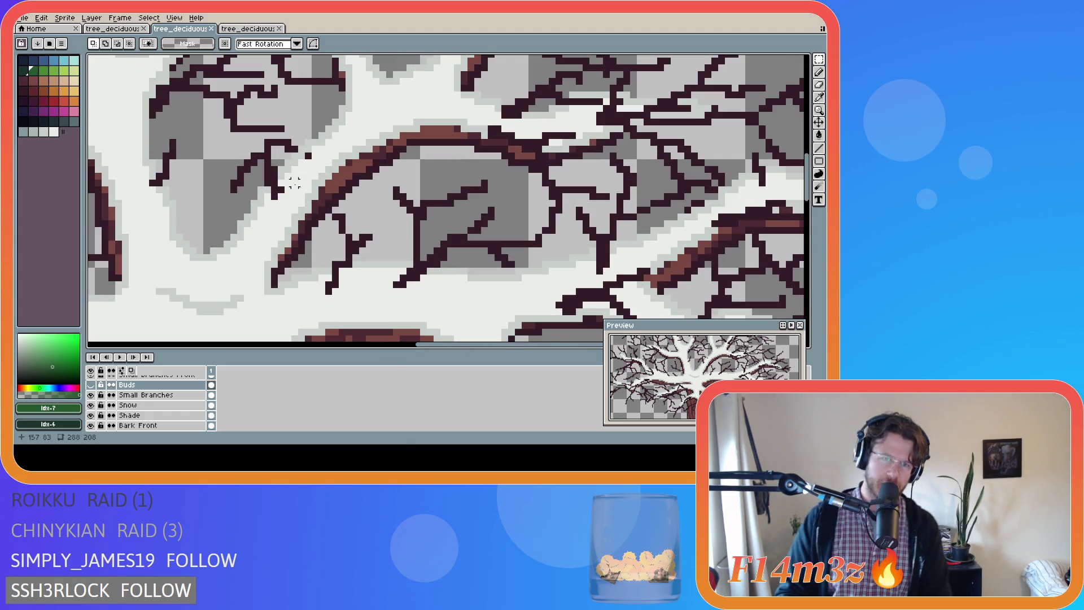
click(93, 405)
click(92, 405)
click(92, 405)
click(91, 405)
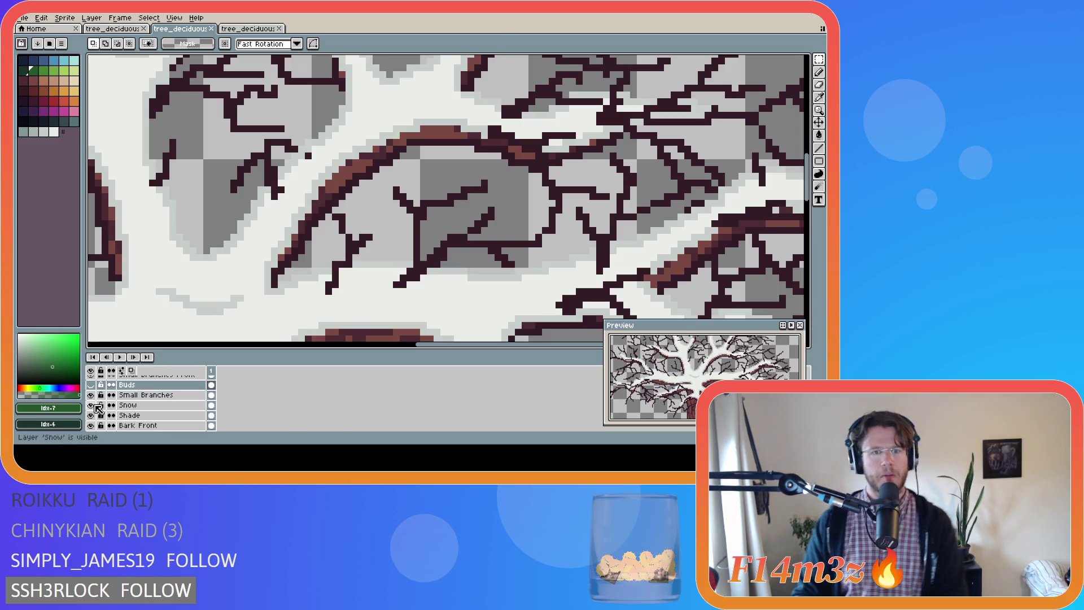
key(b)
alt+click(258, 310)
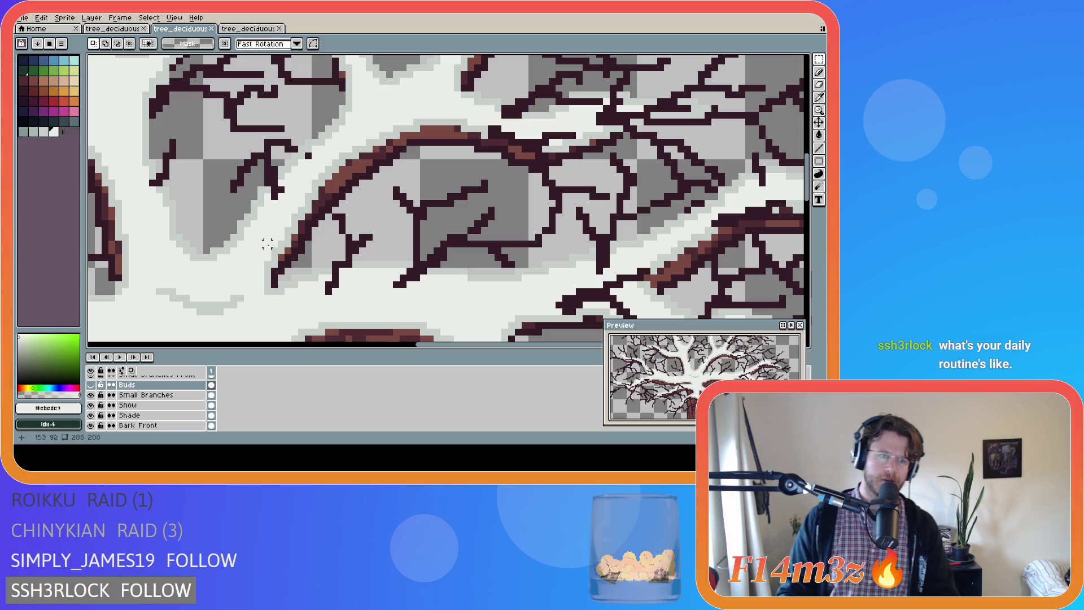
key(v)
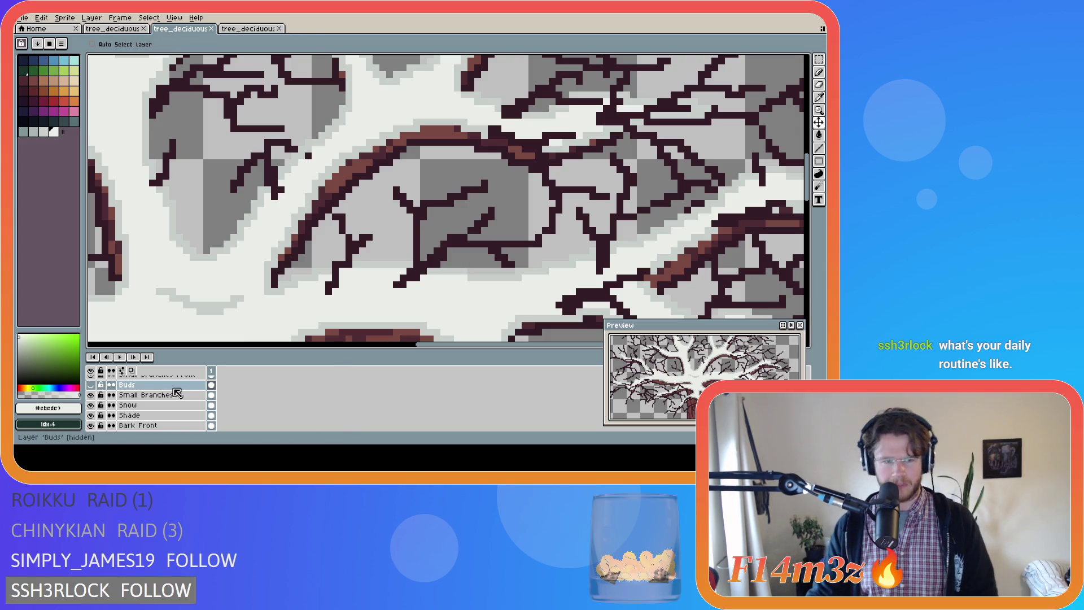
click(135, 405)
key(b)
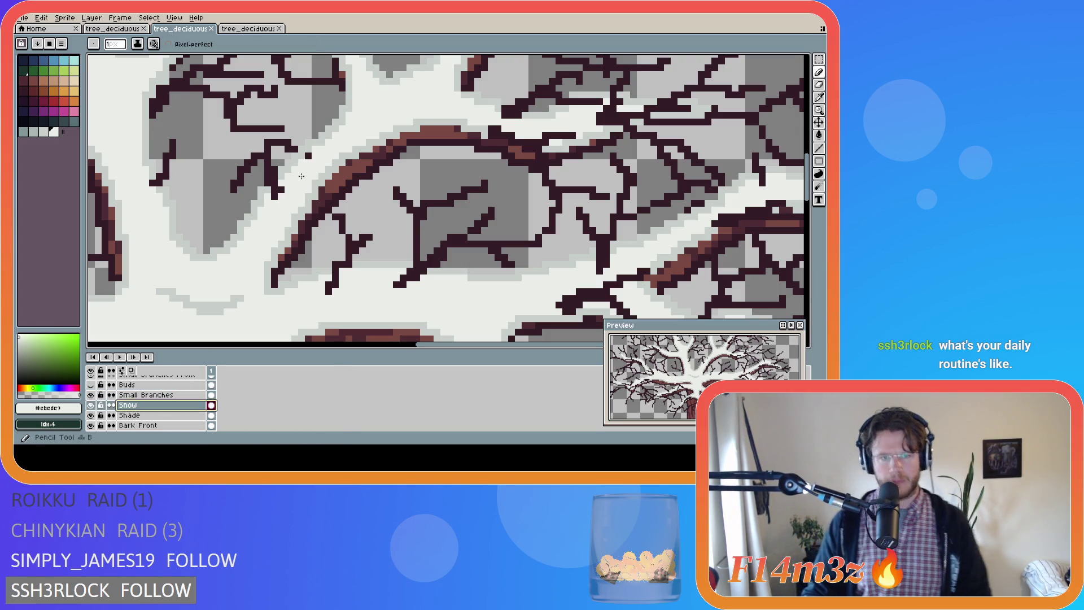
click(308, 157)
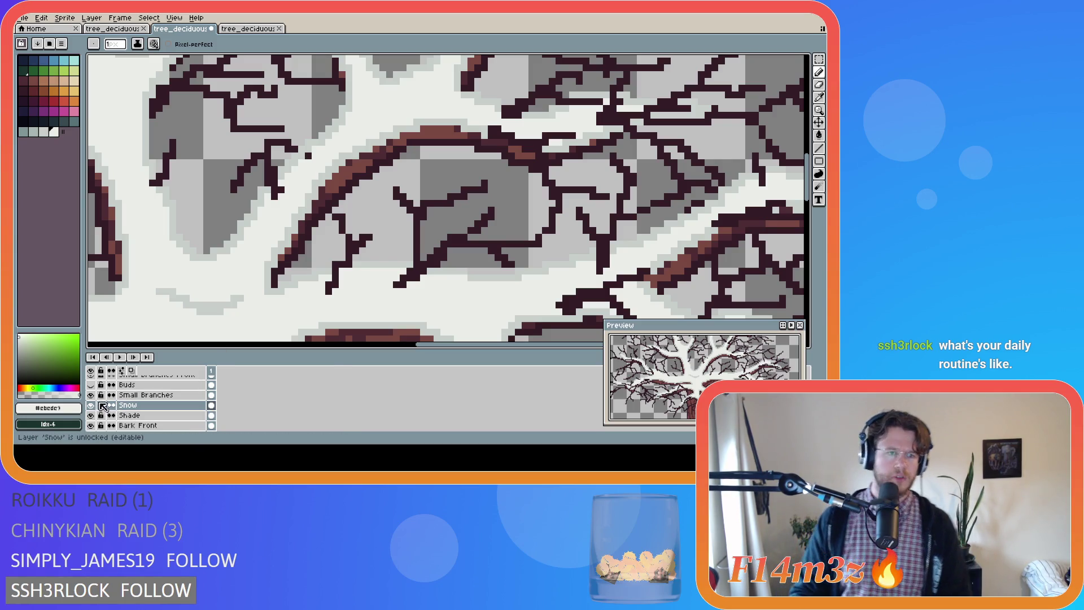
Compare the tree with and without snow, then ready the Eraser on Small Branches
click(91, 405)
click(91, 405)
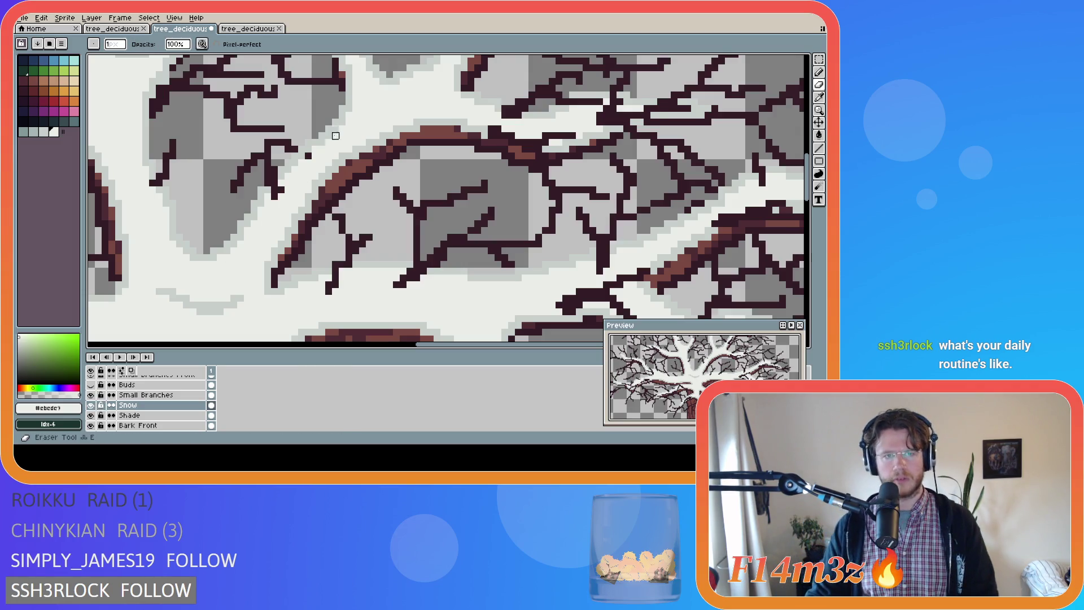
click(92, 405)
click(91, 405)
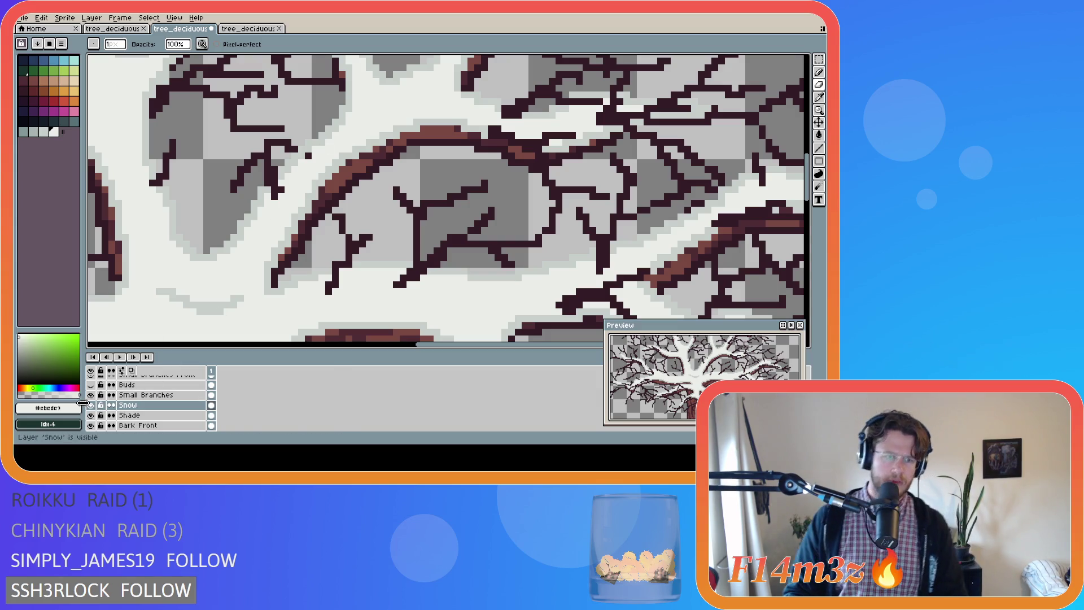
click(91, 406)
click(90, 405)
click(91, 405)
click(91, 406)
click(145, 394)
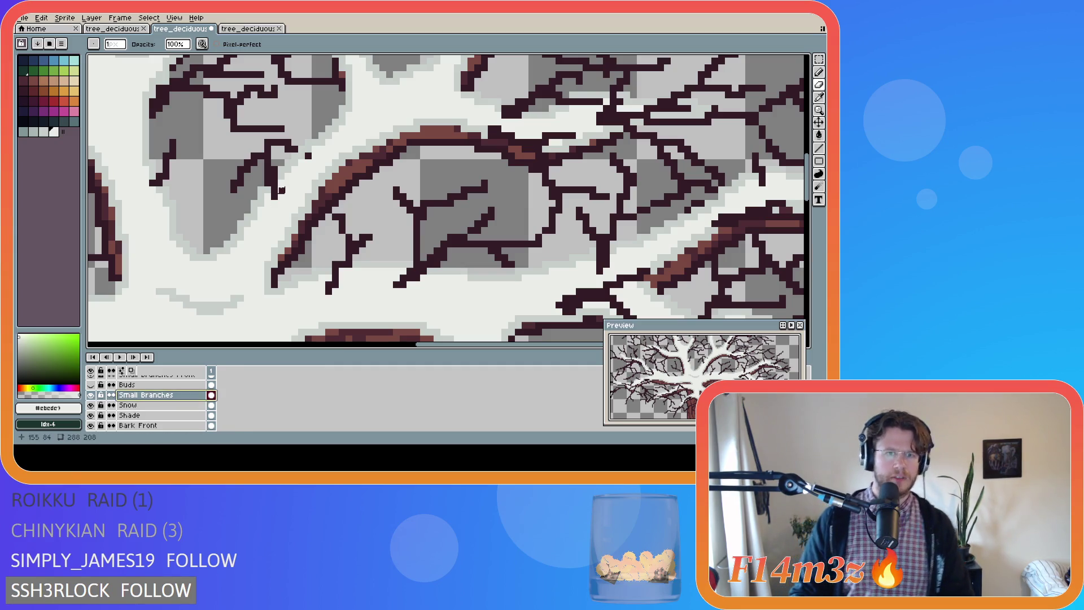
key(e)
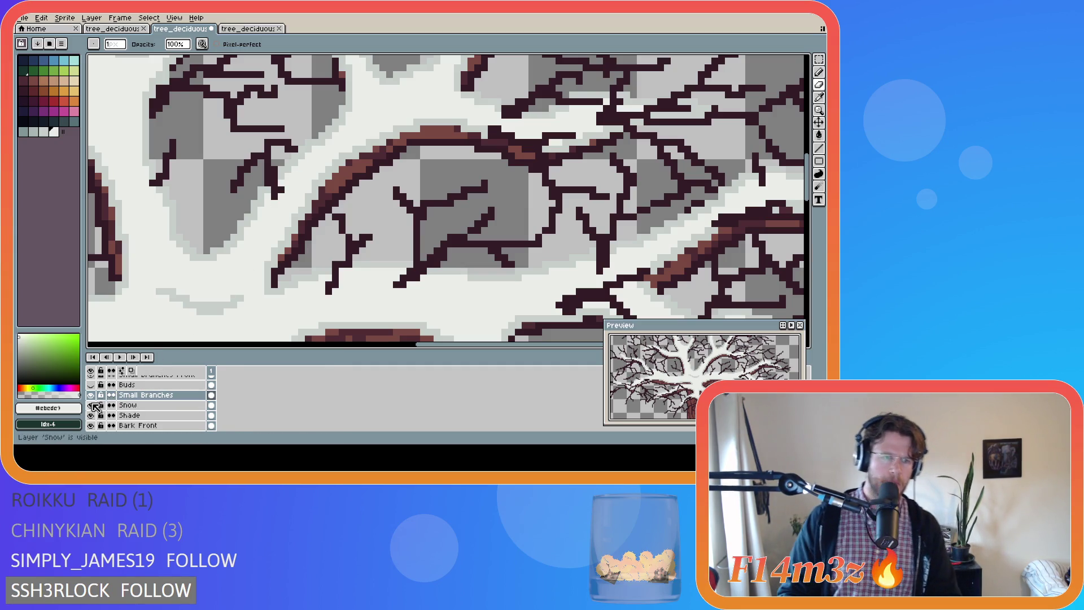
click(91, 406)
click(91, 405)
click(92, 406)
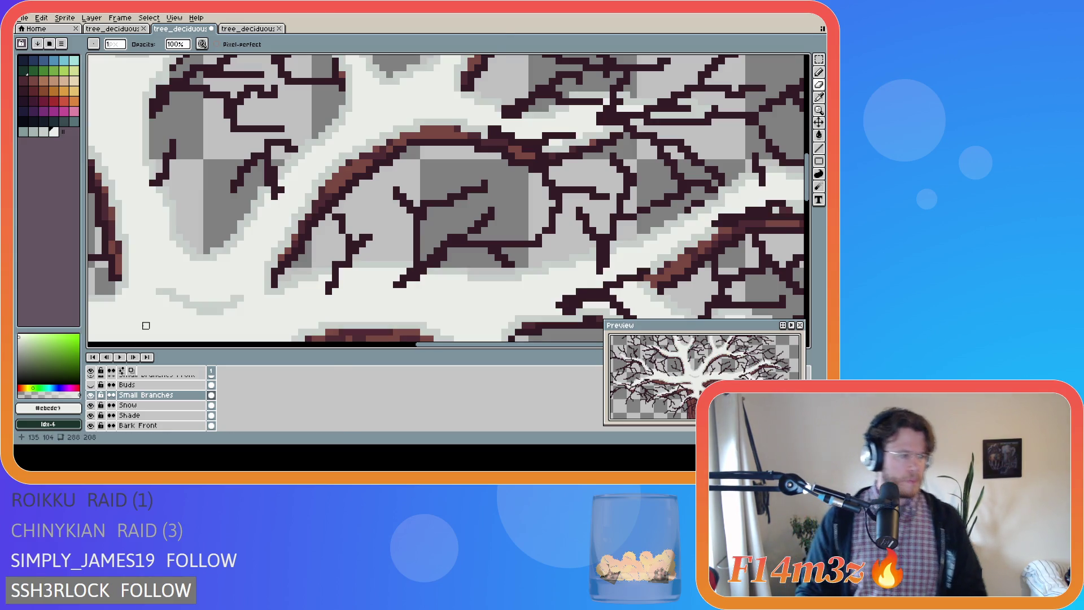
Save tree_deciduous_medium_winter.ase repeatedly as the snowy tree is finalized
key(ctrl+s)
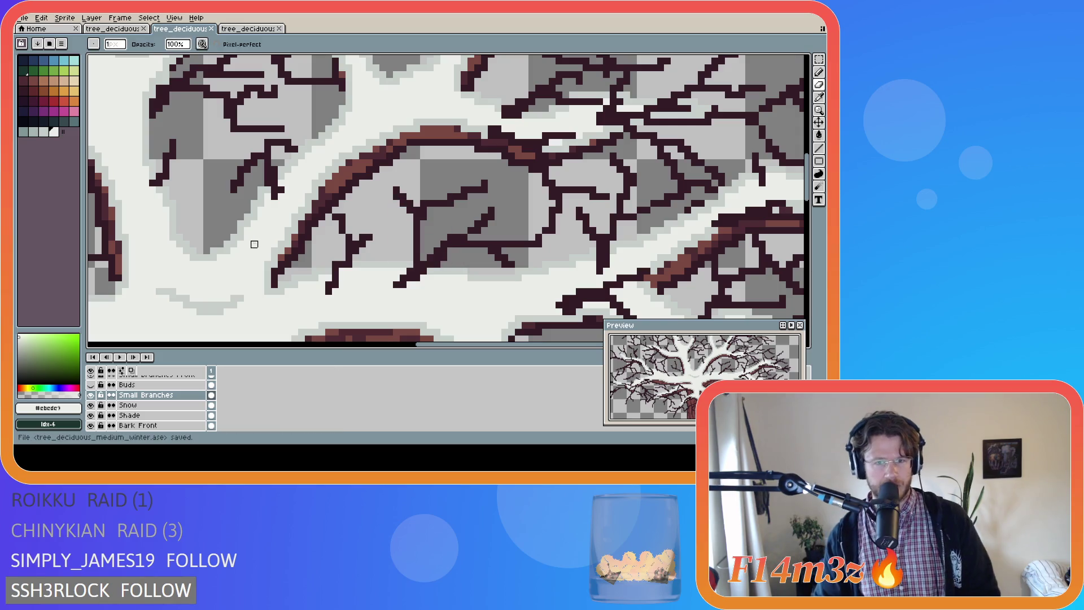
key(ctrl+s)
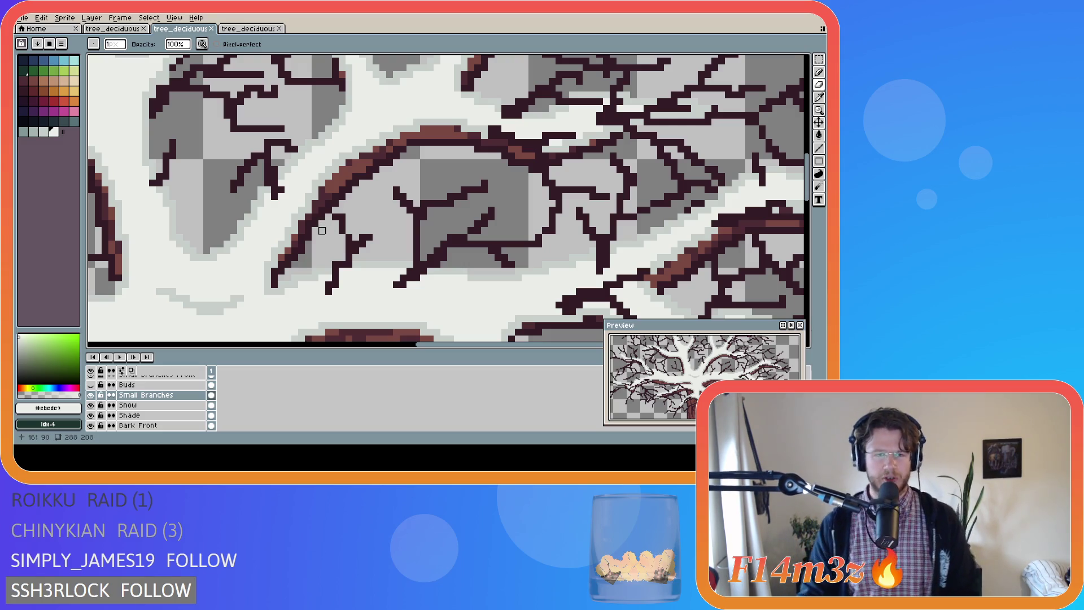
key(ctrl+s)
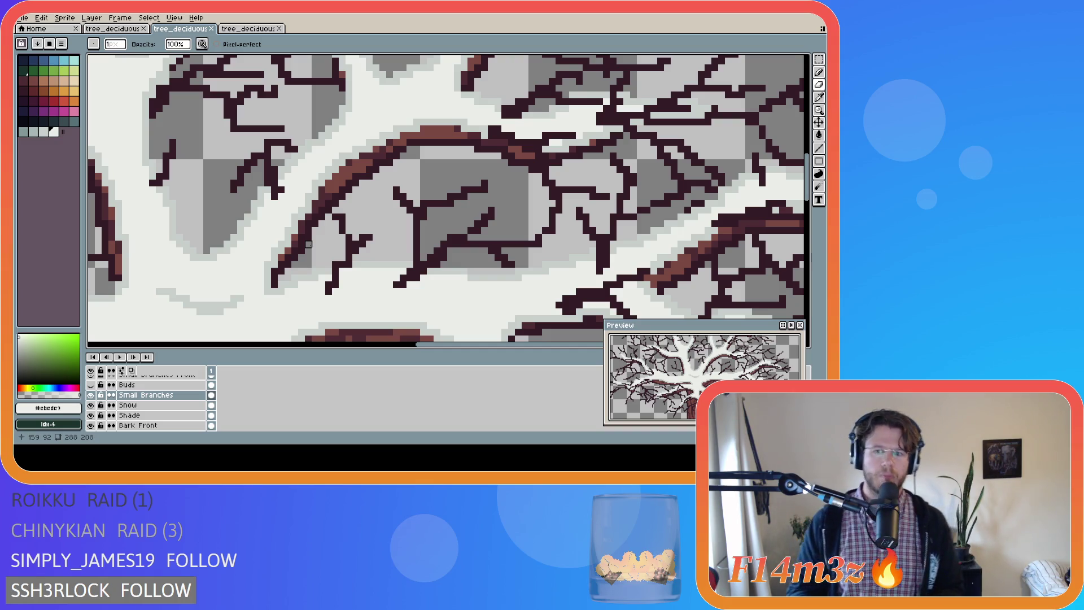
key(ctrl+s)
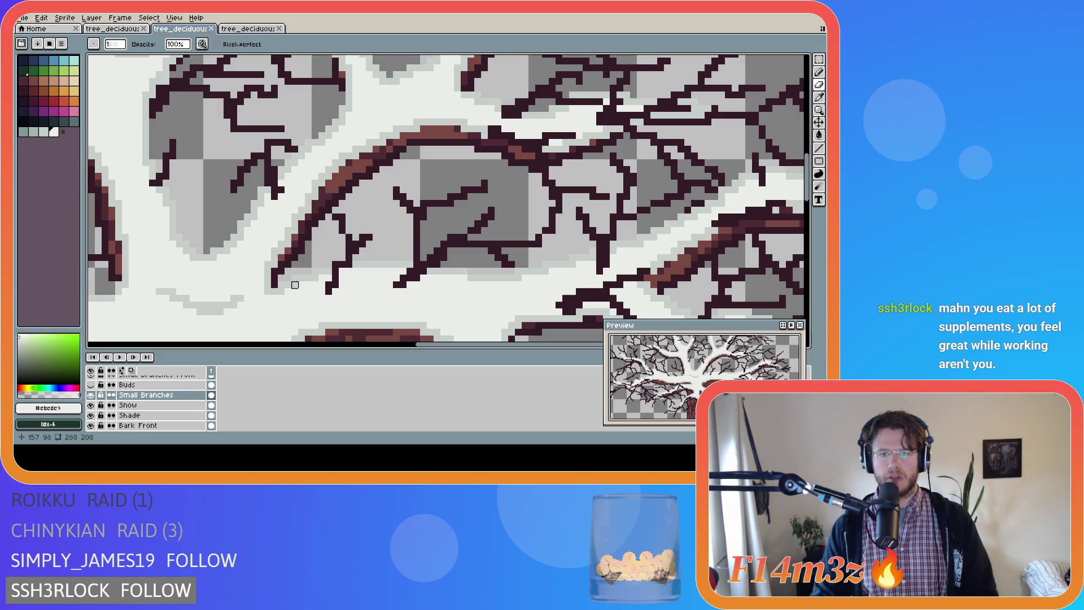
key(ctrl+s)
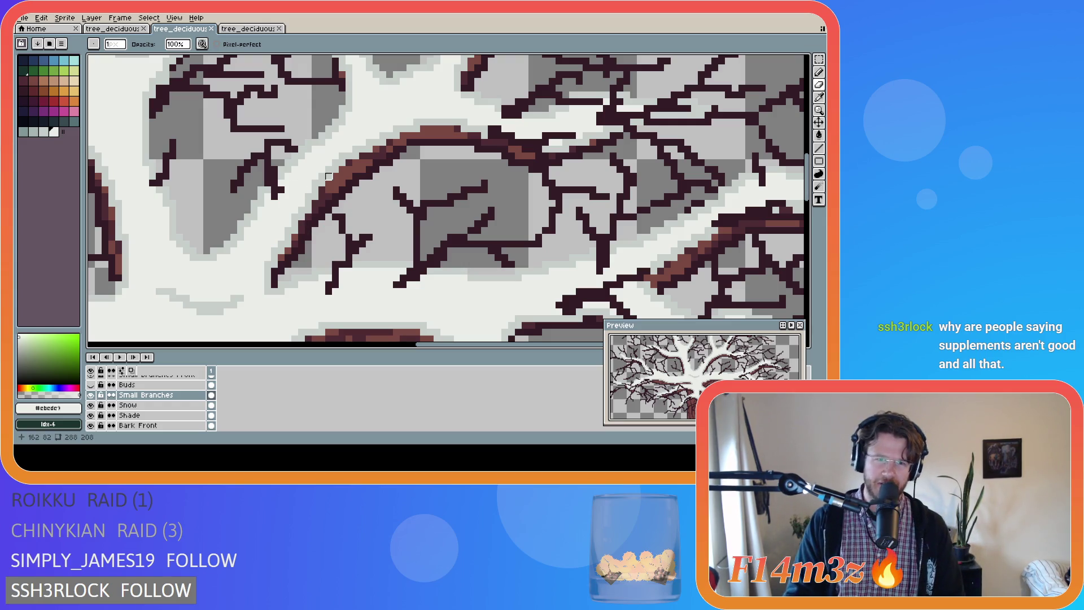
key(ctrl+s)
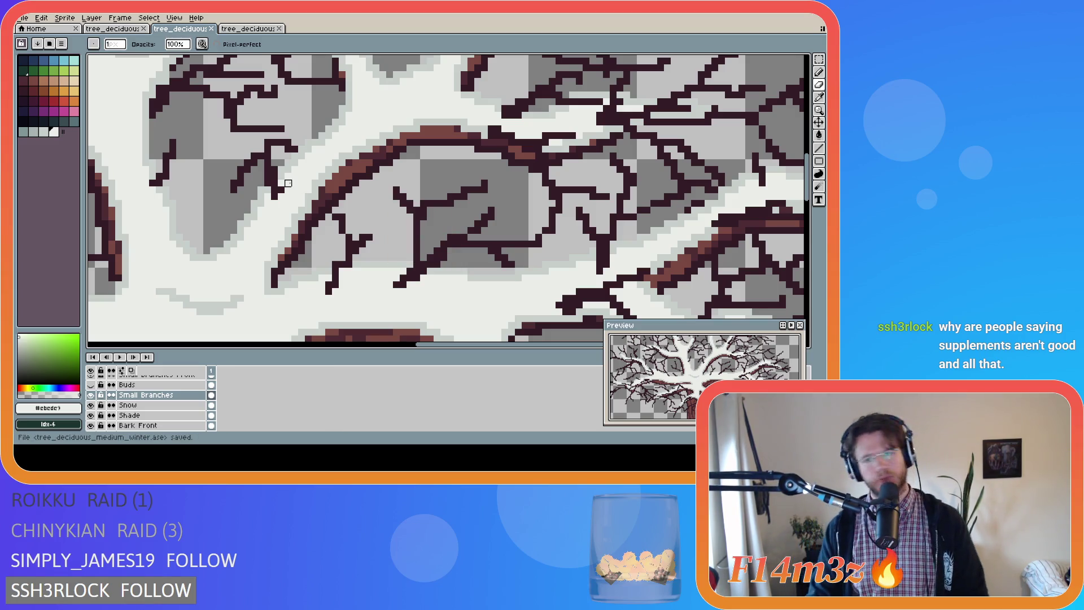
scroll(288, 183, down, 4)
scroll(237, 199, up, 1)
Zoom out to the whole snowy tree and save the winter file
key(v)
key(b)
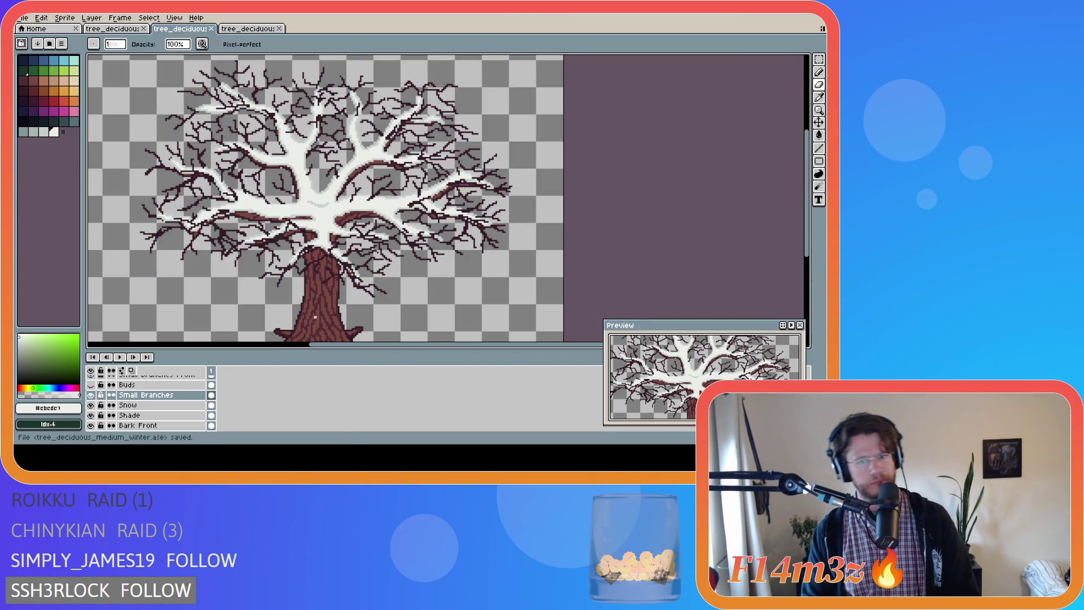
drag(337, 351, 303, 345)
key(ctrl+s)
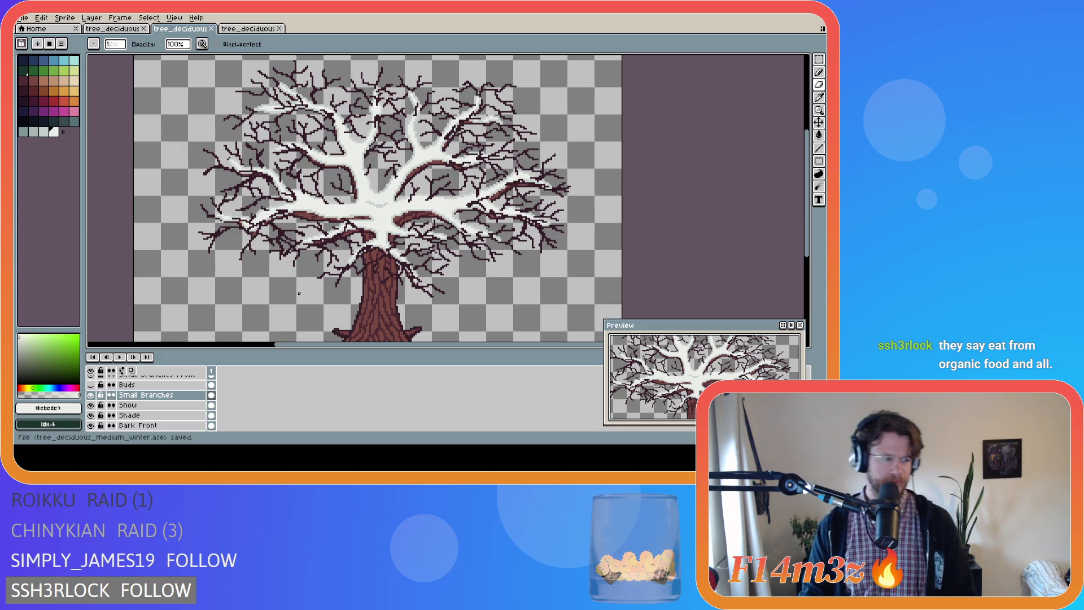
Switch to the leafy spring tree document and save it
key(ctrl+Tab)
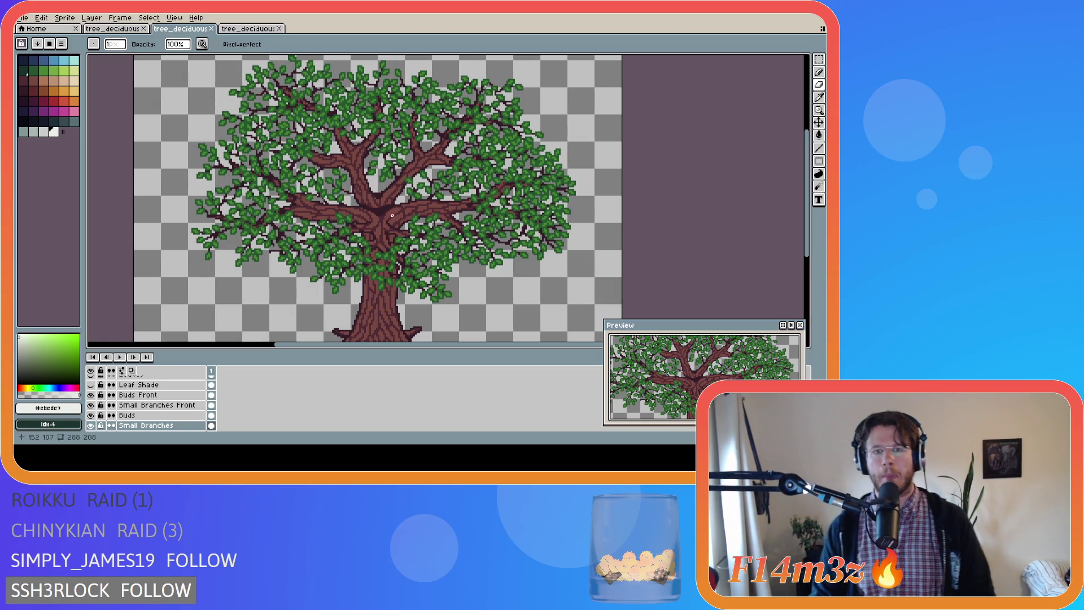
key(ctrl+s)
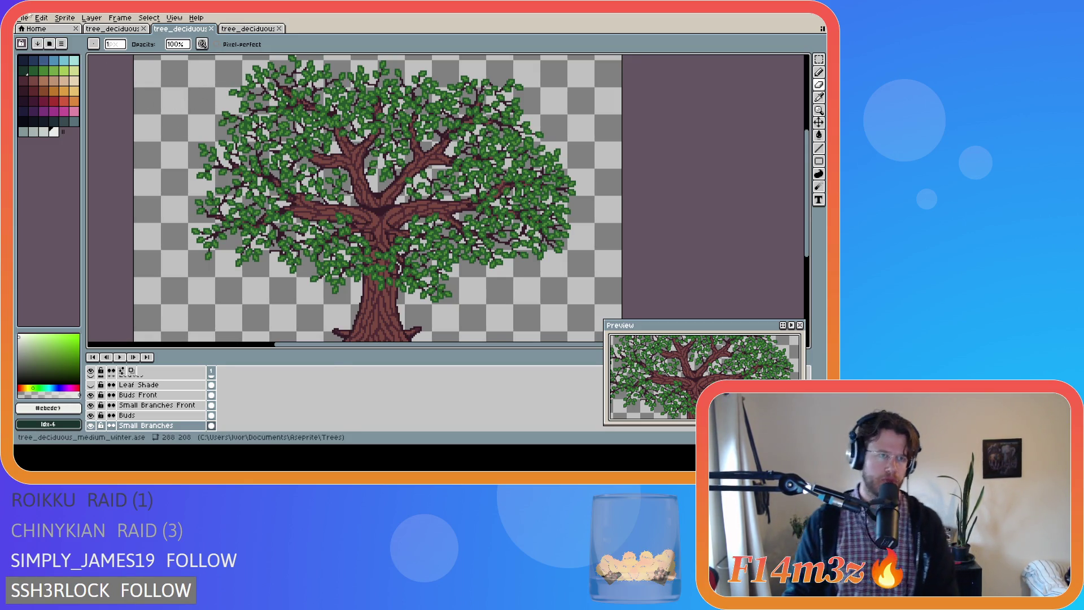
click(22, 18)
Export the leafy spring tree as a PNG with the current settings
mouse_move(62, 102)
click(121, 105)
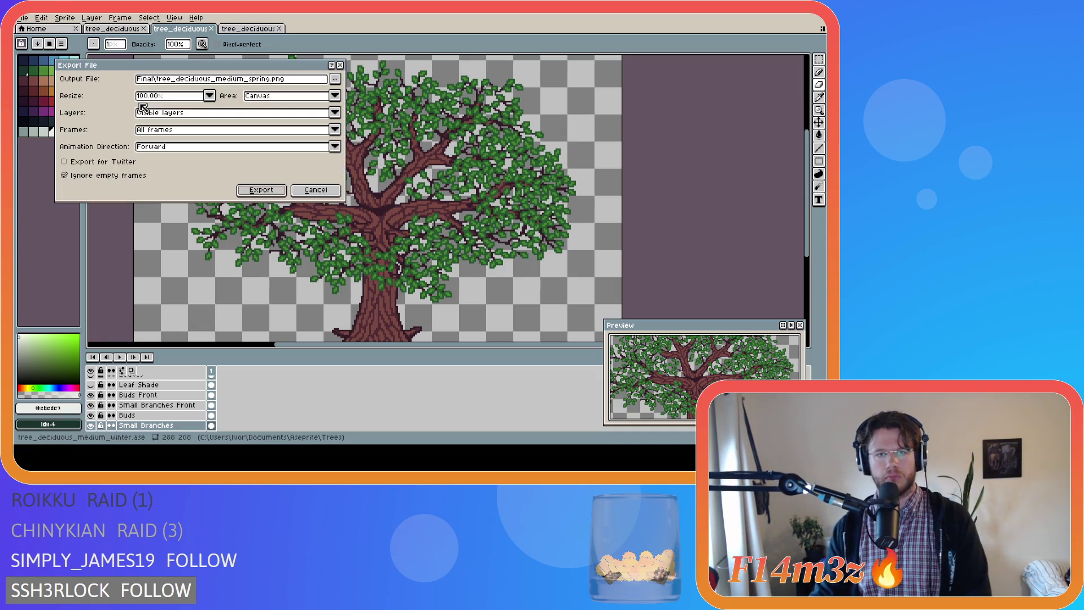
click(260, 189)
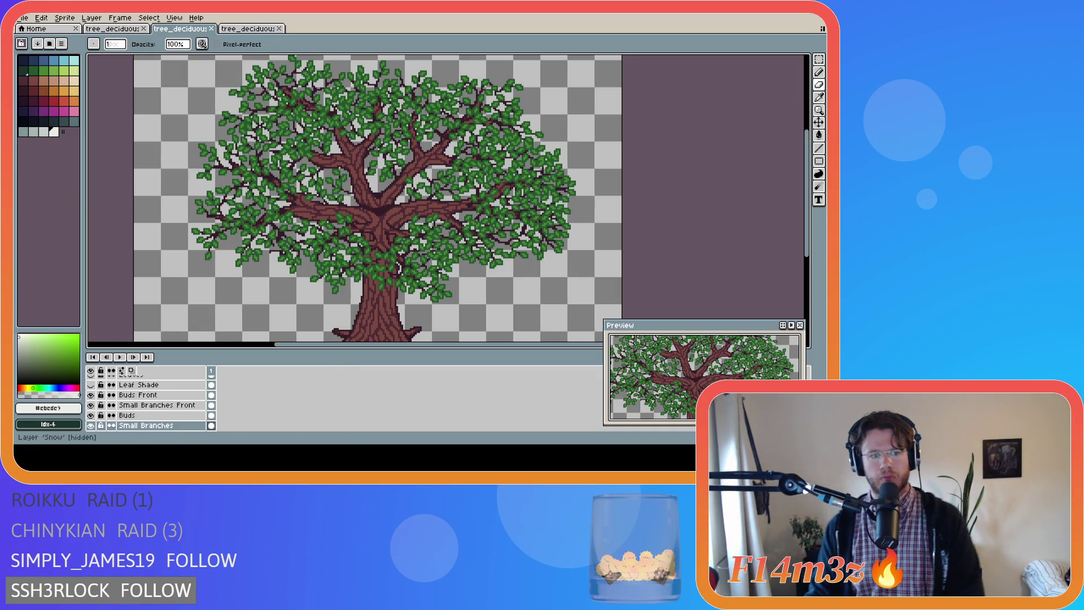
Hide the Tree layer, show Tree Chopped, and export as tree_deciduous_medium_spring_chopped.png
scroll(146, 404, down, 5)
click(91, 395)
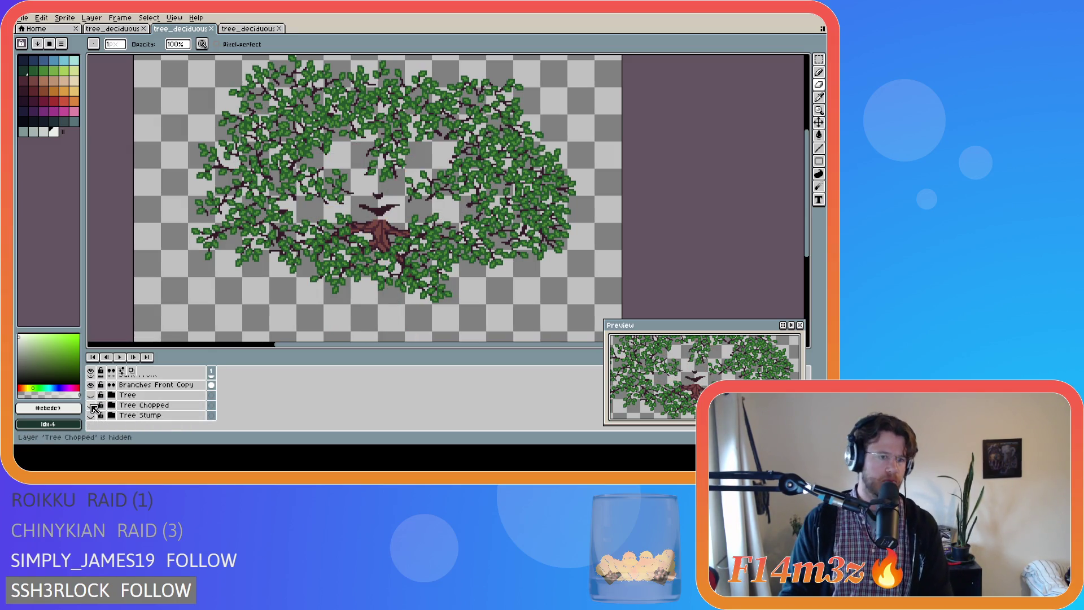
click(91, 405)
click(22, 17)
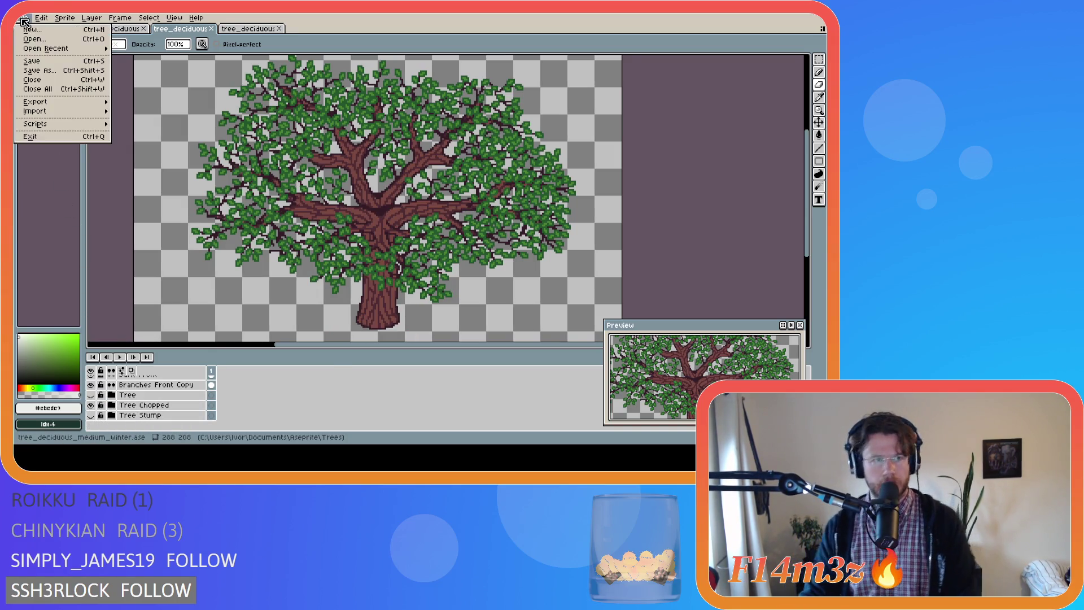
mouse_move(64, 103)
click(158, 102)
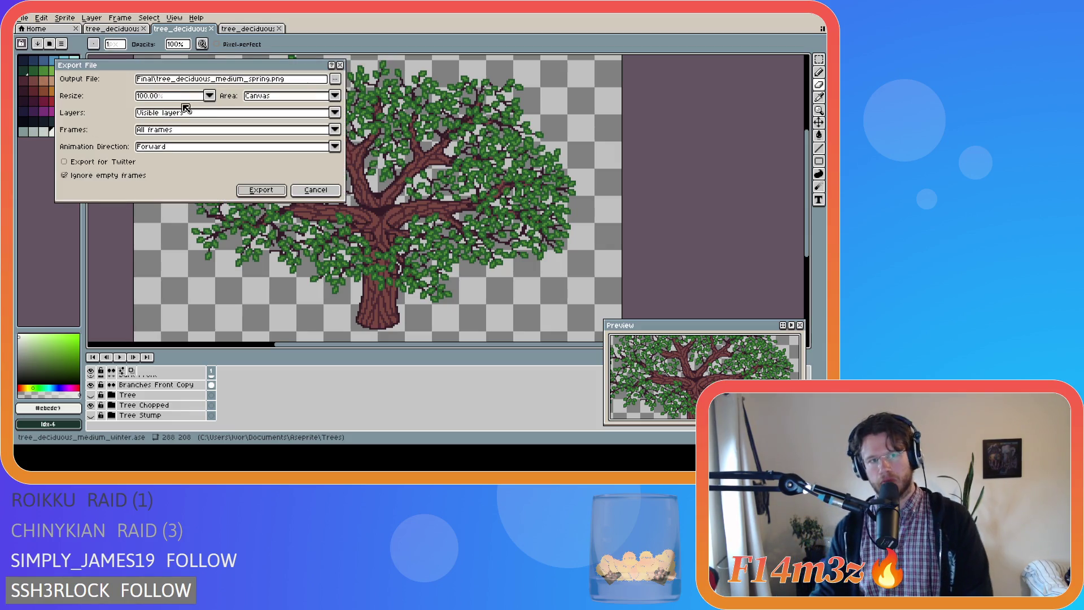
click(335, 79)
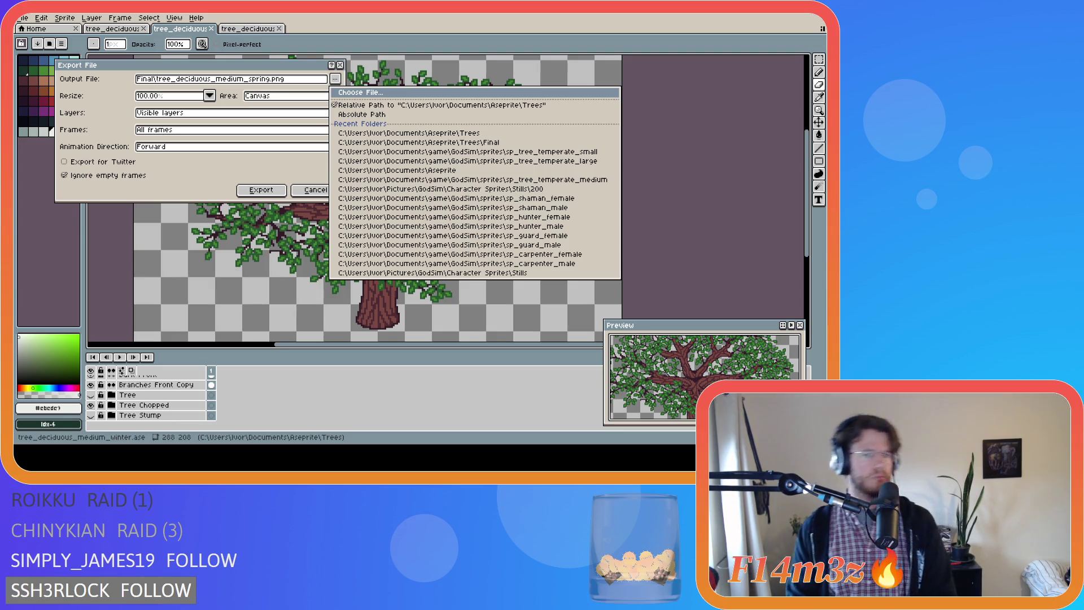
text(_chopped)
click(261, 189)
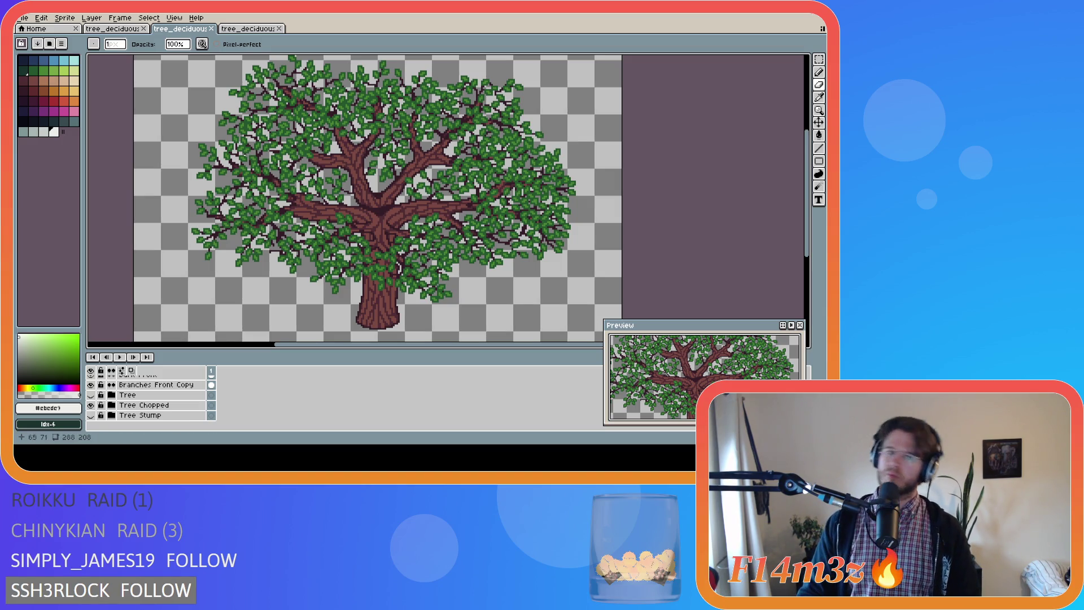
click(30, 19)
mouse_move(59, 104)
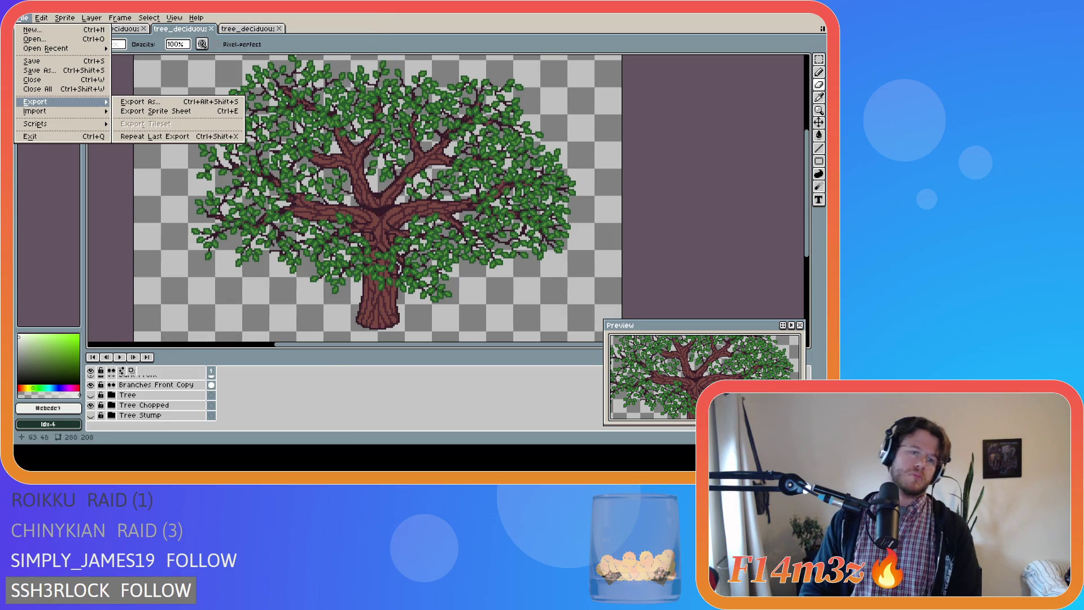
click(269, 398)
scroll(150, 400, up, 2)
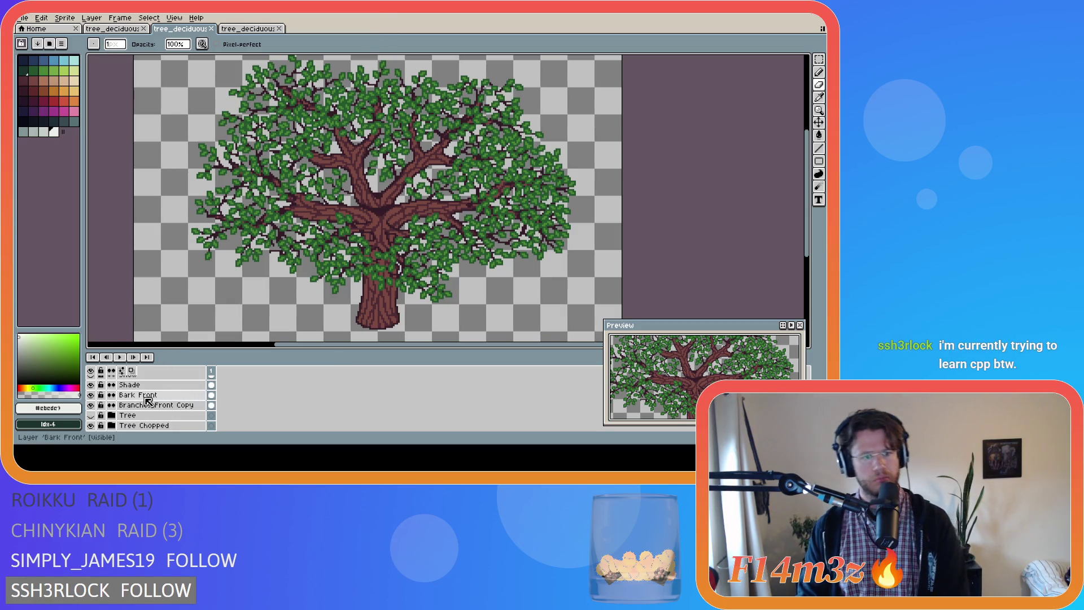
scroll(141, 407, up, 3)
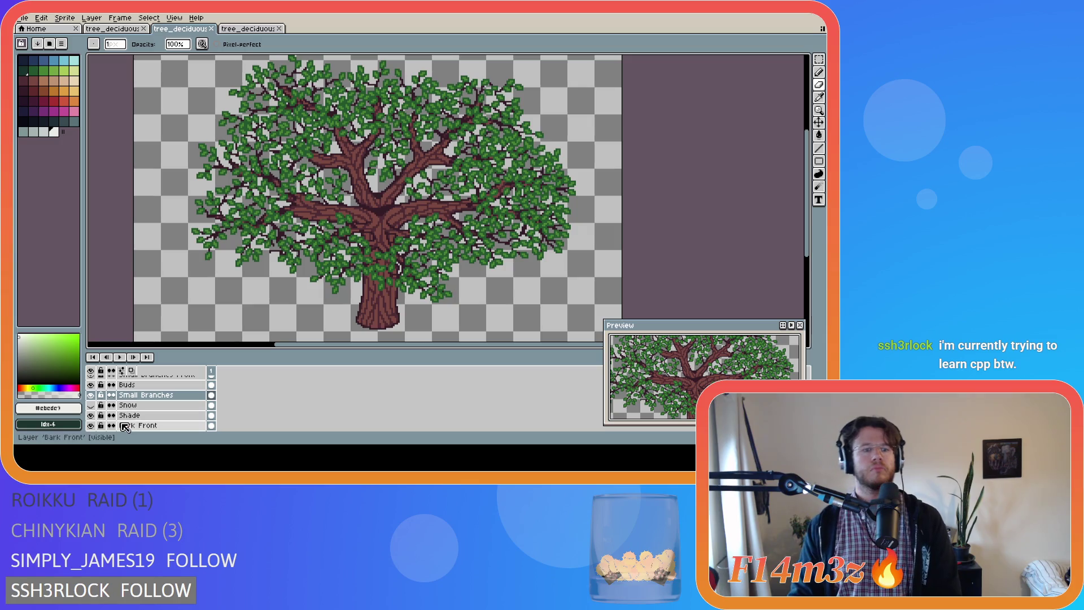
scroll(116, 417, up, 2)
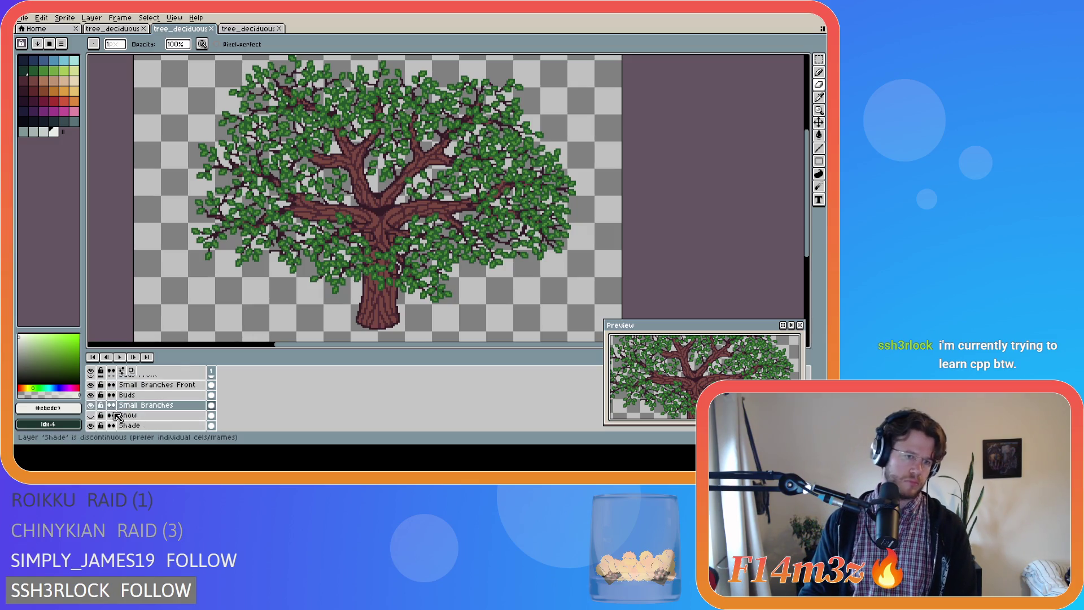
scroll(117, 417, up, 2)
click(90, 410)
click(90, 390)
scroll(96, 399, down, 4)
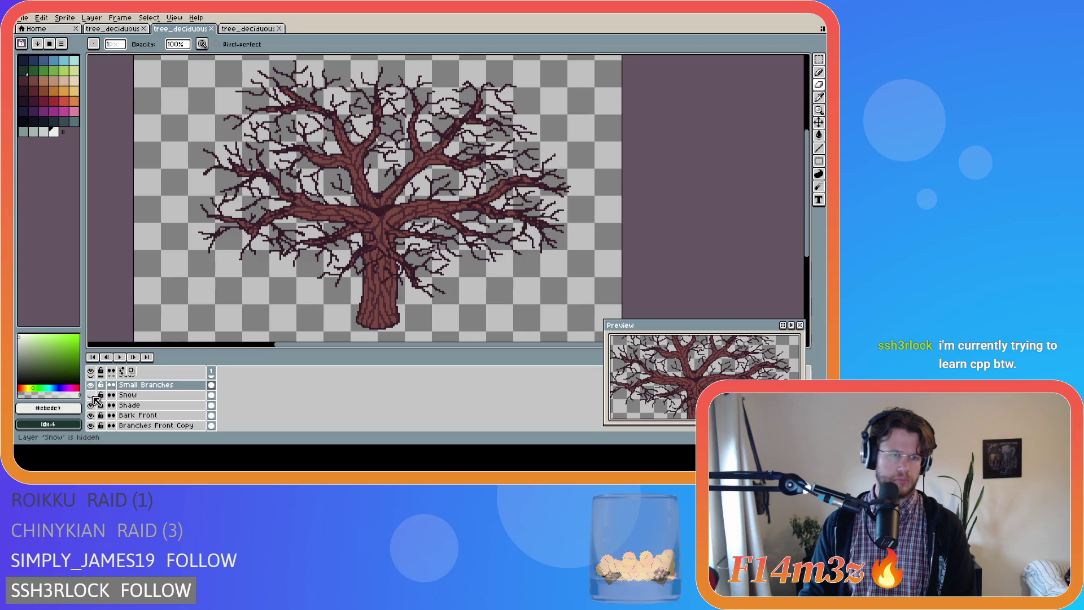
click(25, 18)
mouse_move(53, 104)
click(135, 104)
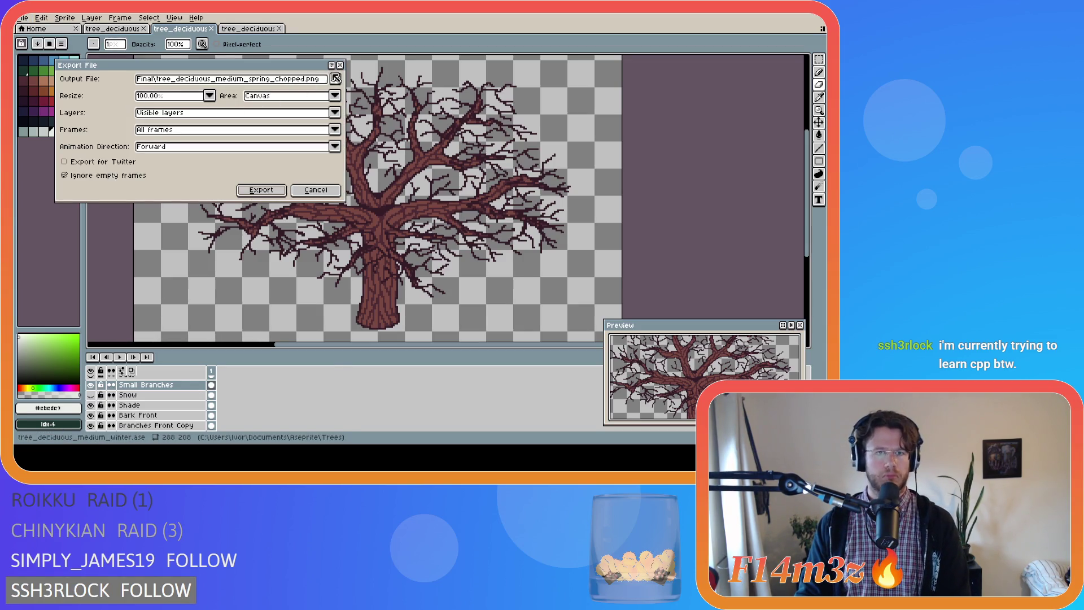
click(335, 78)
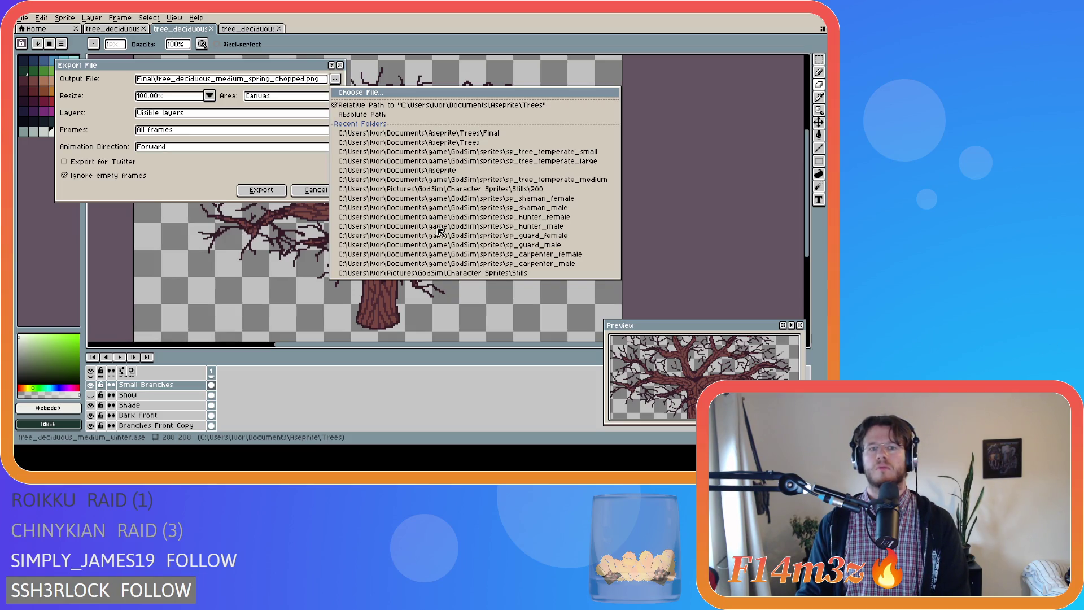
click(294, 195)
click(295, 195)
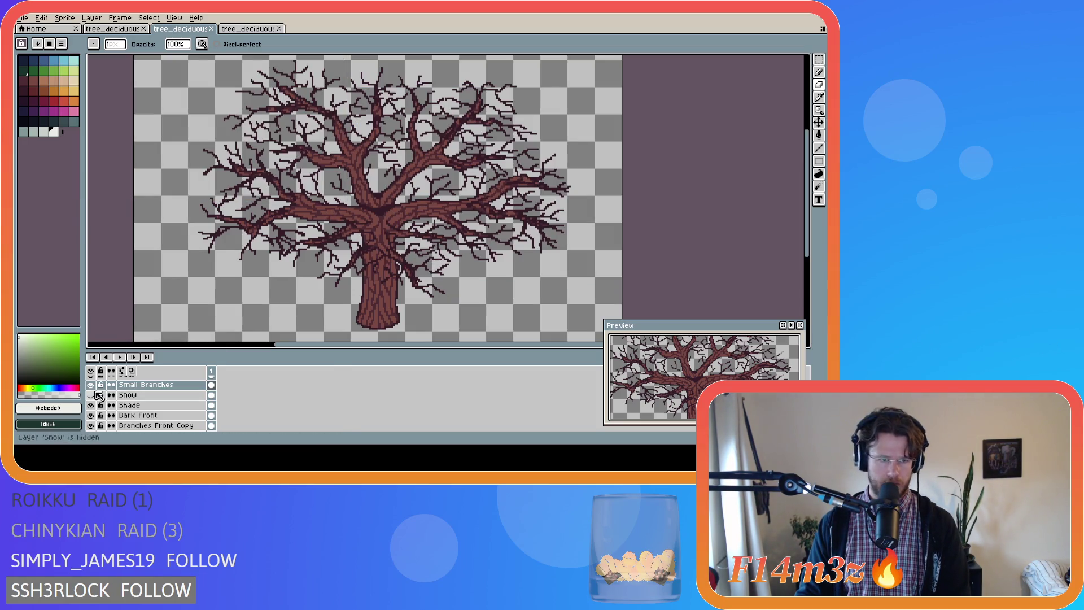
Show the Snow layer and export the tree as Final\tree_deciduous_medium_winter_chopped.png
click(90, 395)
click(24, 18)
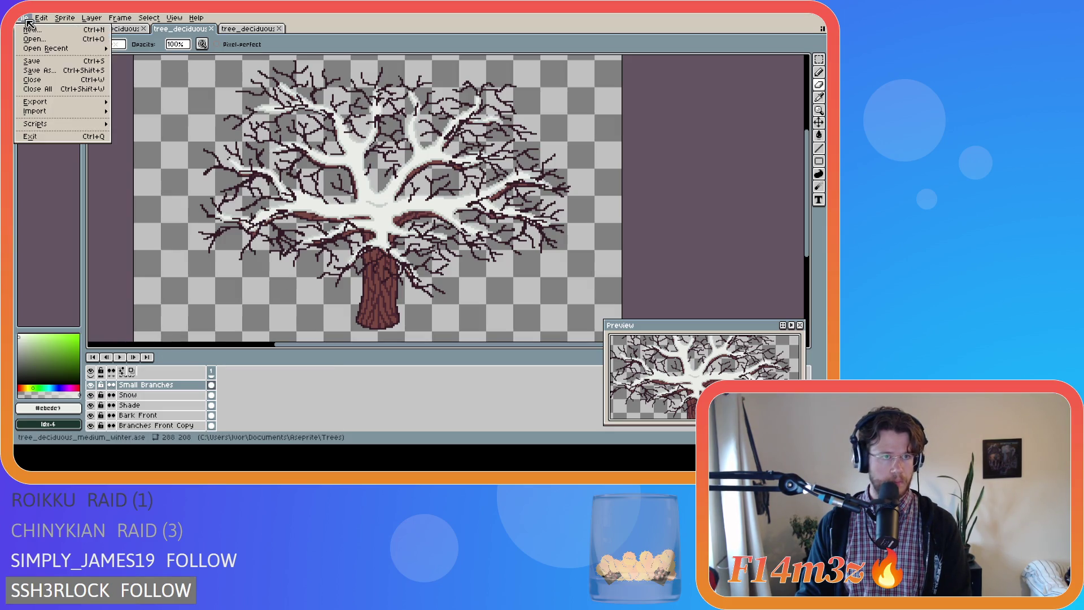
mouse_move(54, 106)
click(143, 105)
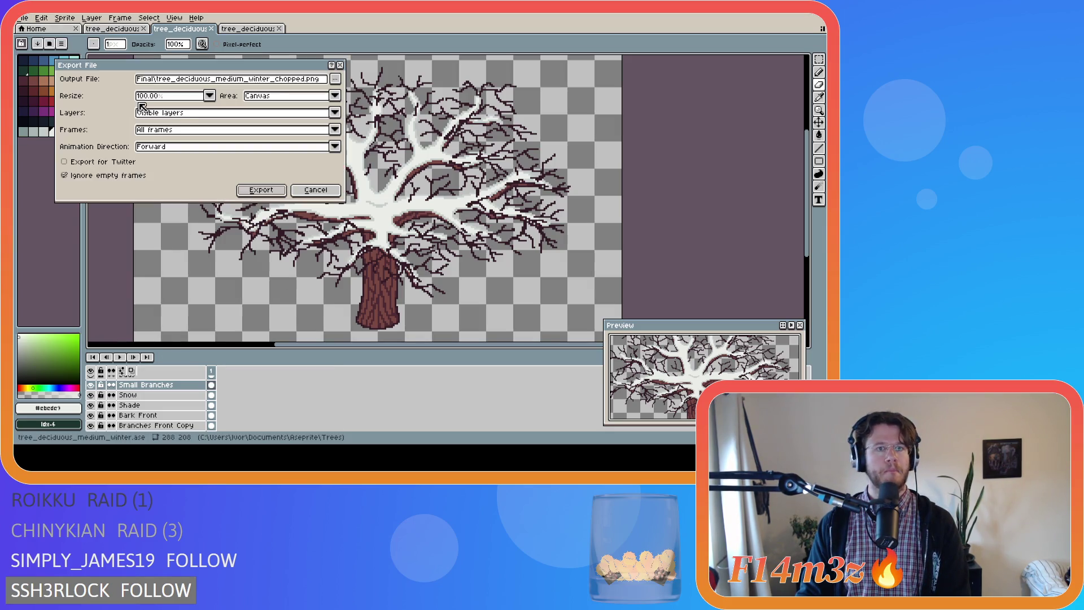
click(336, 79)
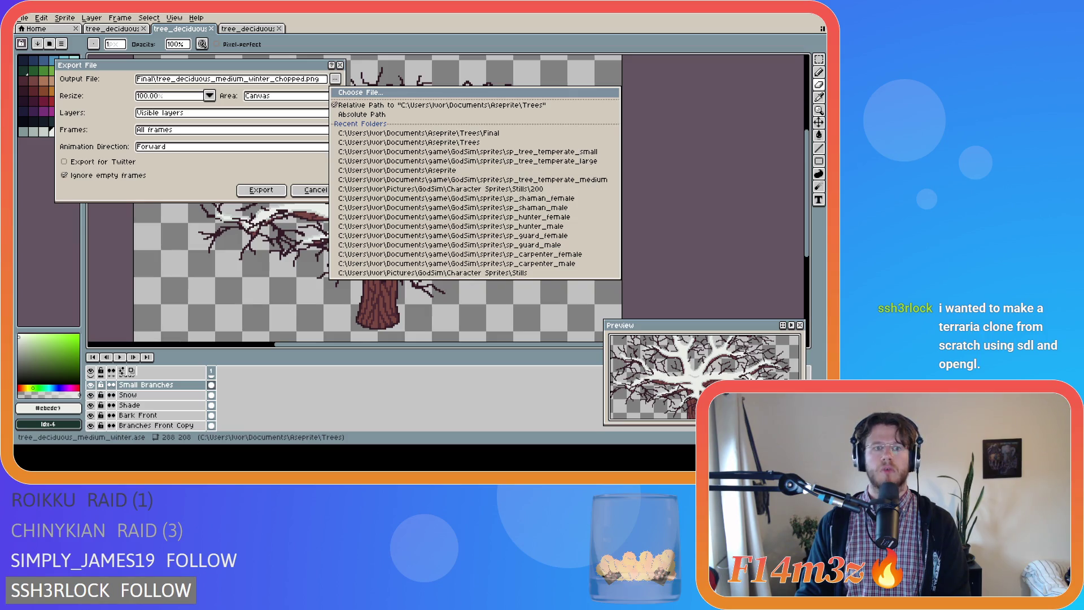
click(456, 235)
key(Return)
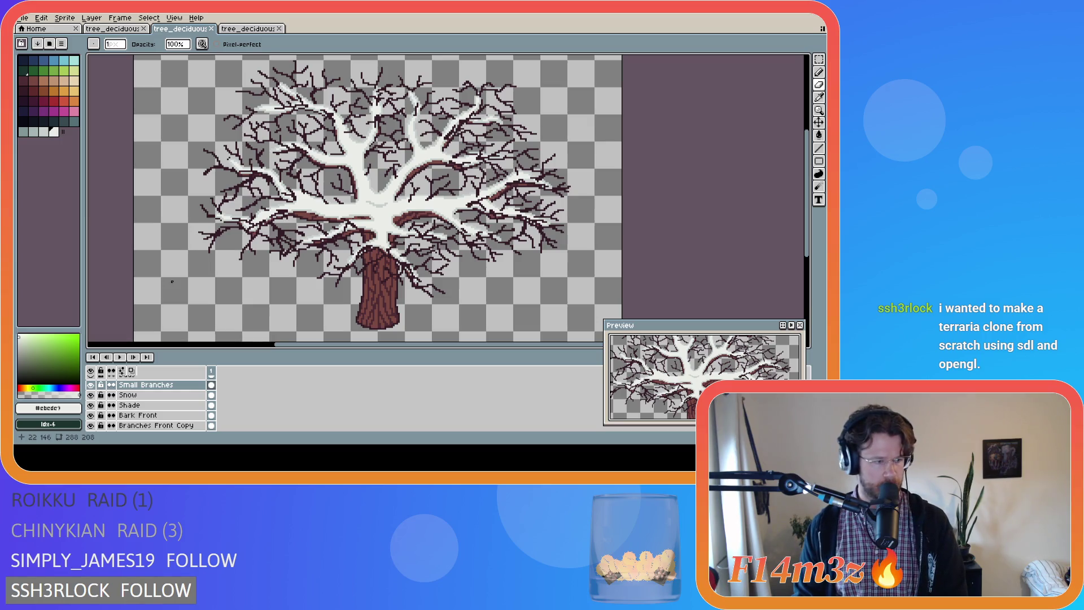
Save tree_deciduous_medium_winter.ase, then open sp_tree_deciduous_medium_winter_snow_chopped in GameMaker
key(ctrl+s)
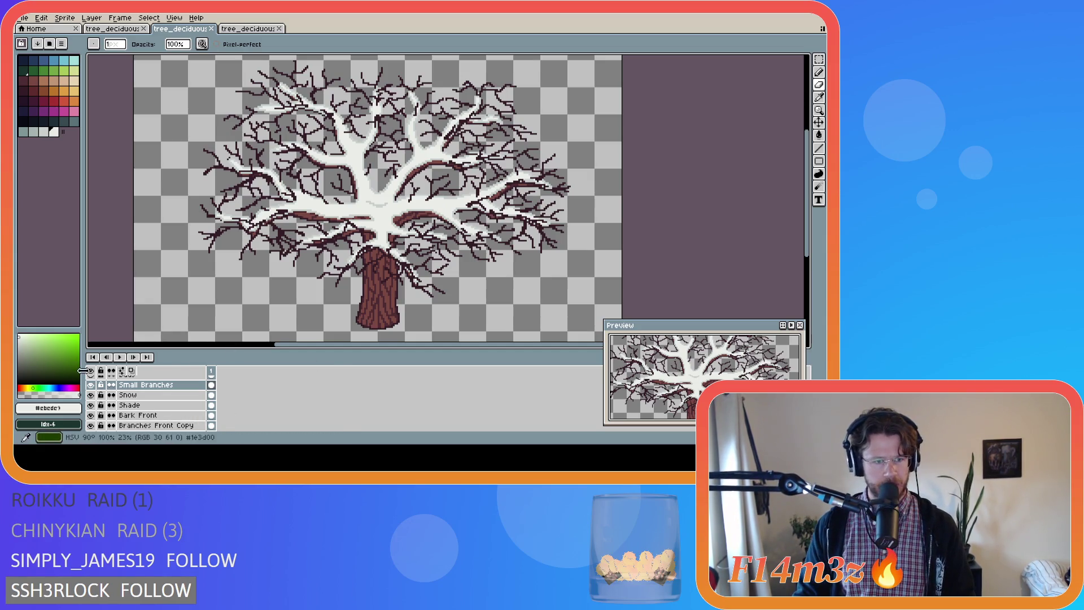
key(ctrl+s)
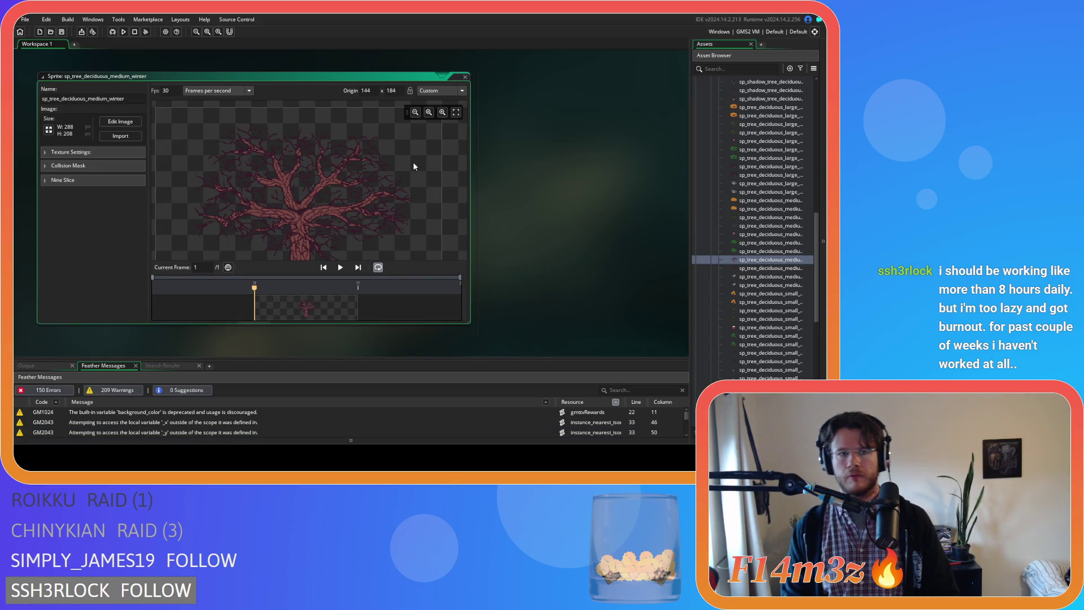
double_click(761, 286)
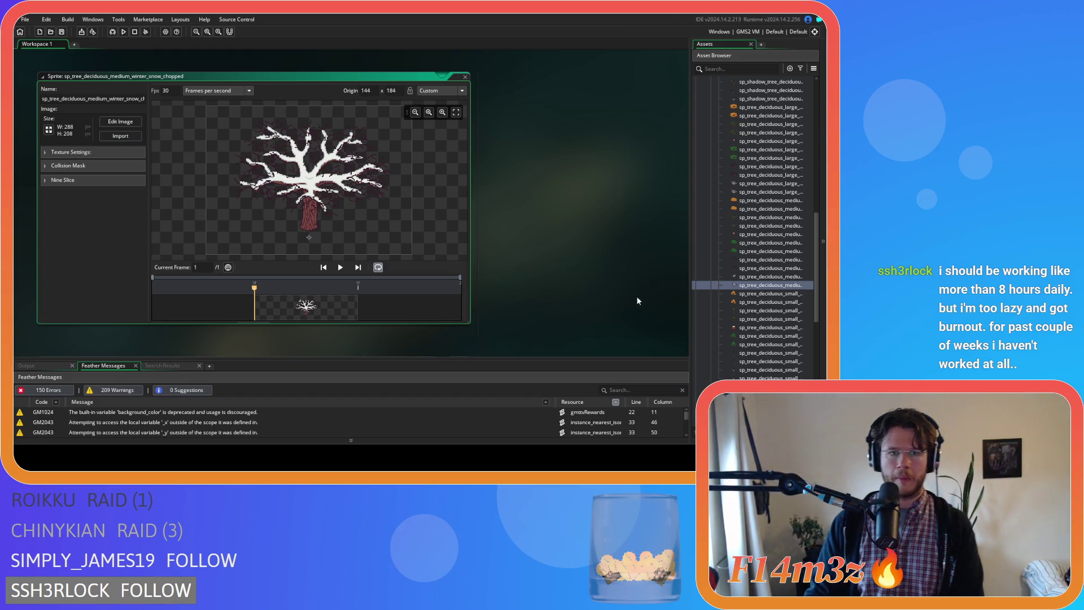
Inspect the winter_snow, winter_chopped and winter medium deciduous tree sprites
double_click(757, 277)
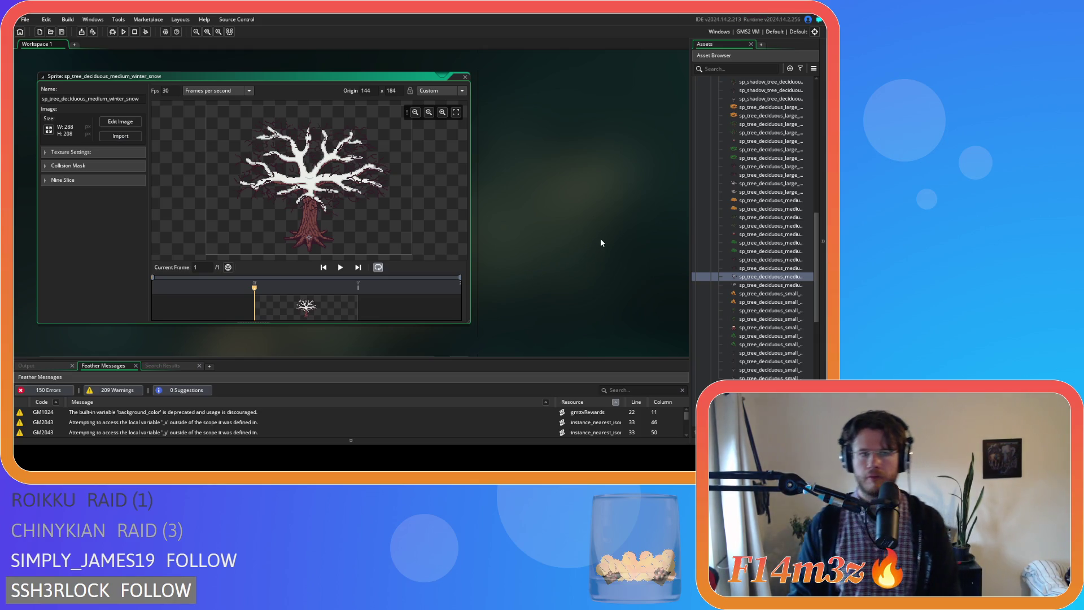
click(767, 270)
double_click(767, 270)
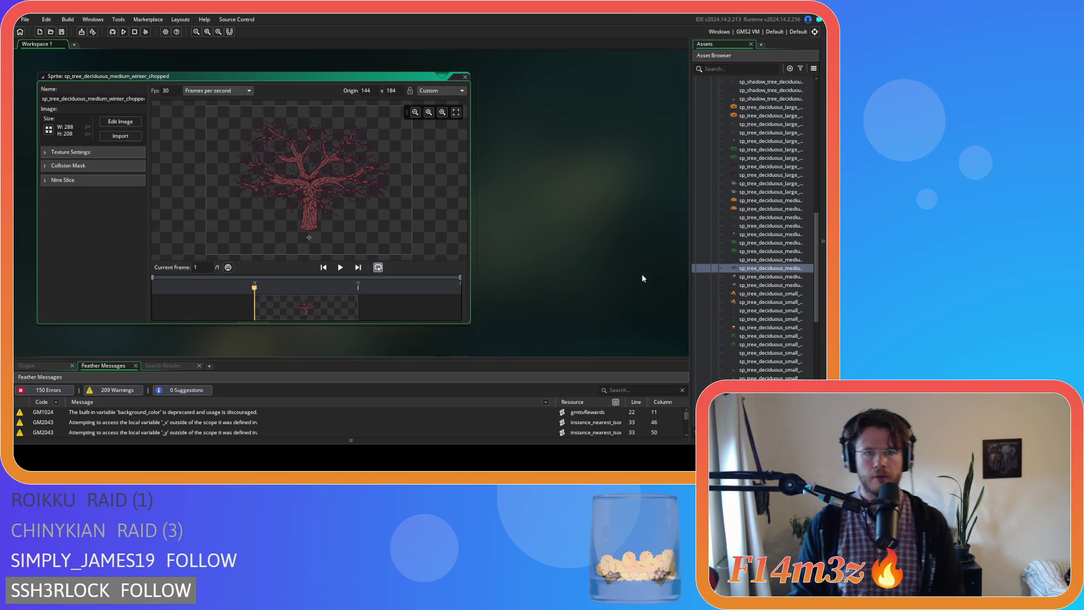
double_click(750, 259)
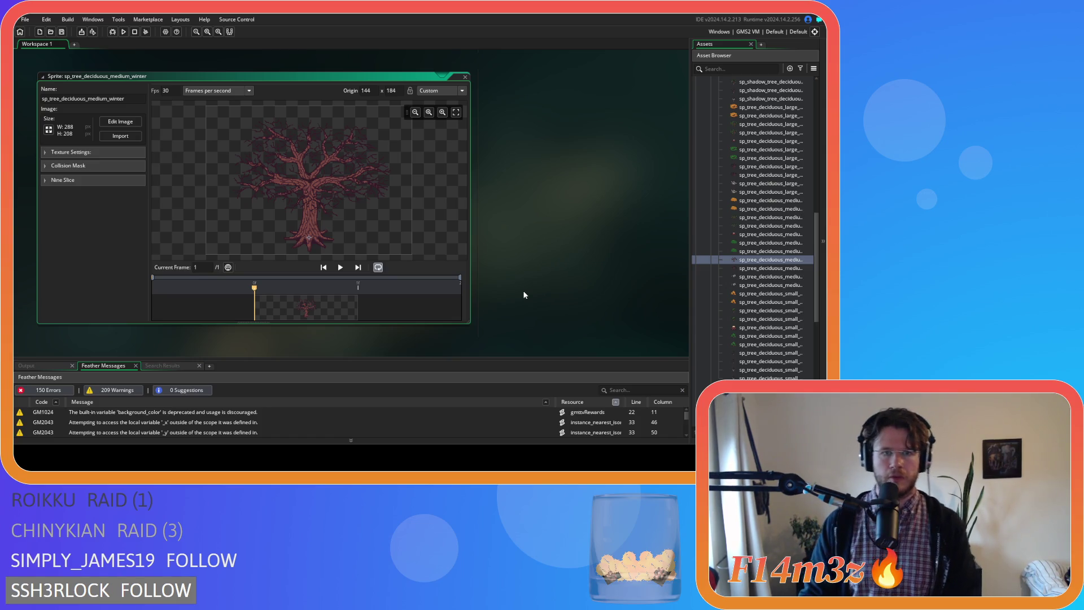
Open spring_chopped, try Import on its image, then open the spring sprite
double_click(762, 228)
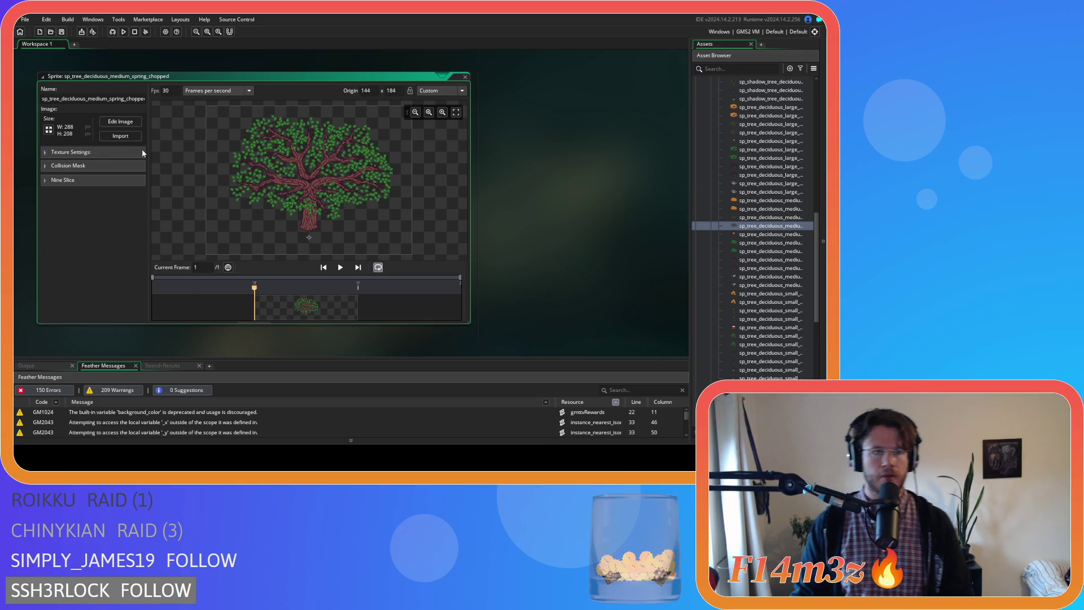
click(121, 136)
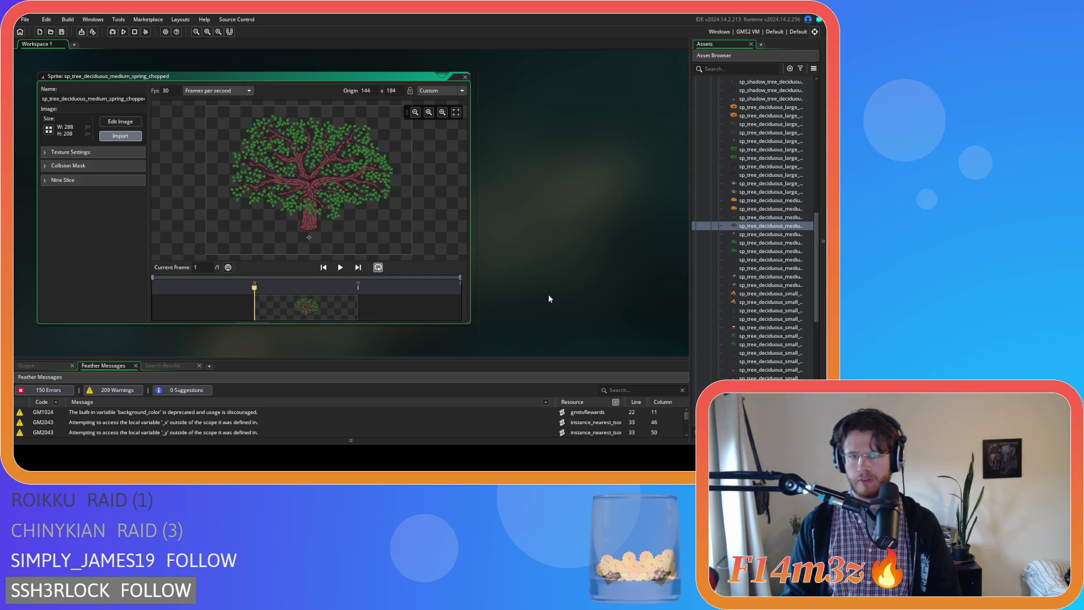
click(702, 227)
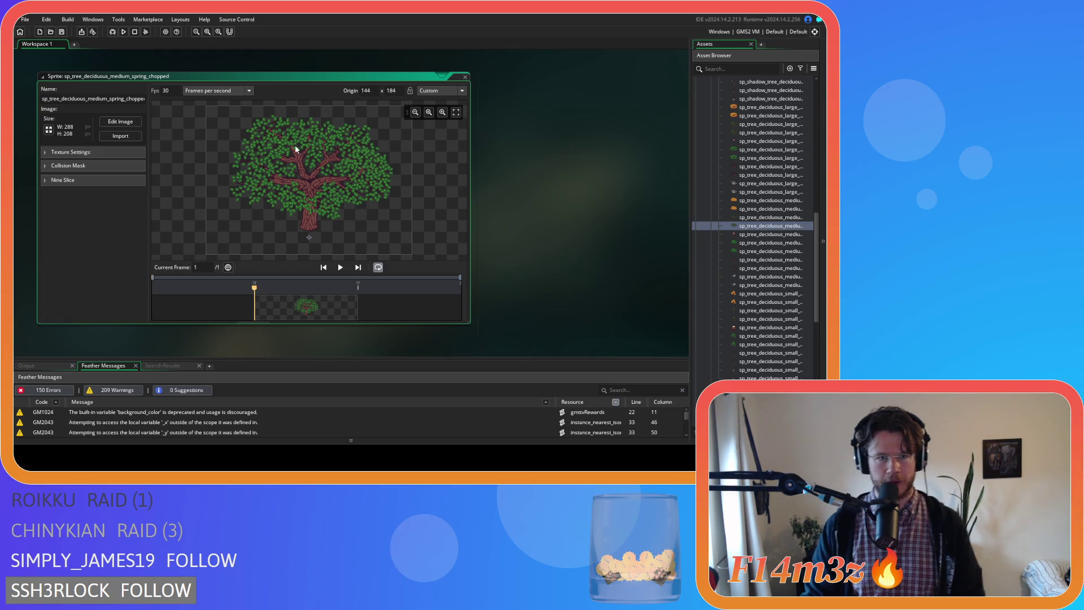
double_click(761, 217)
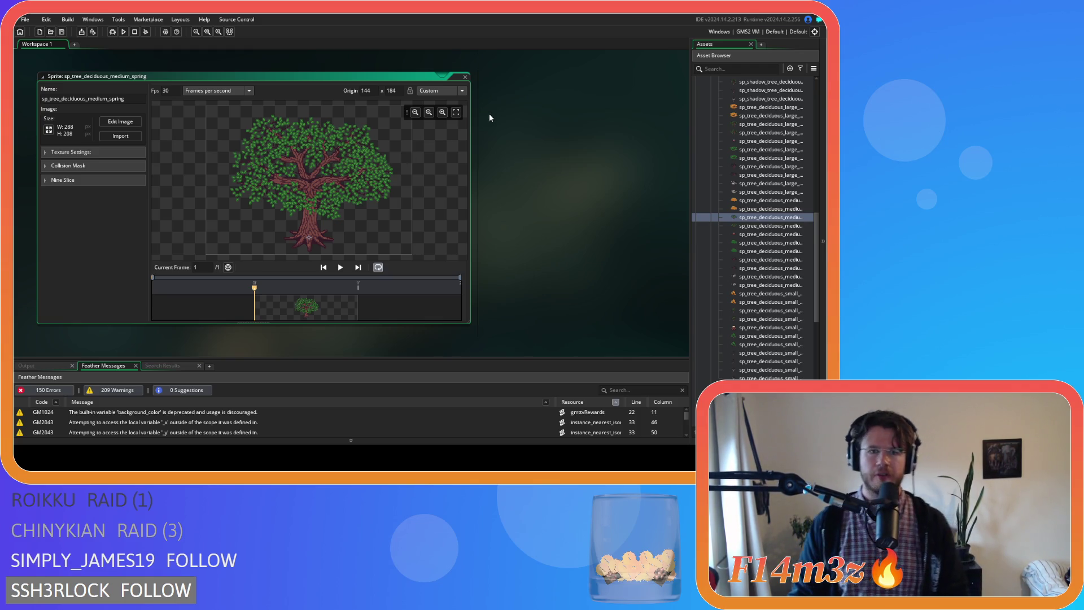
Close all open sprite editor windows via Windows > Close All
right_click(501, 128)
mouse_move(517, 145)
click(589, 203)
Collapse the Deciduous, Isometric, Plants and Sprites folders in the Asset Browser
scroll(704, 165, up, 3)
scroll(705, 164, up, 8)
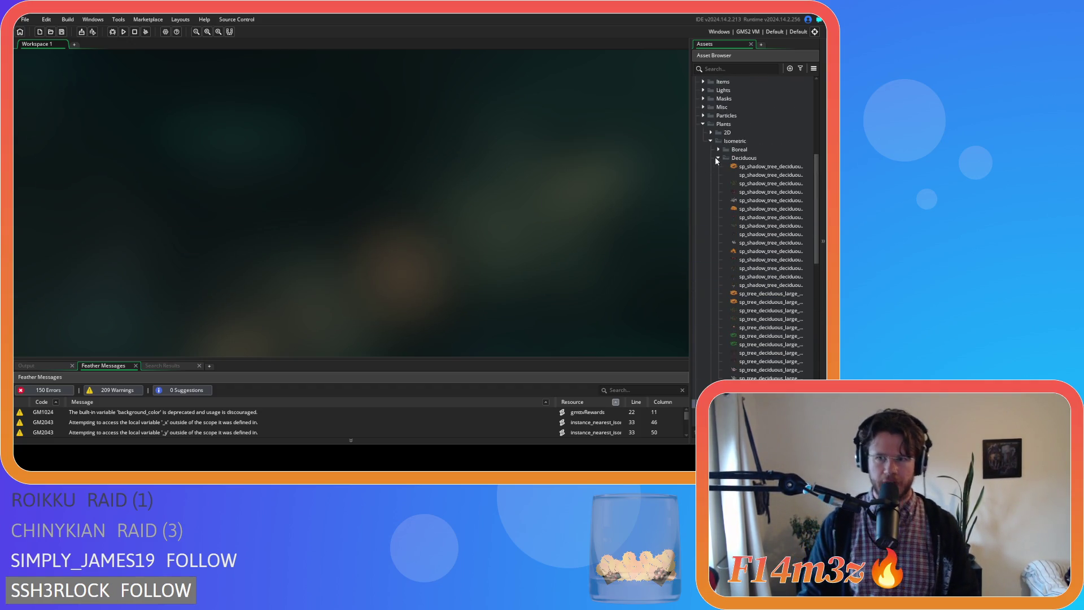
click(718, 158)
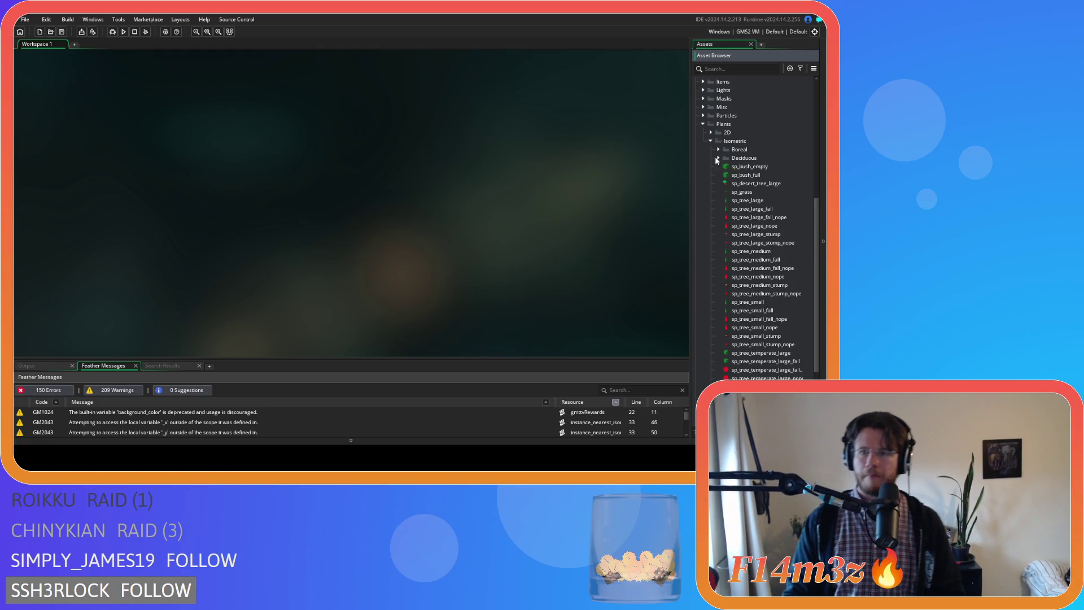
scroll(710, 199, down, 3)
scroll(711, 201, up, 3)
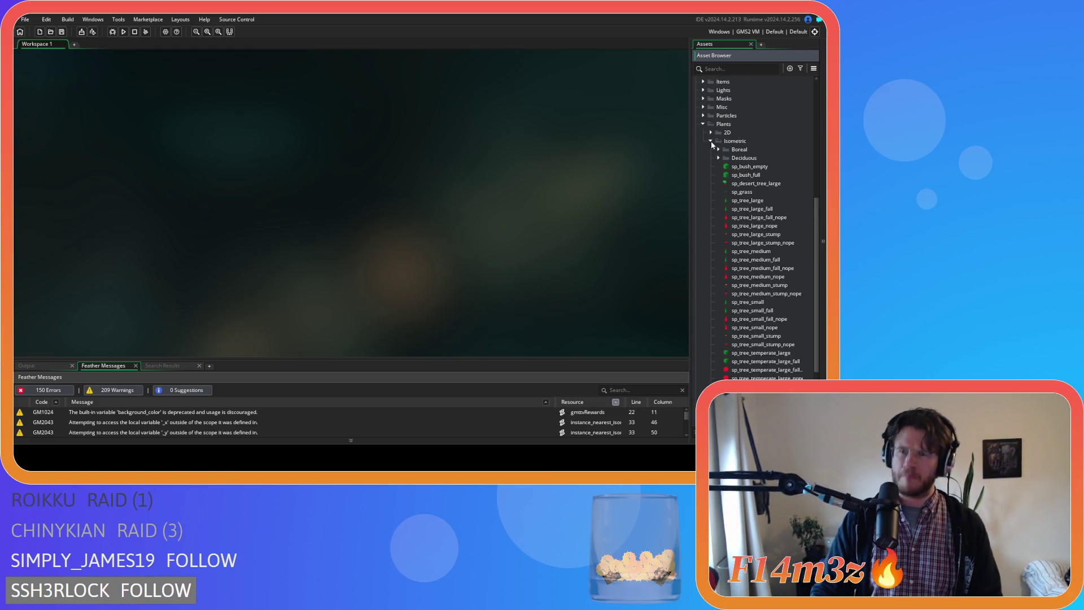
click(711, 143)
click(703, 331)
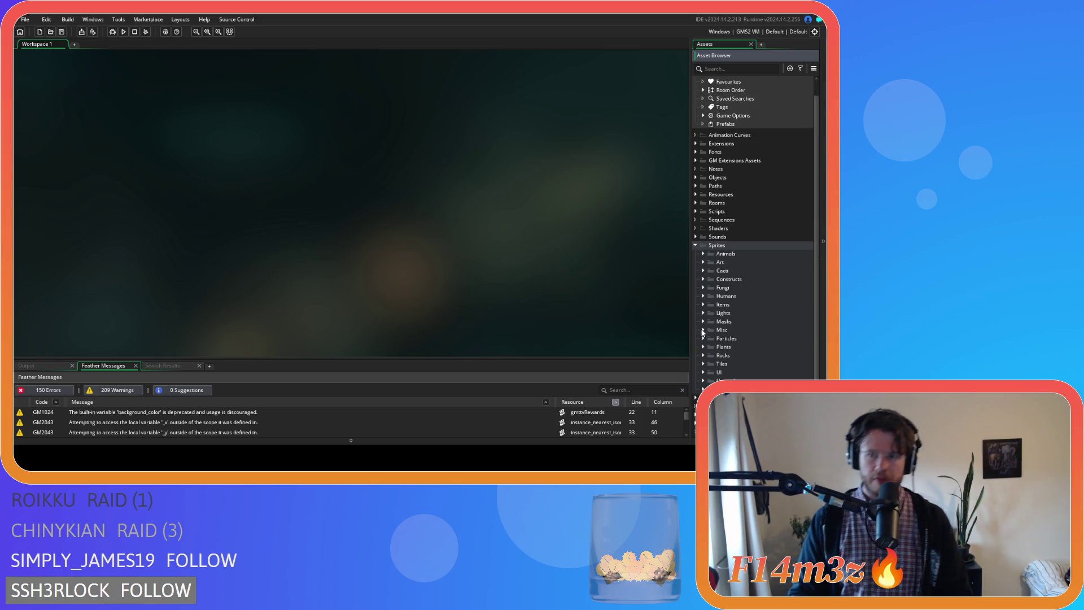
click(696, 246)
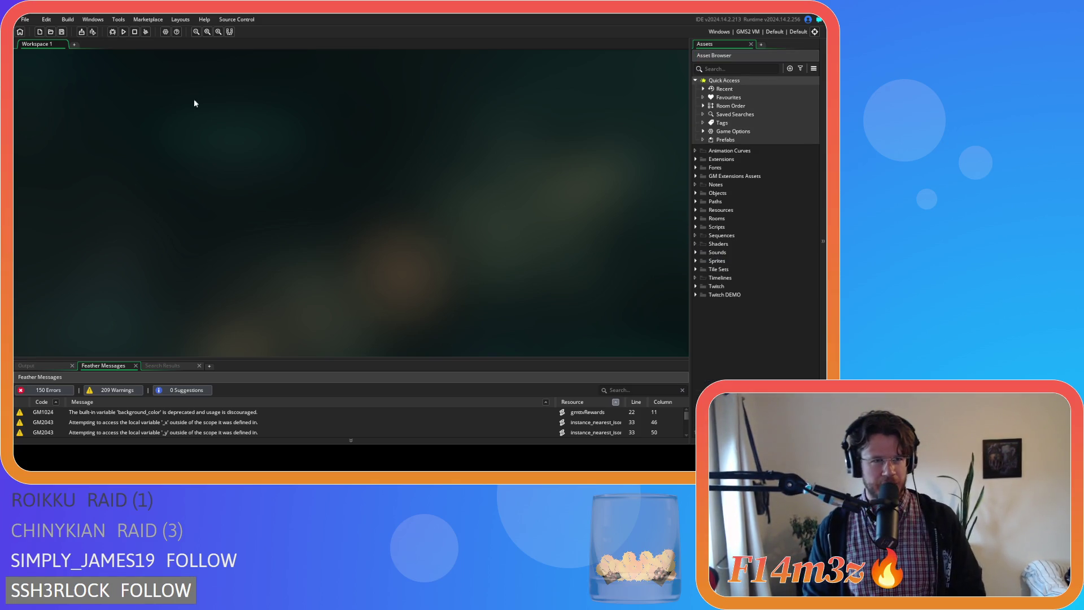